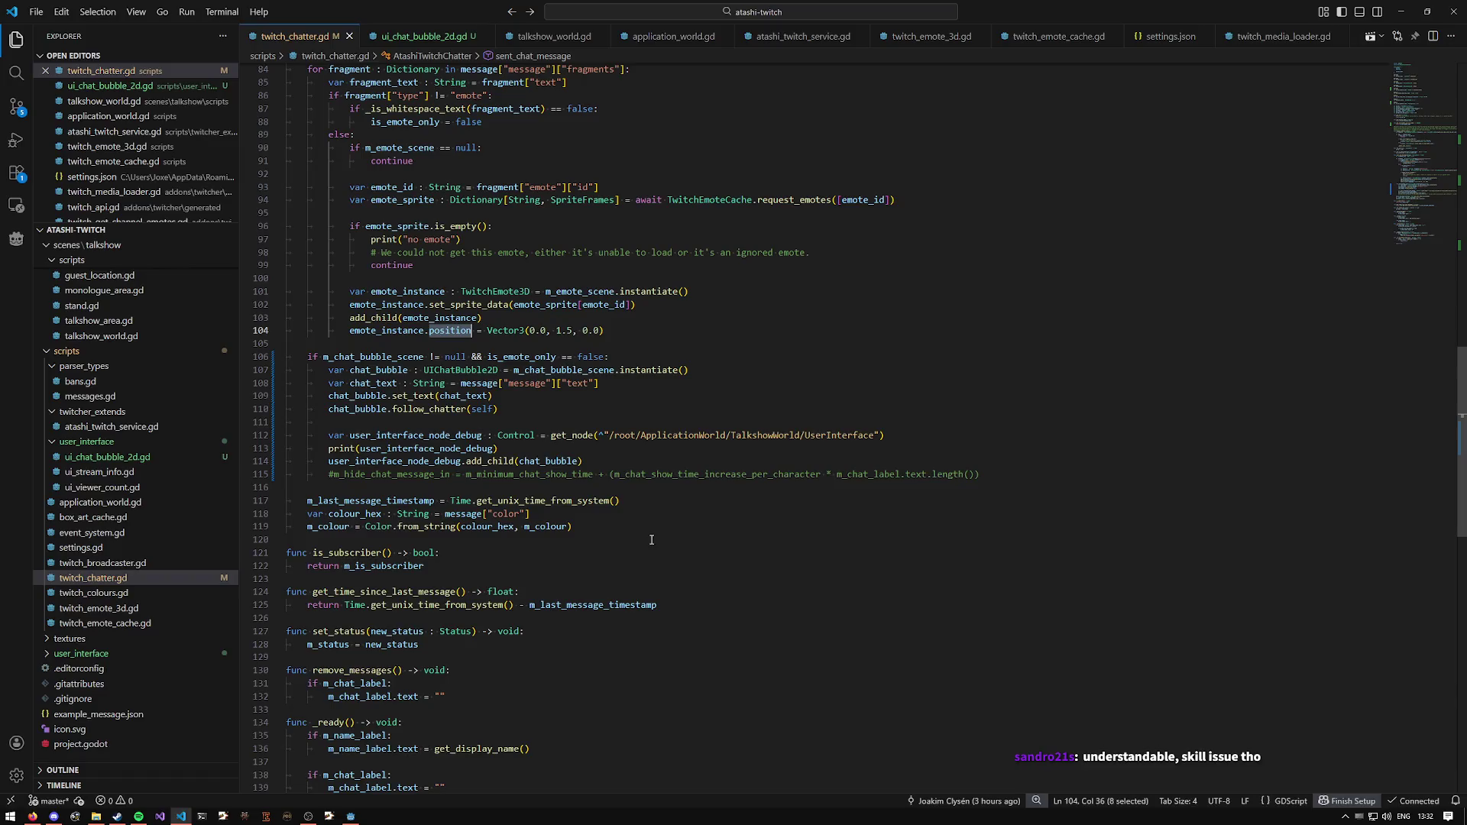
Highlight every use of m_chat_bubble_scene in twitch_chatter.gd
scroll(737, 520, up, 20)
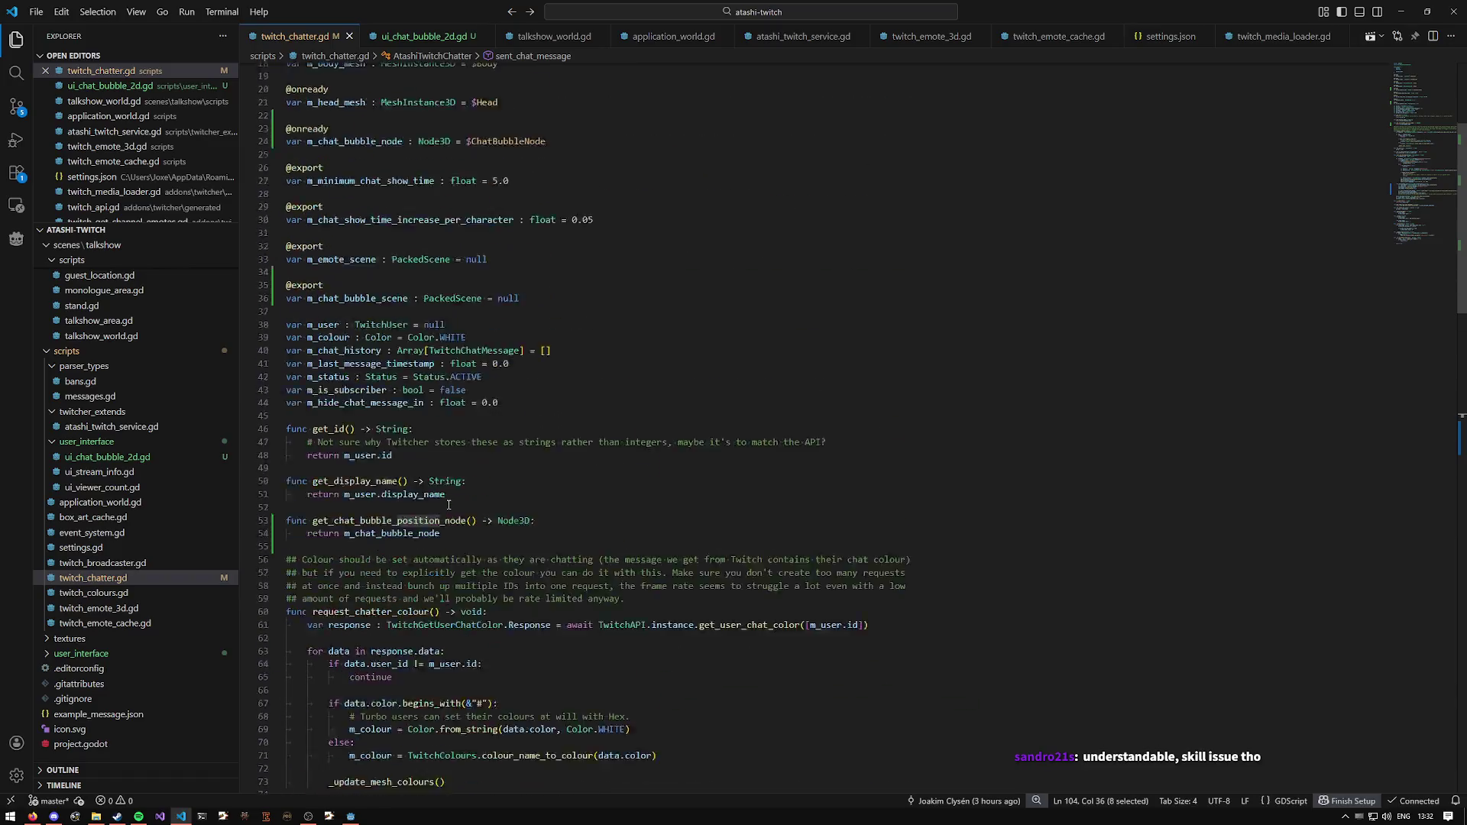
double_click(357, 526)
scroll(837, 546, down, 20)
scroll(836, 545, down, 4)
click(837, 546)
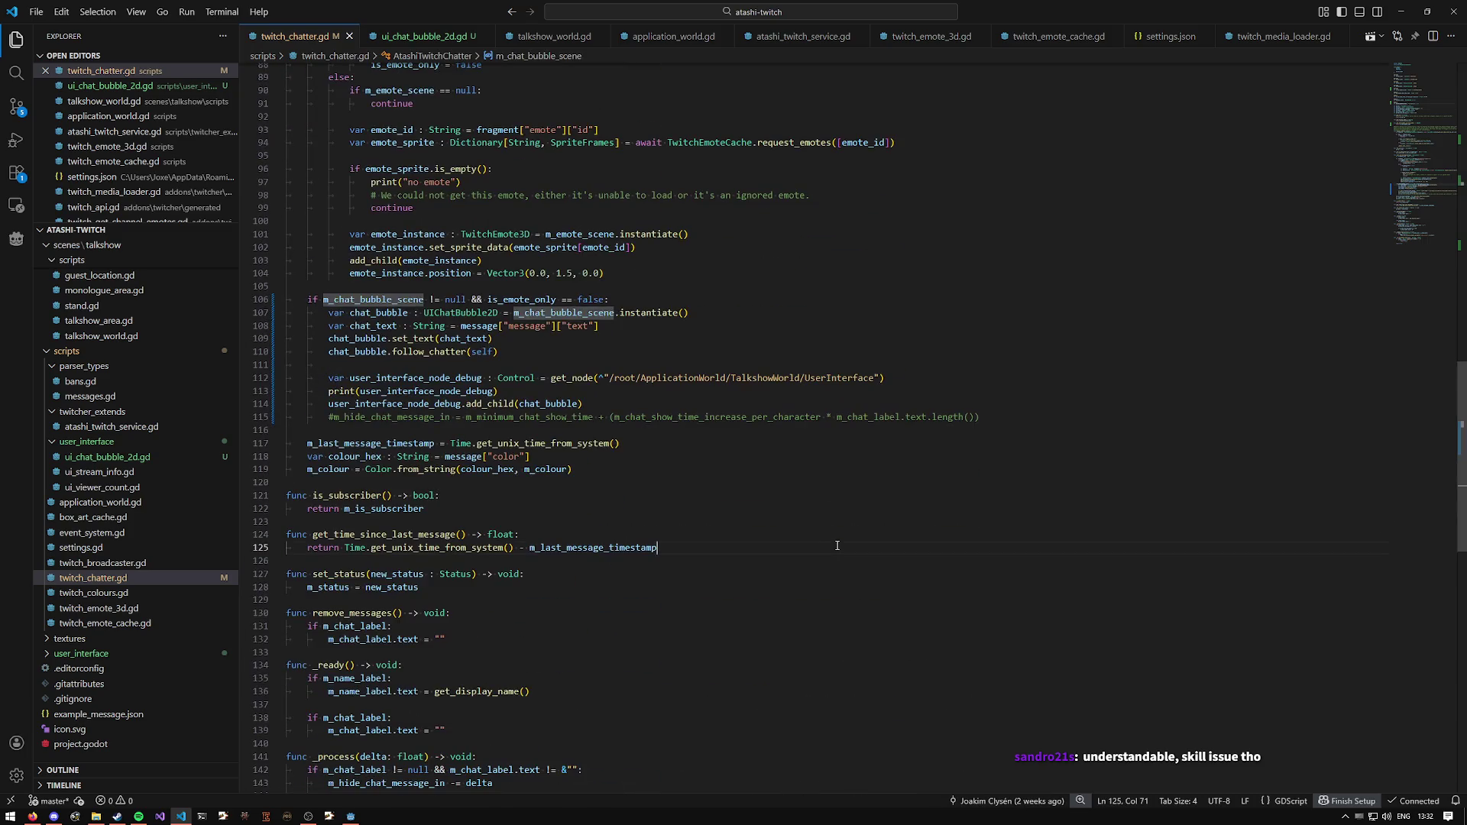
Search twitch_chatter.gd for all occurrences of m_hide_chat_message_in
click(439, 417)
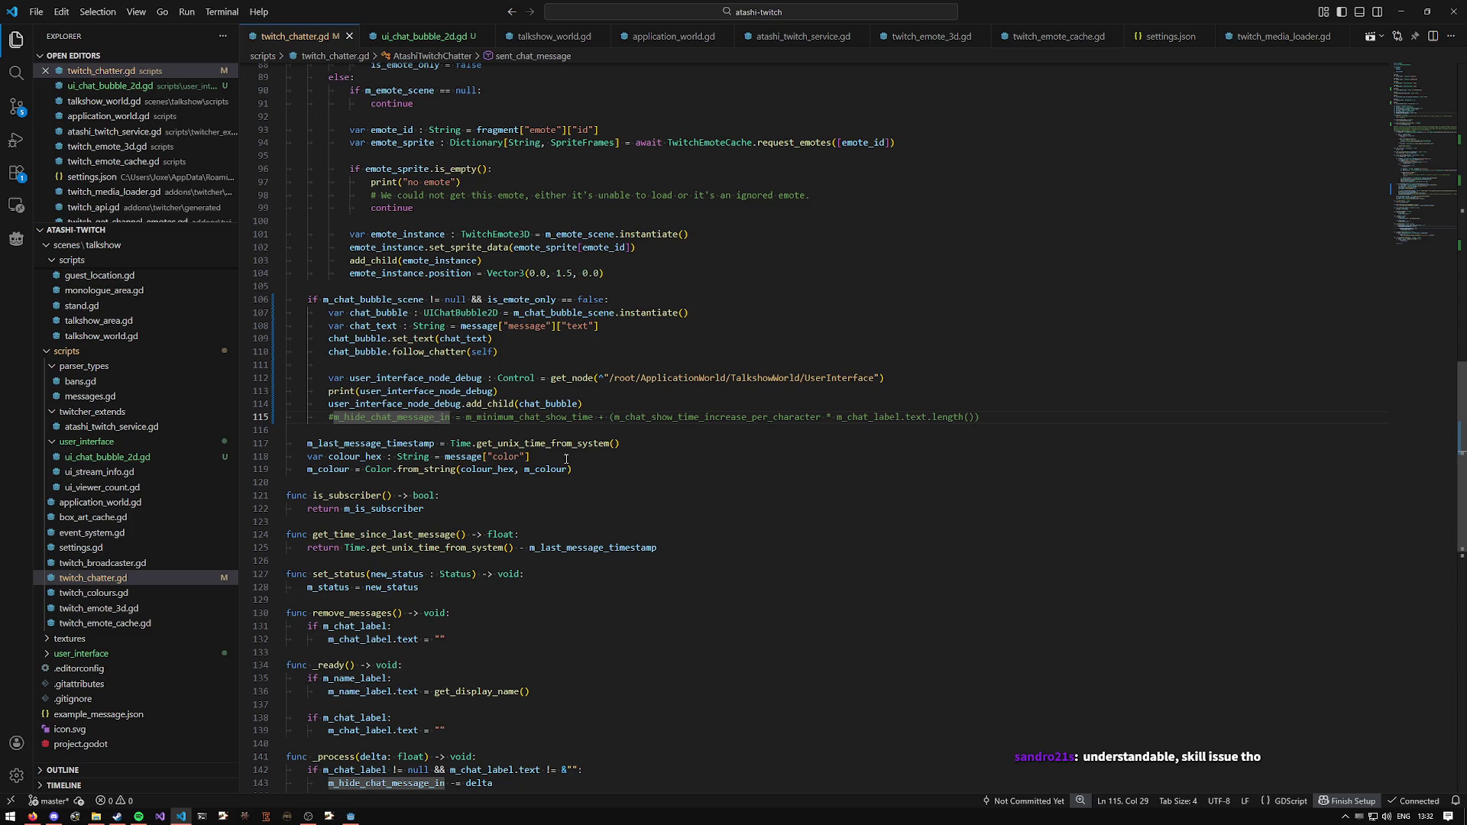
key(Up)
key(Up)
key(End)
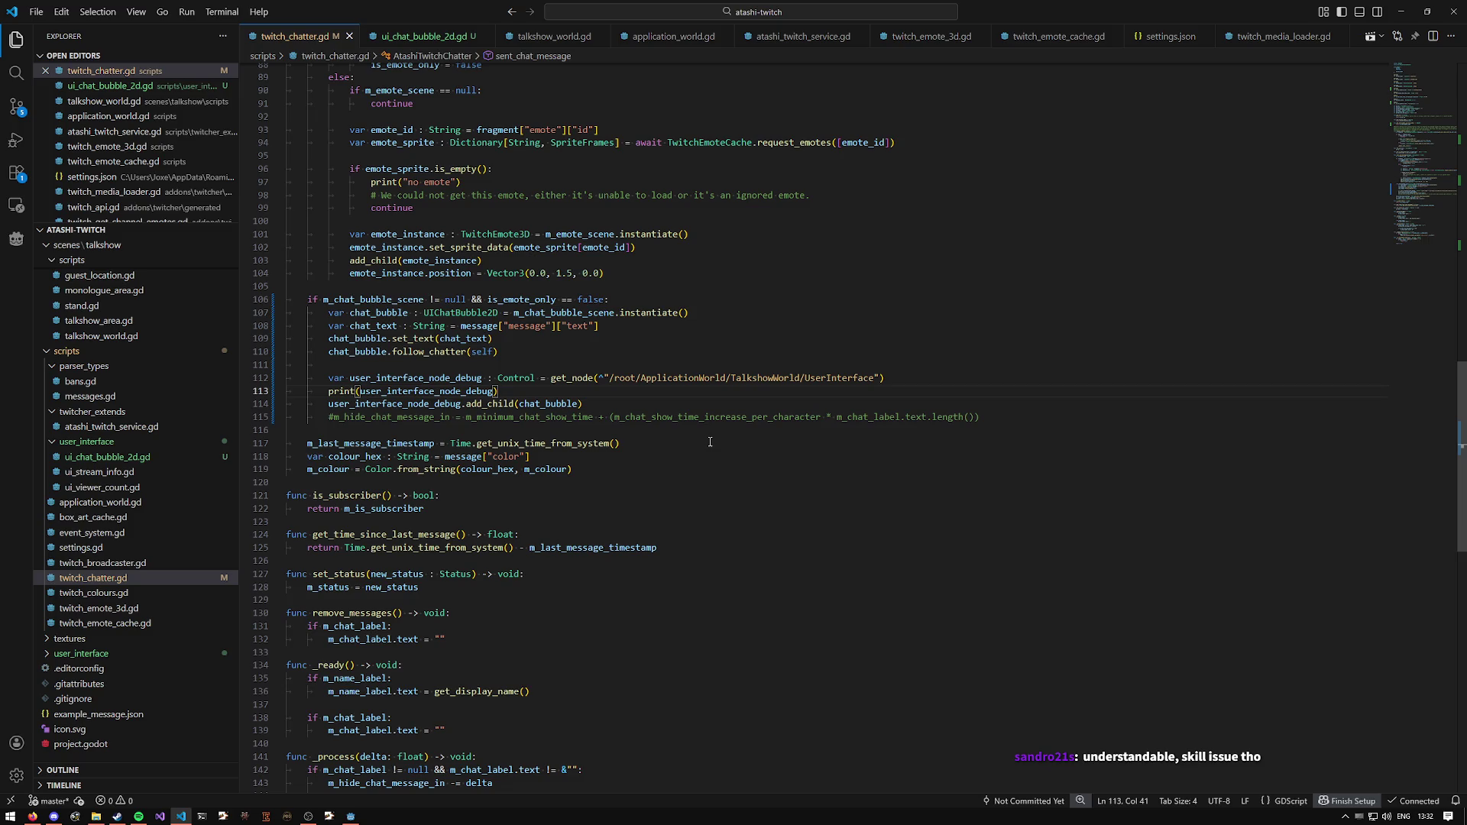
double_click(389, 416)
key(ctrl+f)
scroll(737, 474, down, 2)
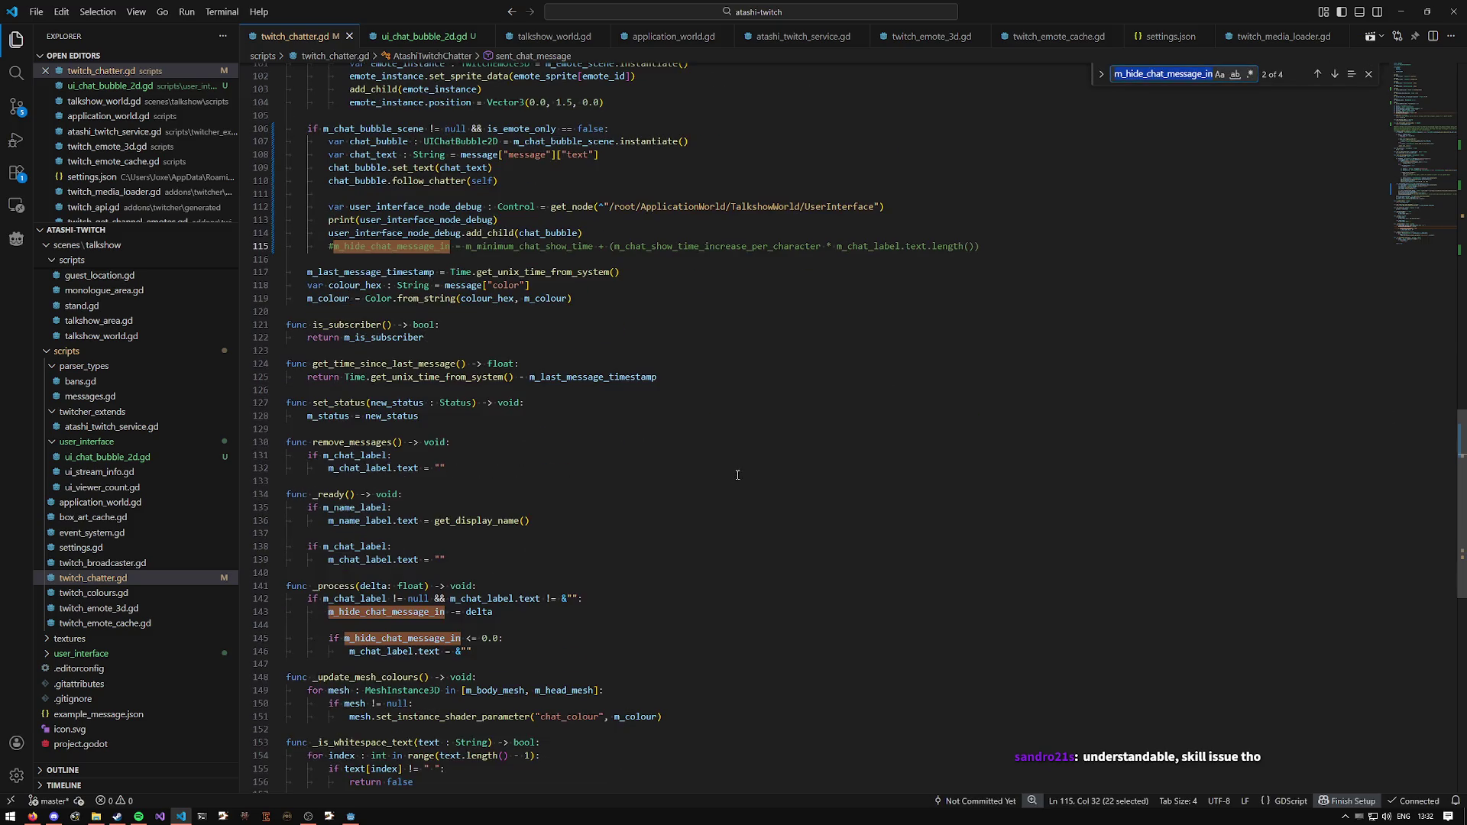
Search for m_chat_label and delete its onready declaration
double_click(396, 650)
key(ctrl+f)
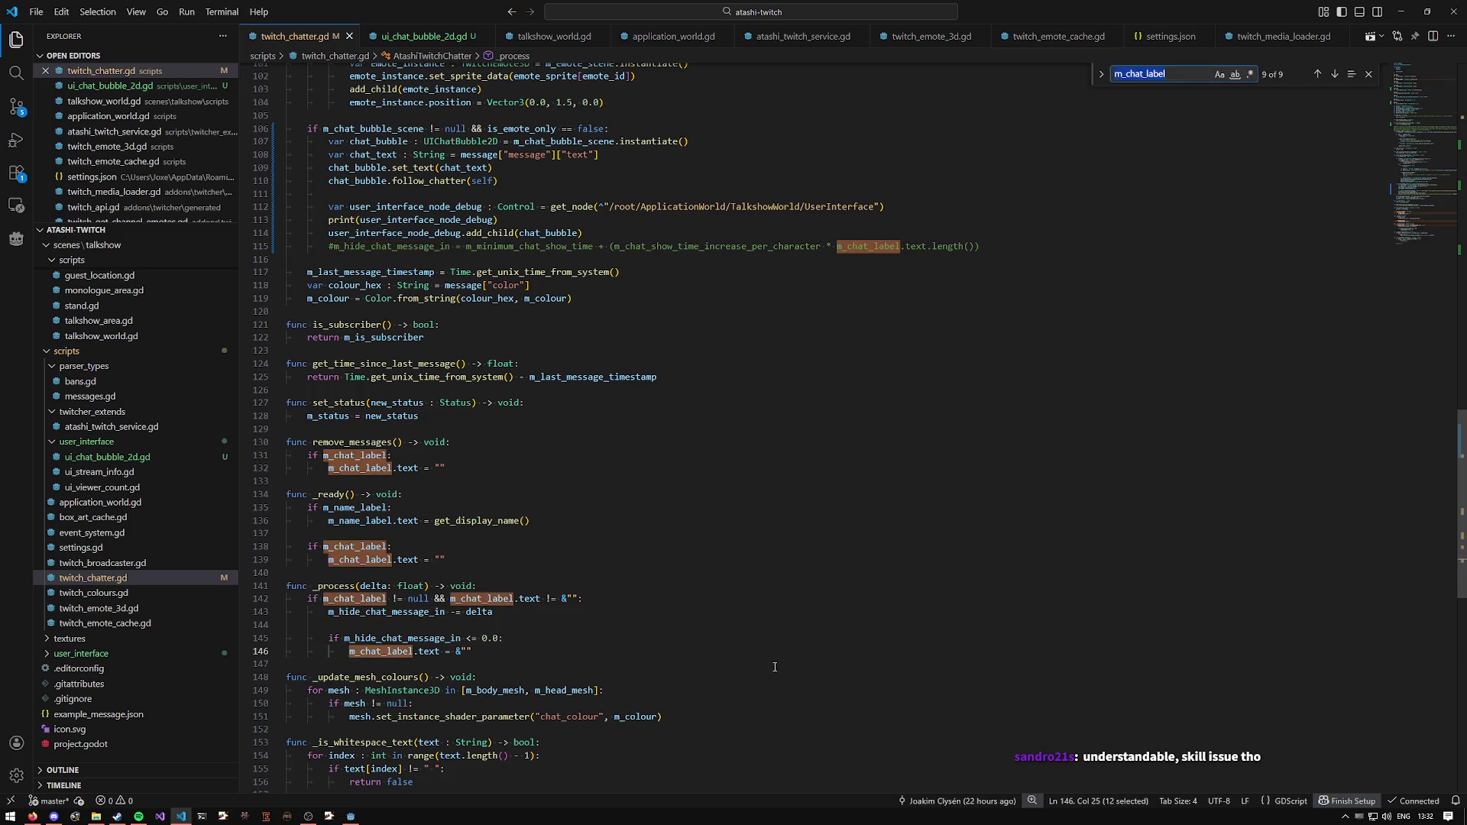
scroll(1030, 647, up, 15)
scroll(1030, 647, up, 3)
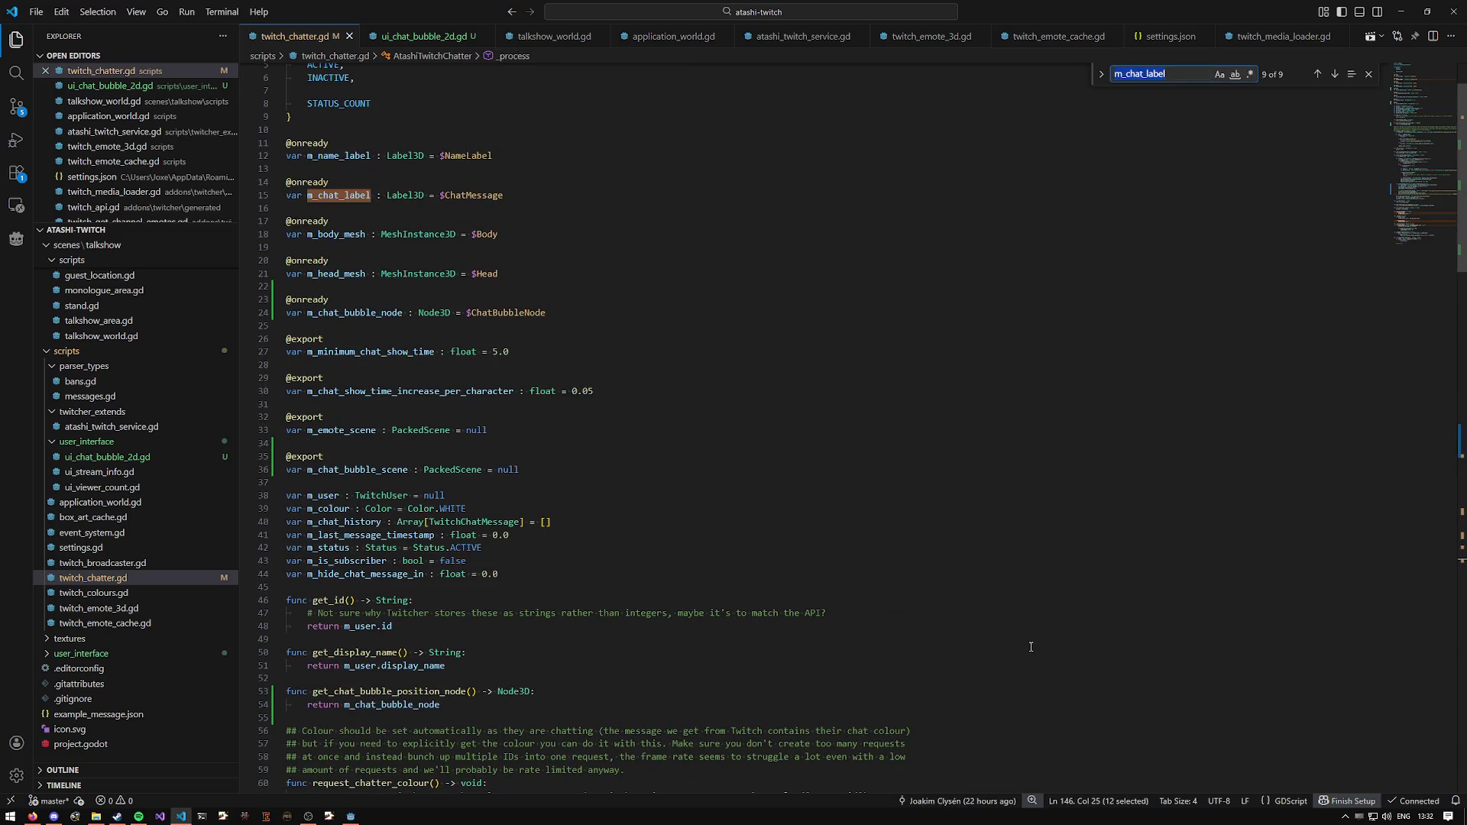
key(ctrl+shift+k)
key(ctrl+shift+k)
Replace the m_chat_label block in remove_messages with pass and delete the one in _ready
scroll(623, 433, down, 20)
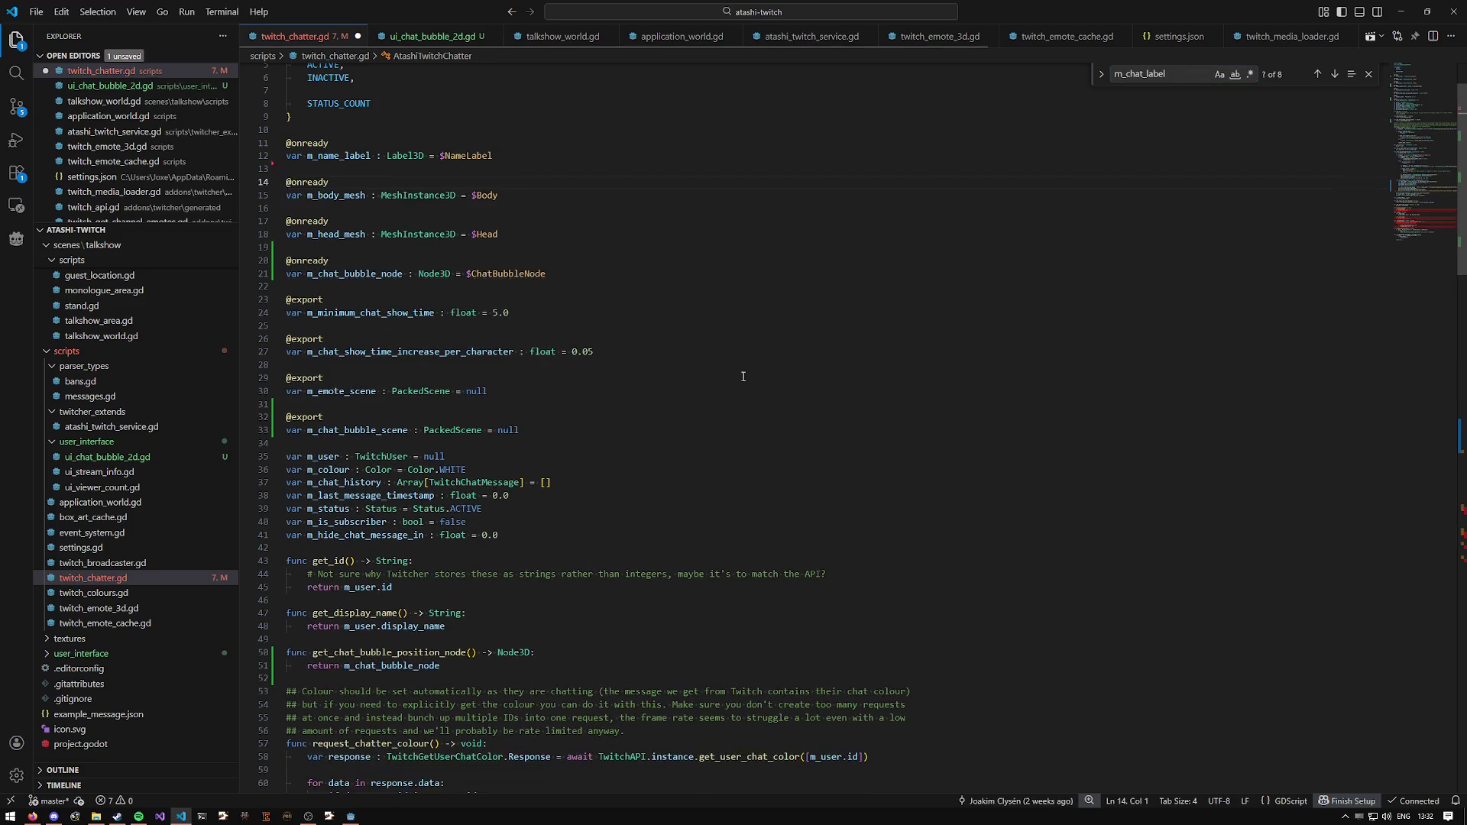
scroll(622, 433, down, 7)
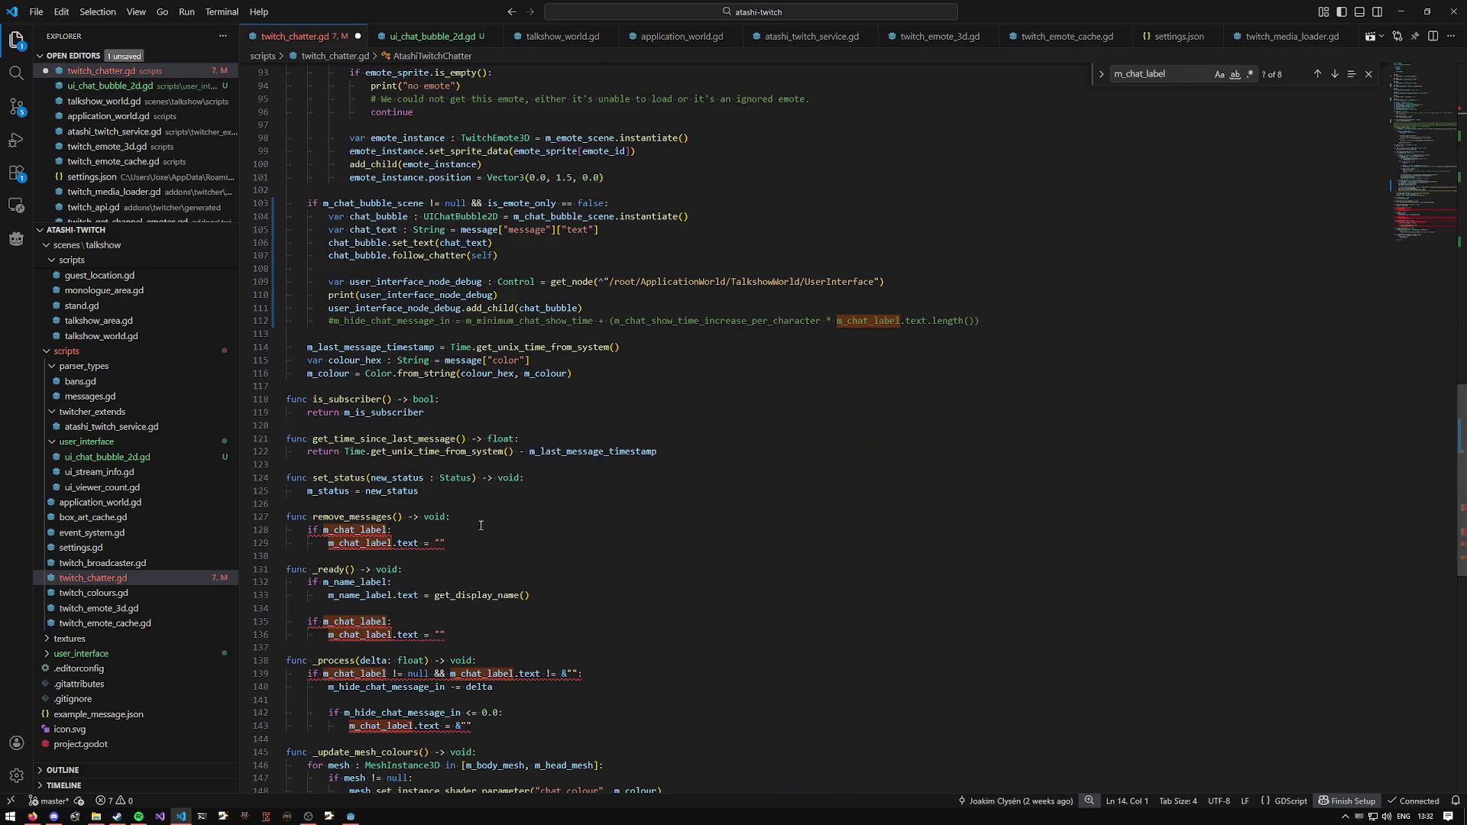
click(446, 517)
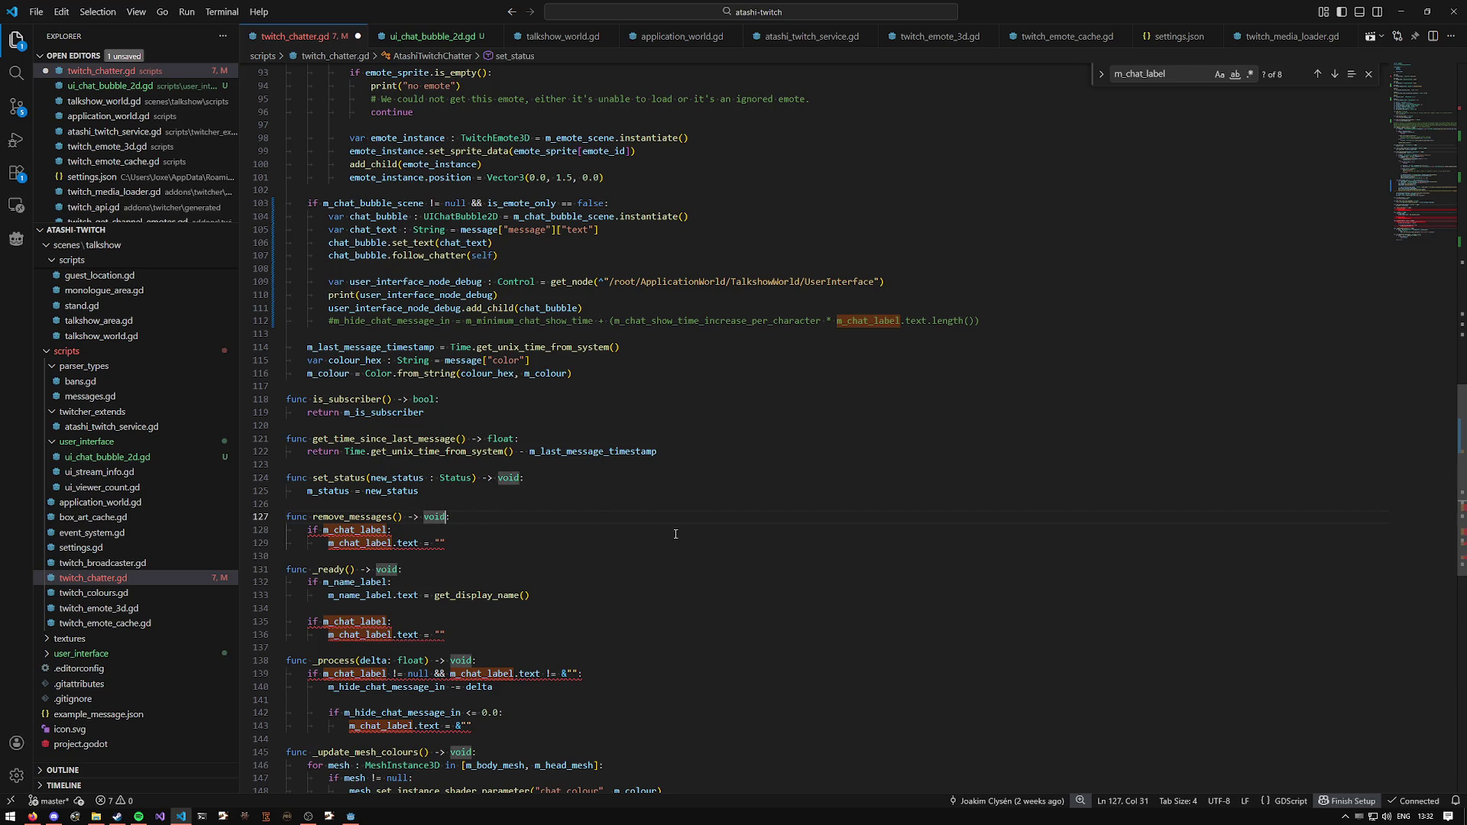
drag(473, 549, 308, 529)
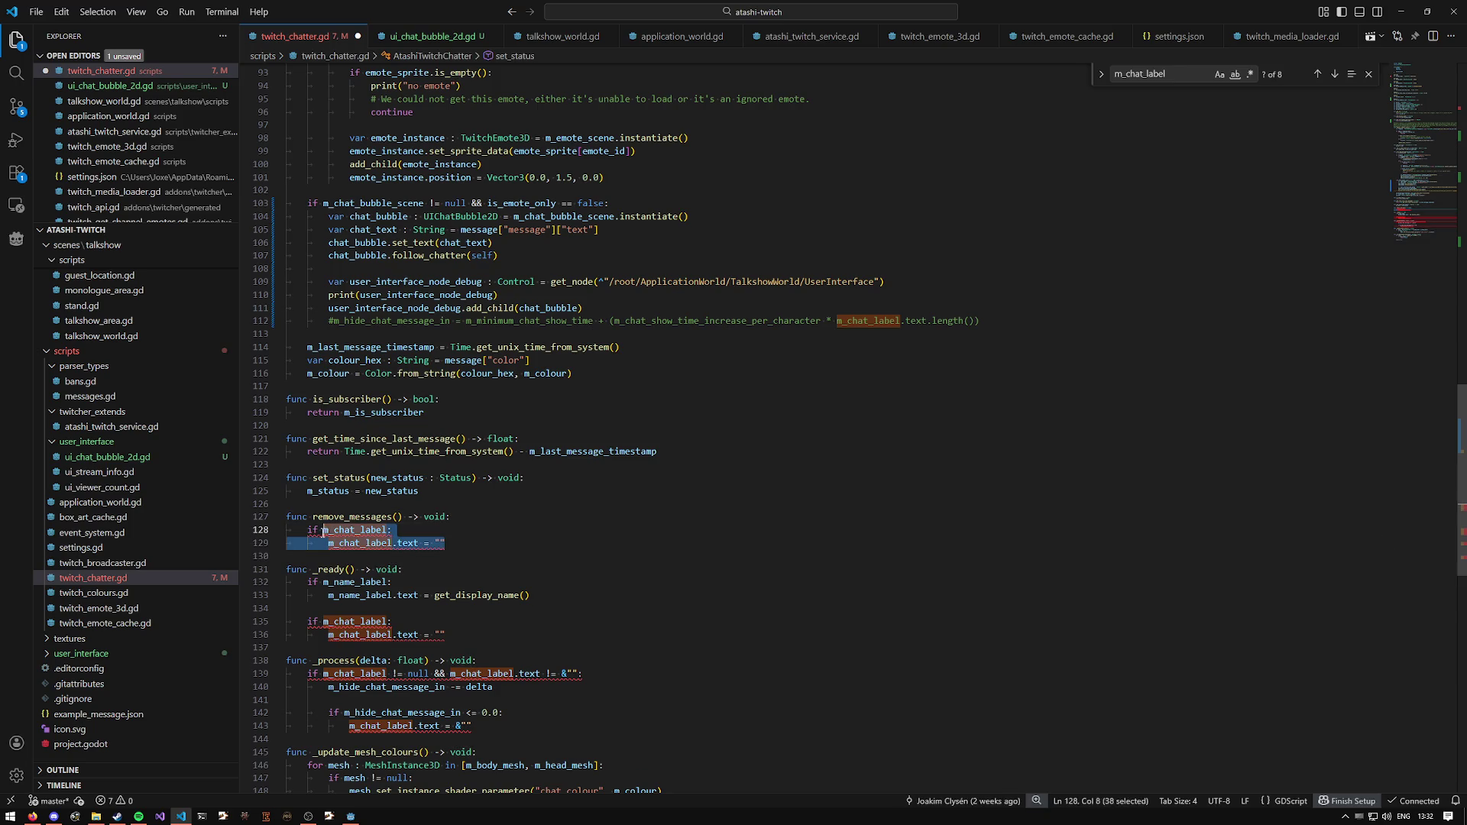
text(pass)
key(Escape)
key(Up)
key(Up)
key(Down)
key(Down)
key(Down)
key(ctrl+shift+k)
key(ctrl+shift+k)
key(ctrl+shift+k)
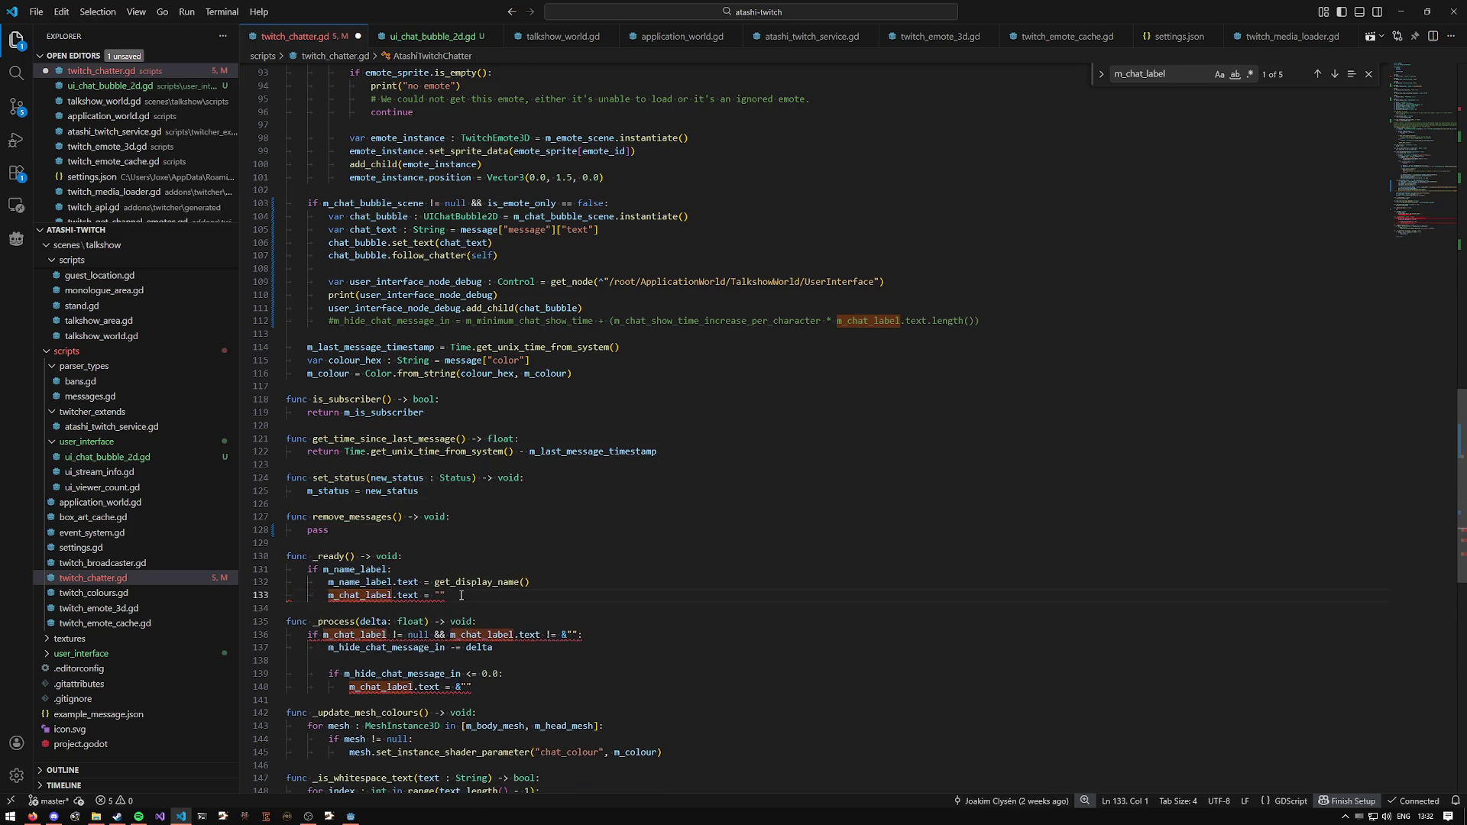
Delete the entire _process function and save the script
click(550, 621)
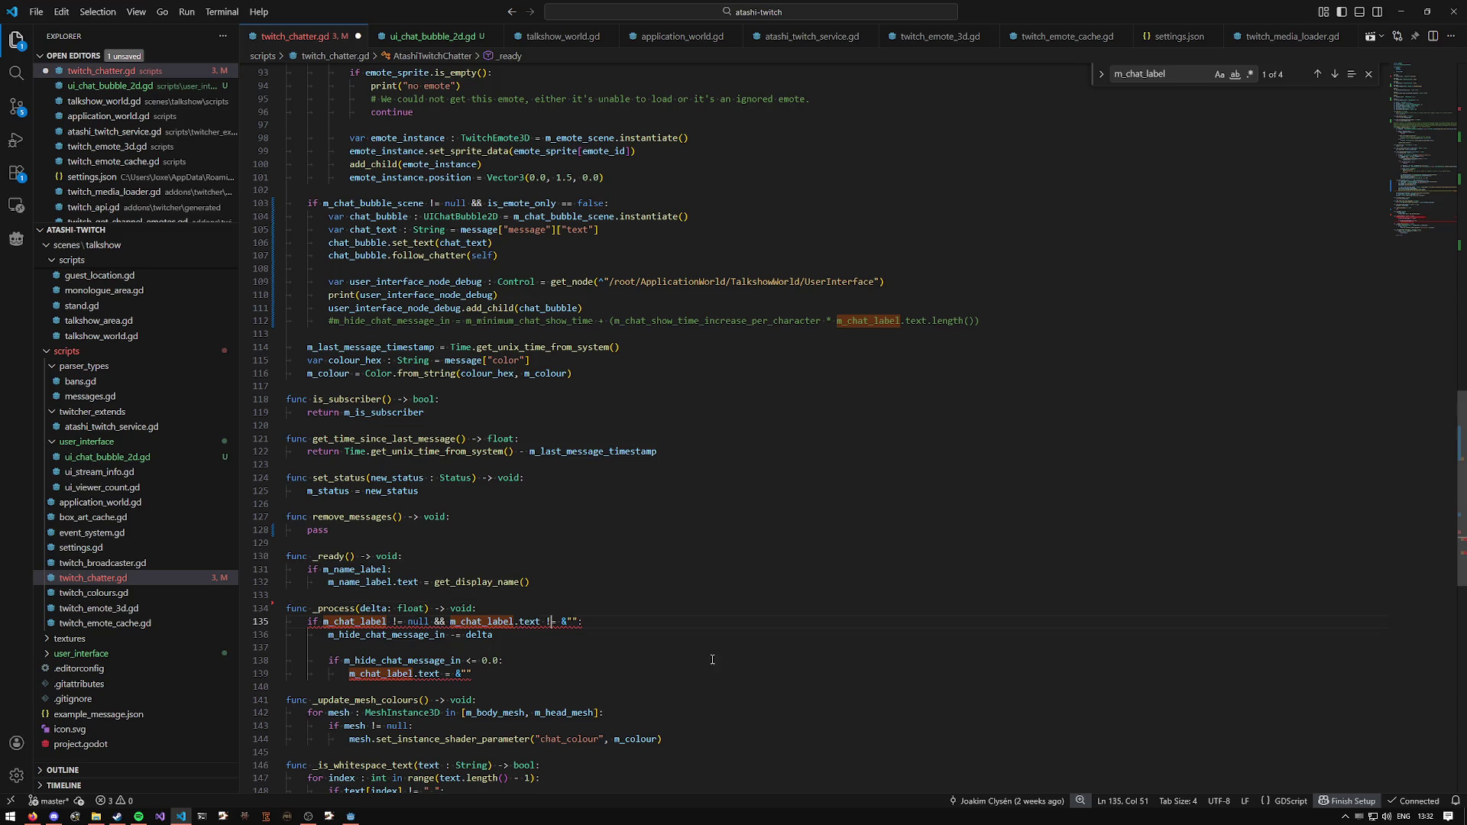
drag(479, 673, 307, 623)
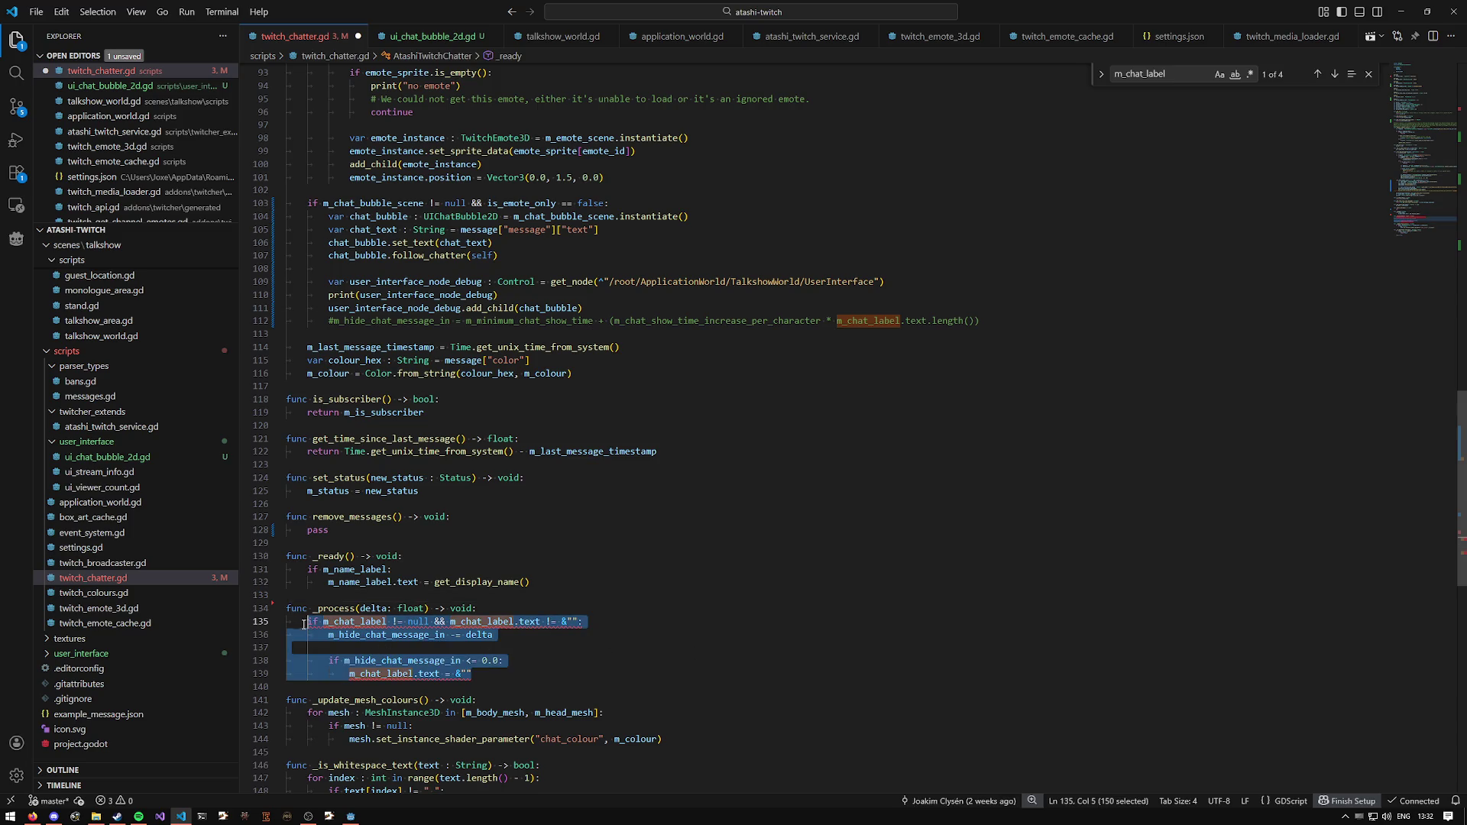
text(pass)
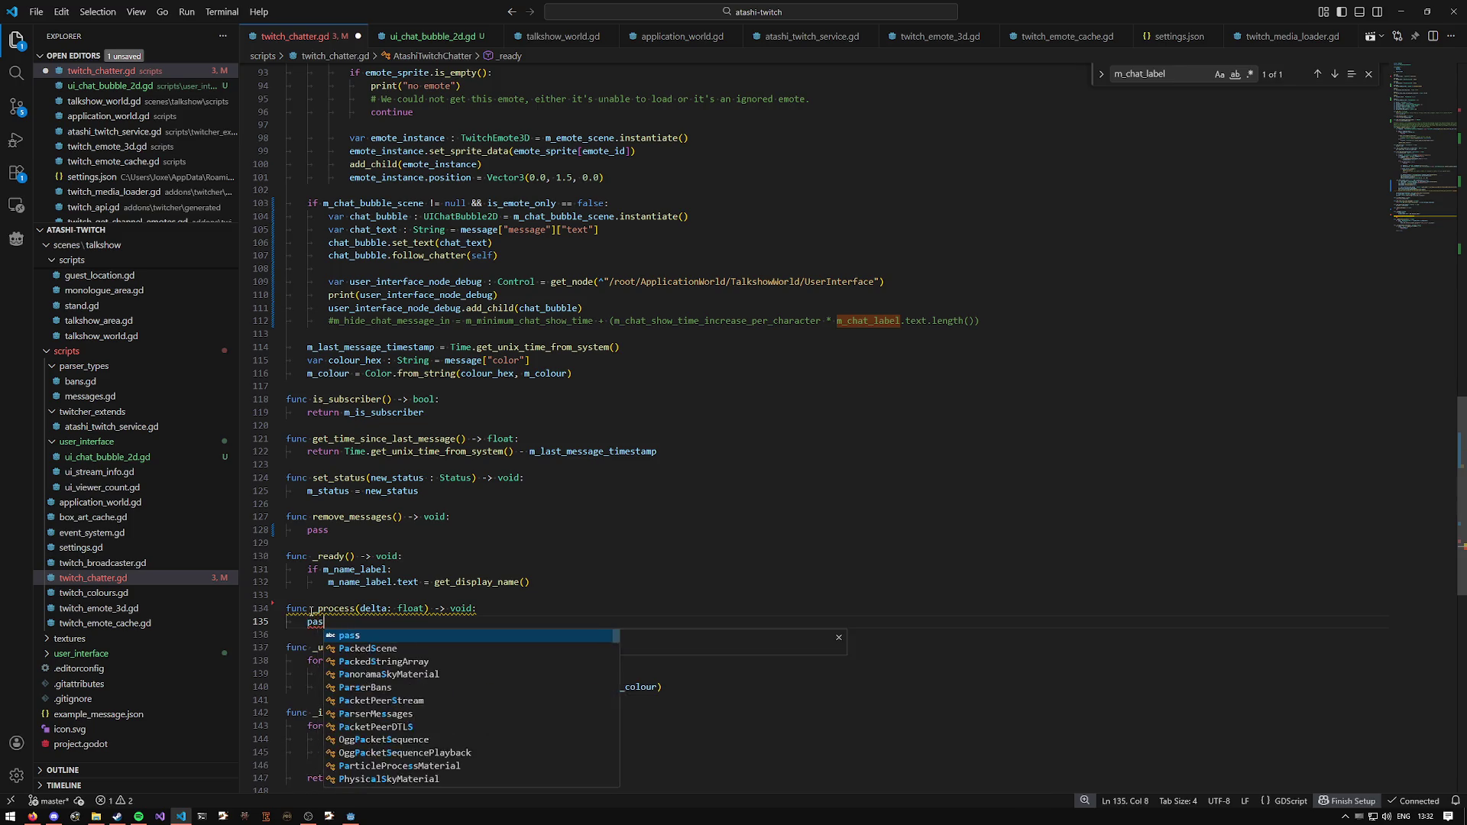
key(Escape)
key(Up)
key(ctrl+shift+k)
key(ctrl+shift+k)
key(ctrl+shift+k)
key(ctrl+s)
Select the debug node prefix in front of add_child
click(779, 482)
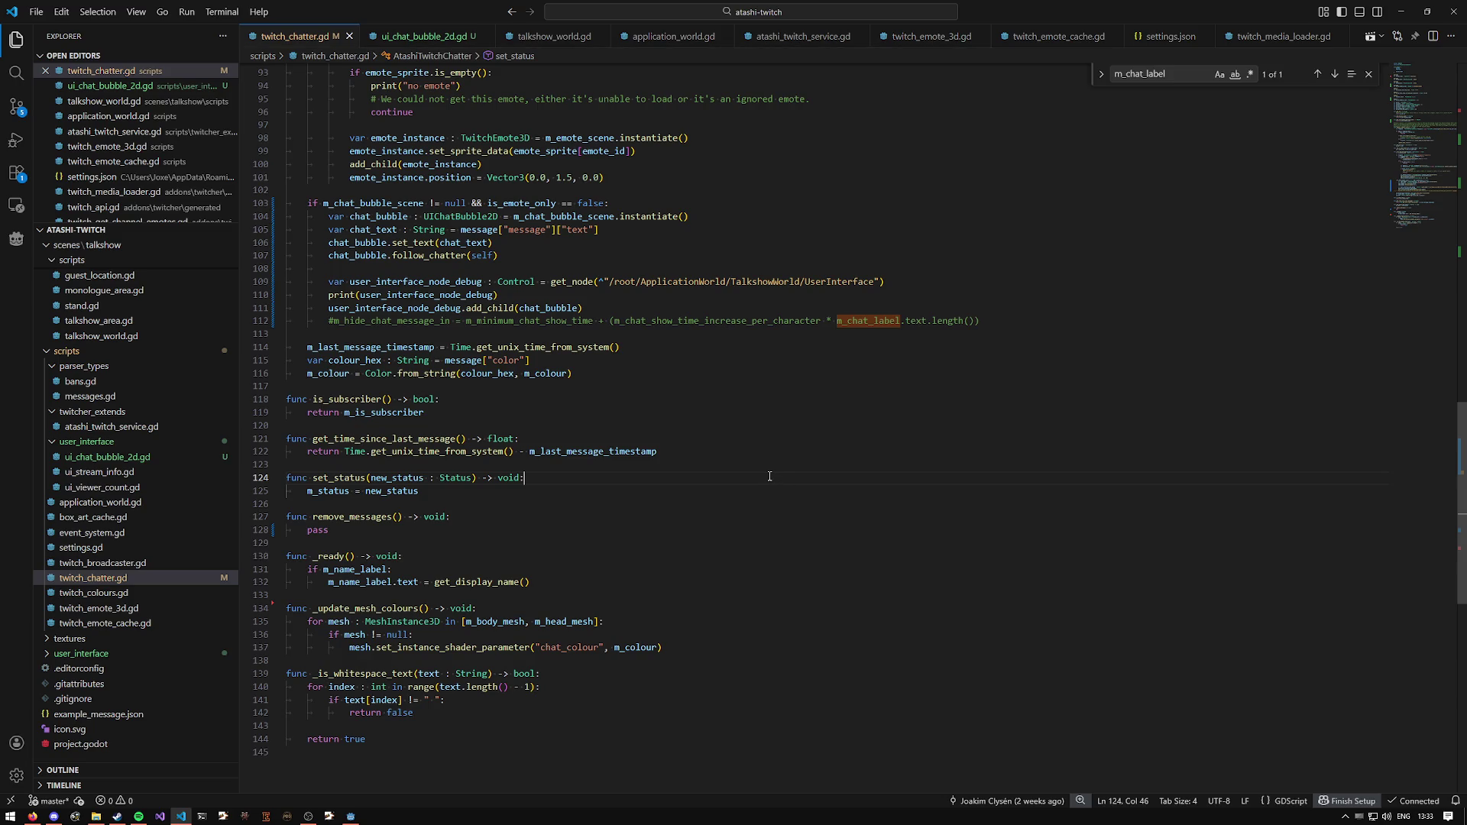
scroll(770, 476, up, 5)
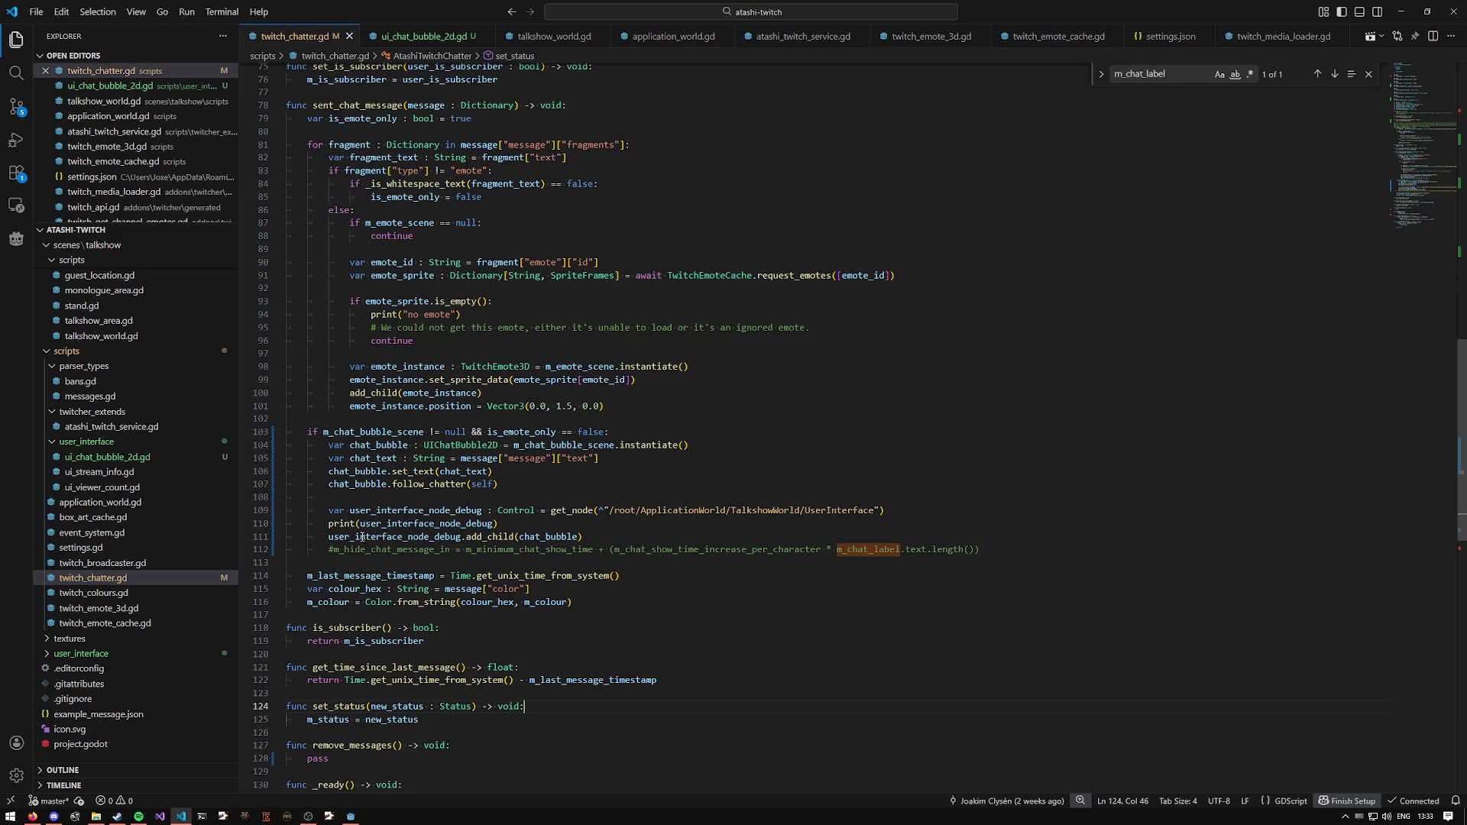
drag(465, 536, 329, 536)
Drop the debug prefix so add_child attaches the bubble to the chatter, then test-run in Godot
key(BackSpace)
key(alt+Tab)
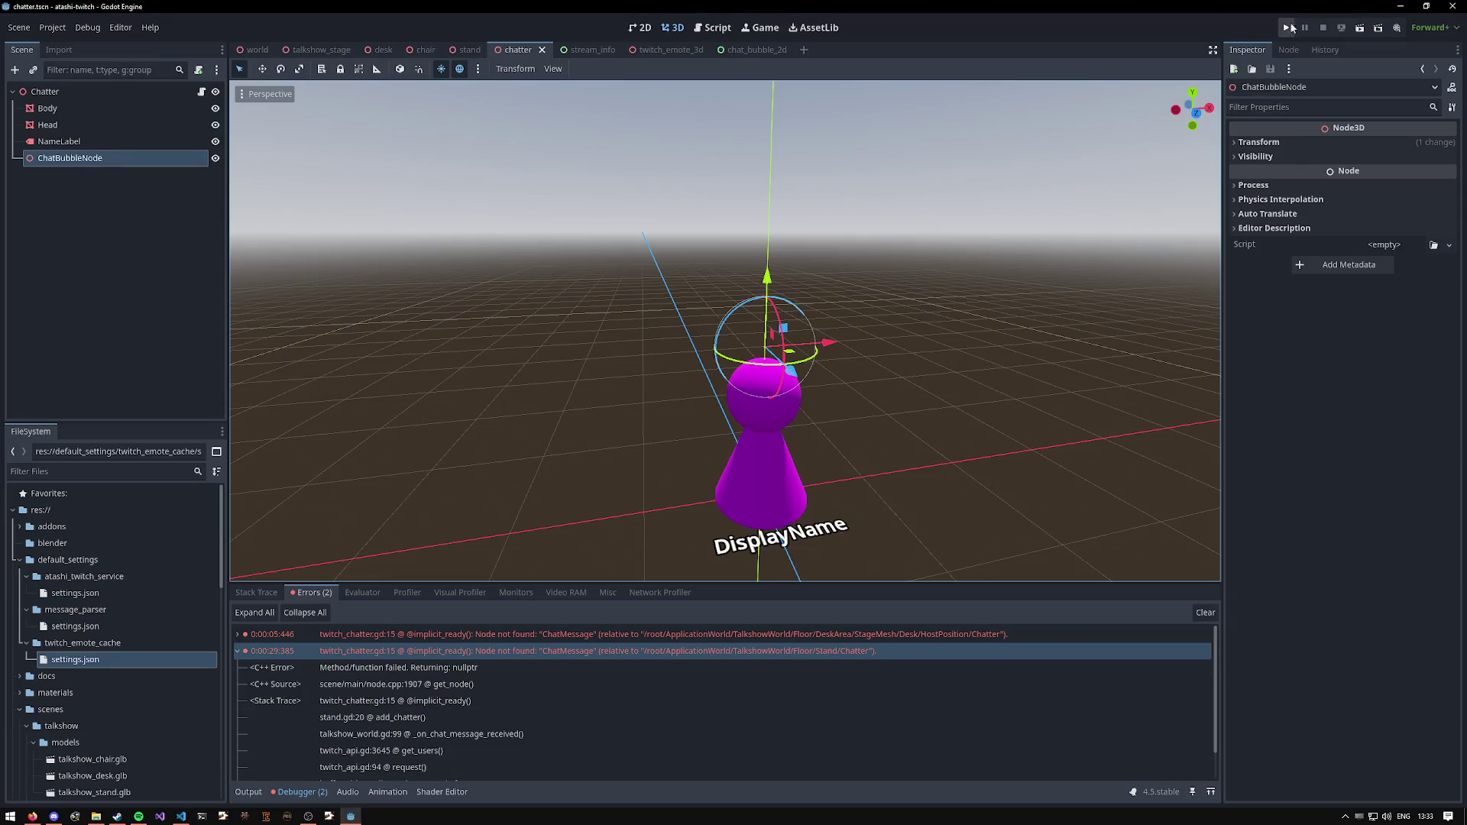
click(1296, 28)
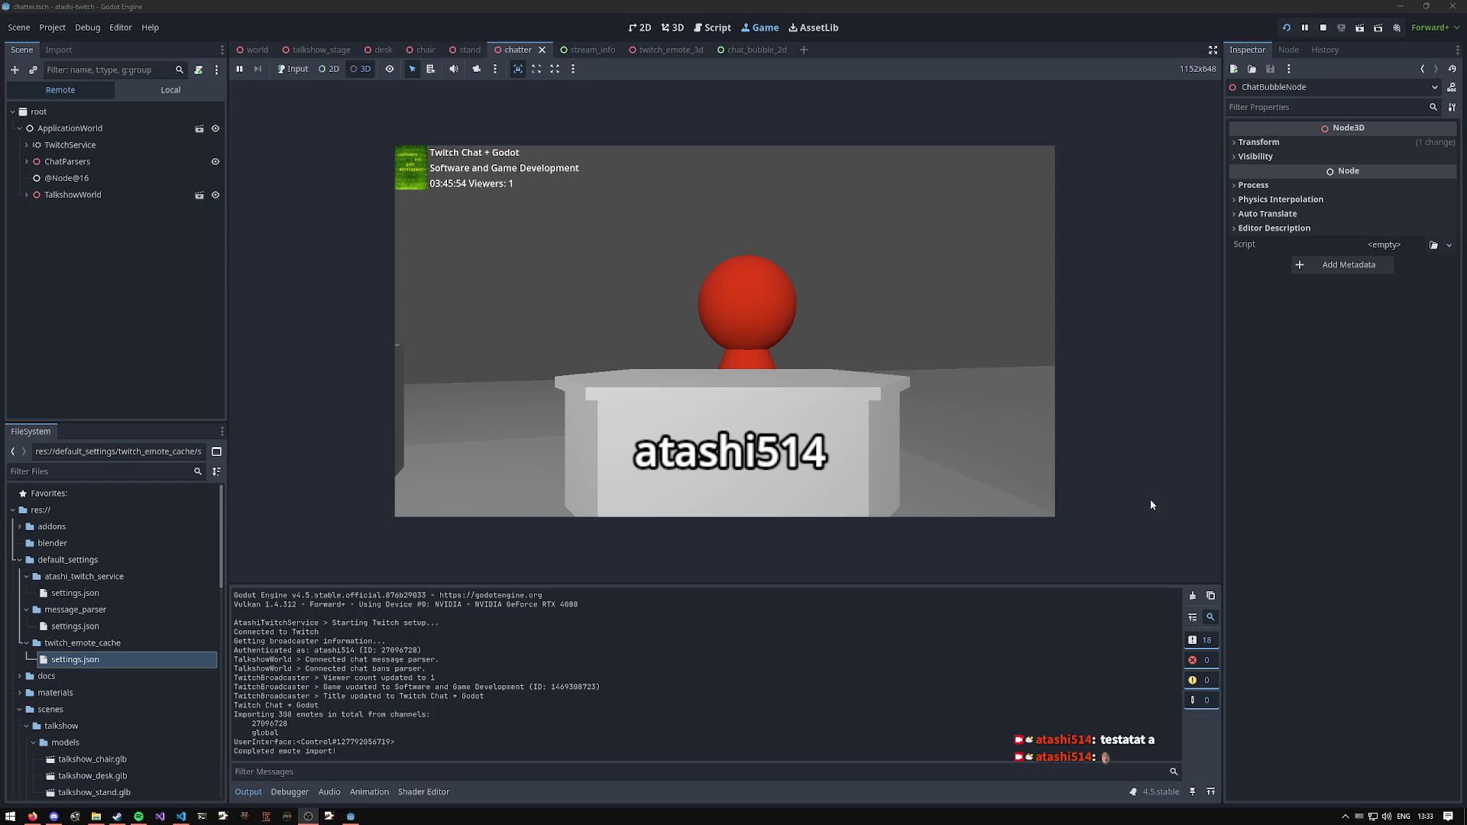
click(1323, 27)
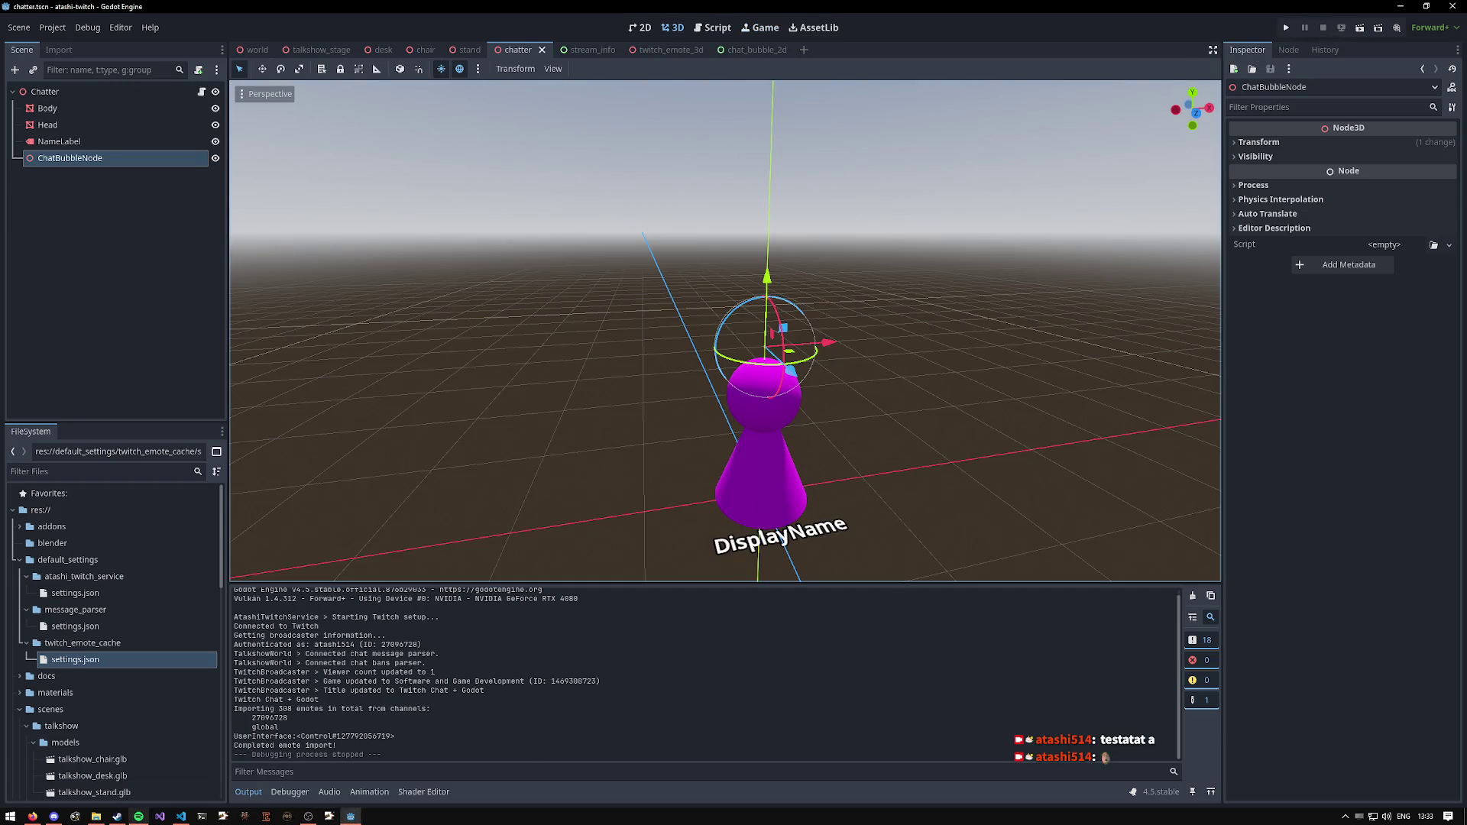
click(181, 816)
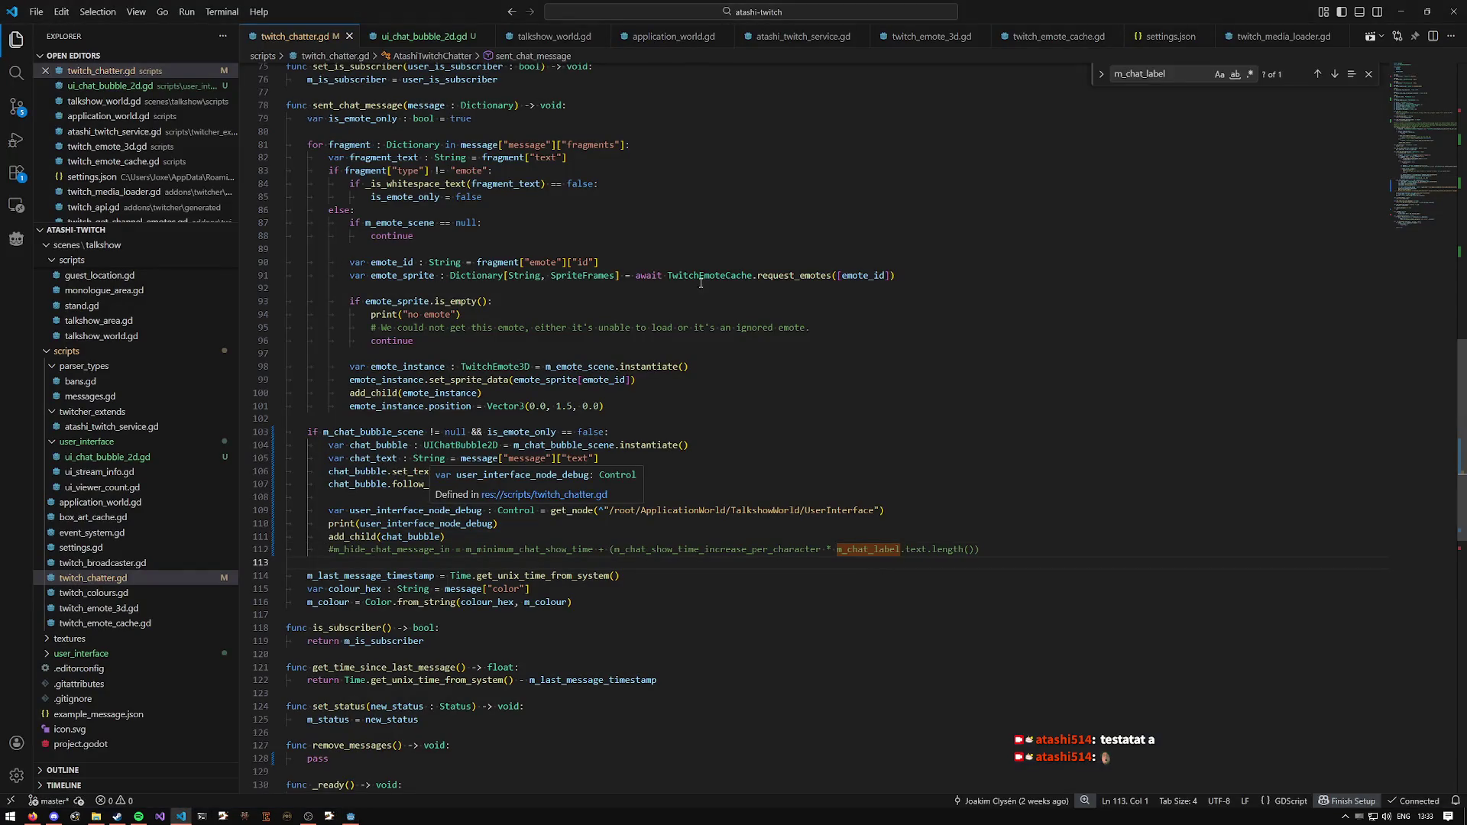
Delete the debug UserInterface lookup, its print and the commented hide-timer line, then save
click(700, 510)
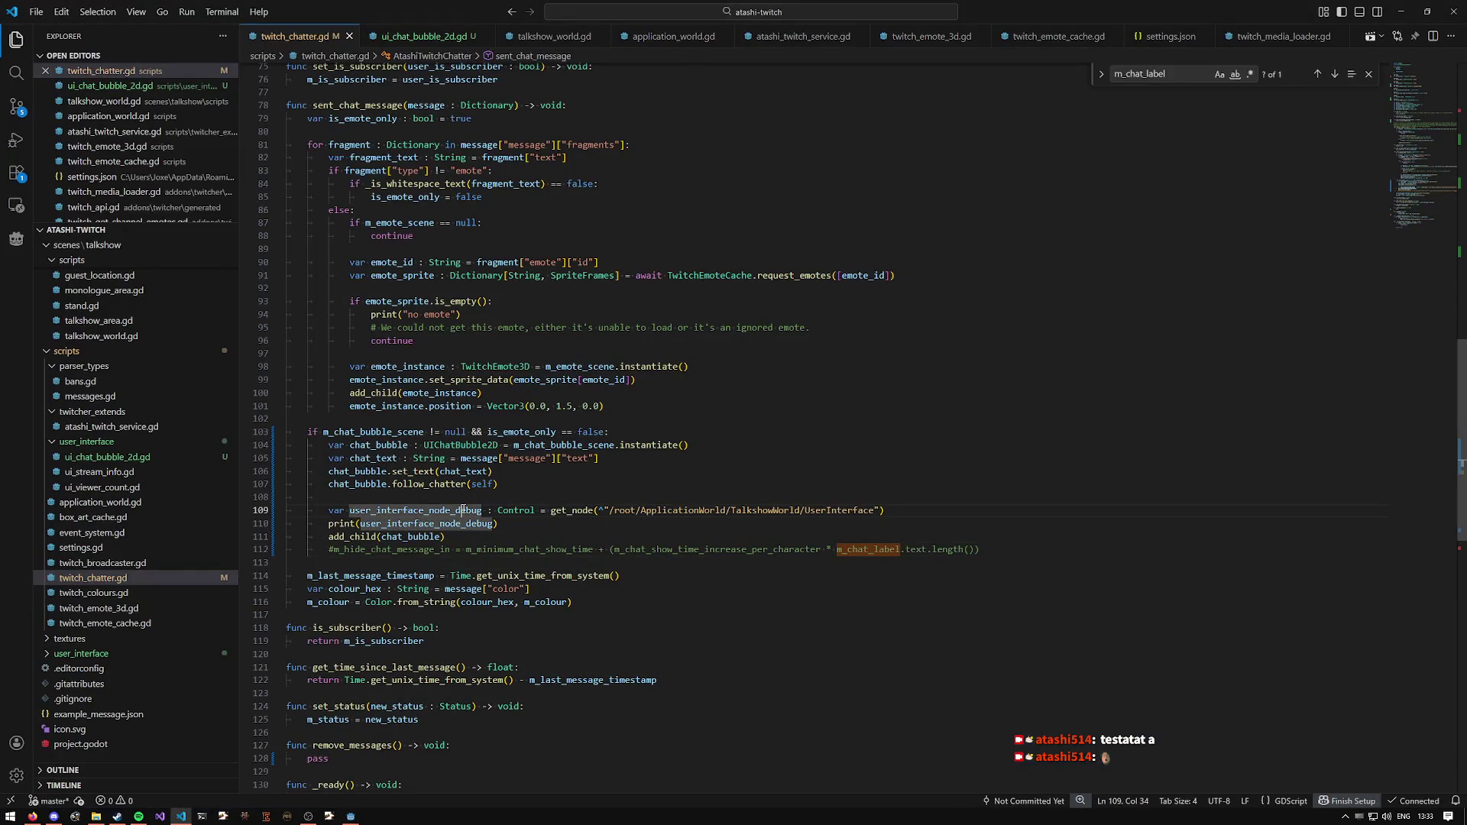
key(ctrl+shift+k)
key(ctrl+shift+k)
key(Up)
key(ctrl+shift+k)
key(Down)
key(ctrl+shift+k)
click(833, 566)
key(ctrl+s)
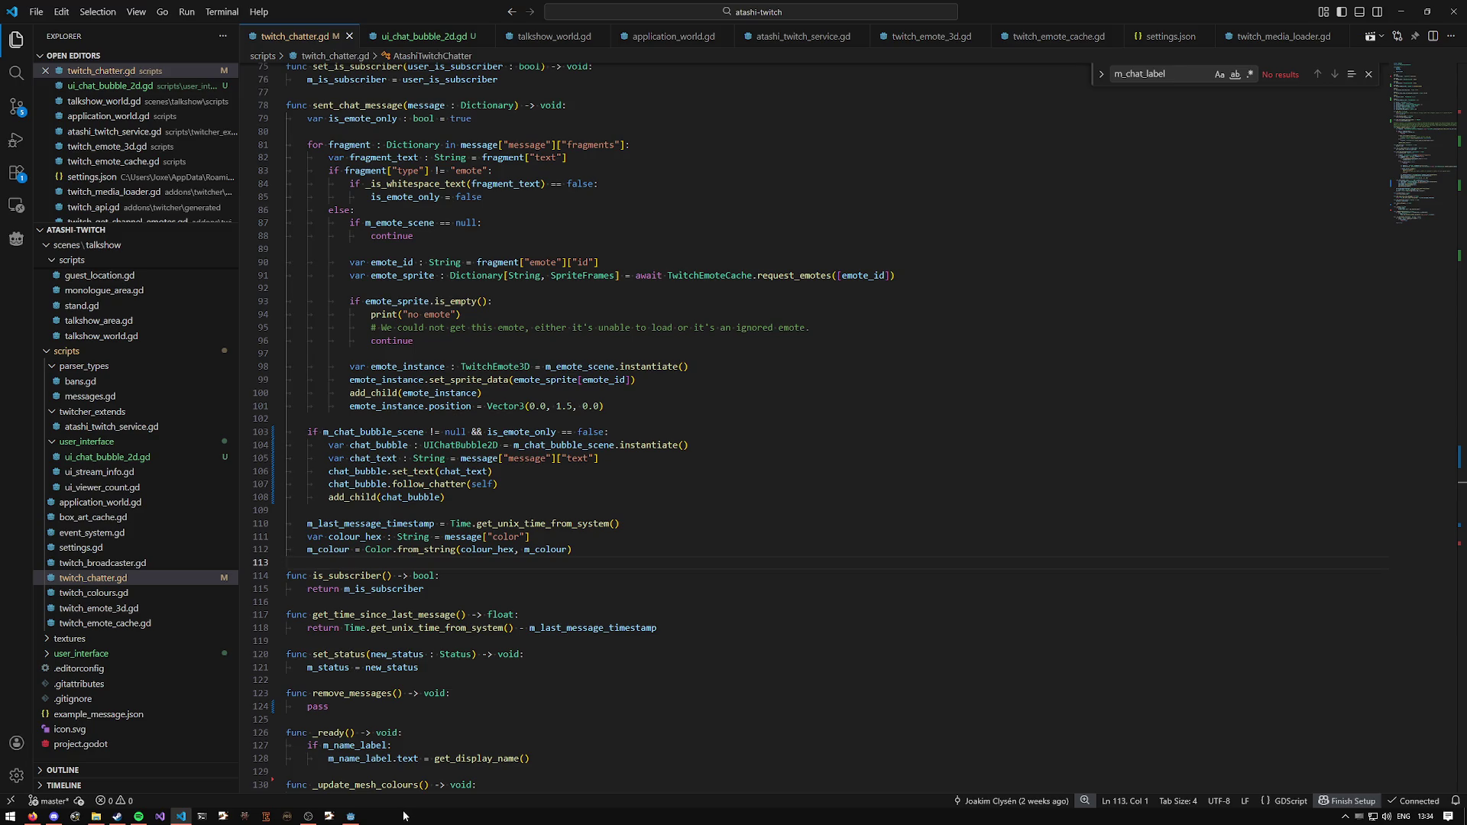
Switch over to the ui_chat_bubble_2d.gd script
click(372, 523)
click(725, 413)
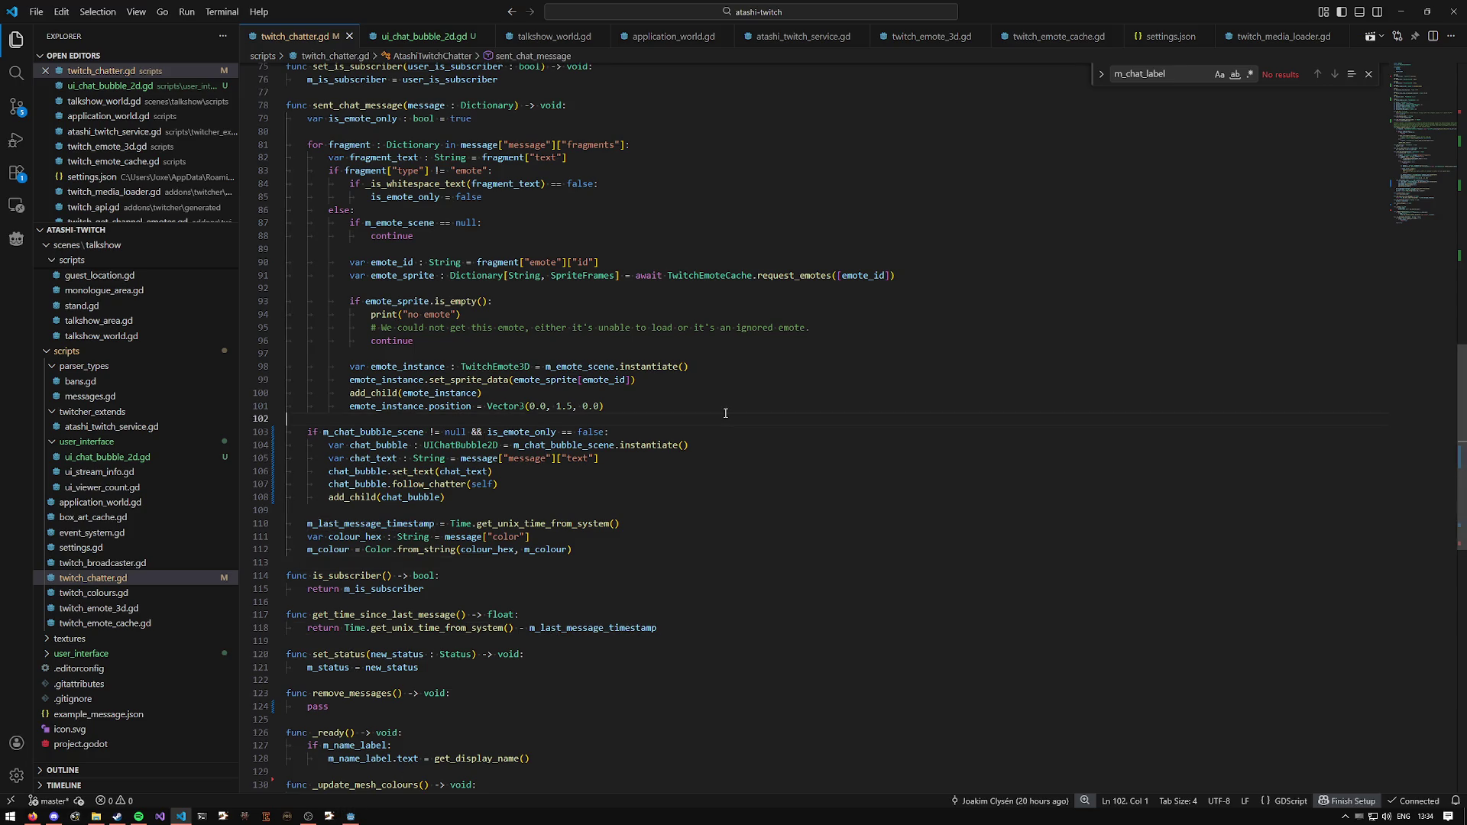
key(ctrl+Tab)
key(ctrl+Tab)
key(Tab)
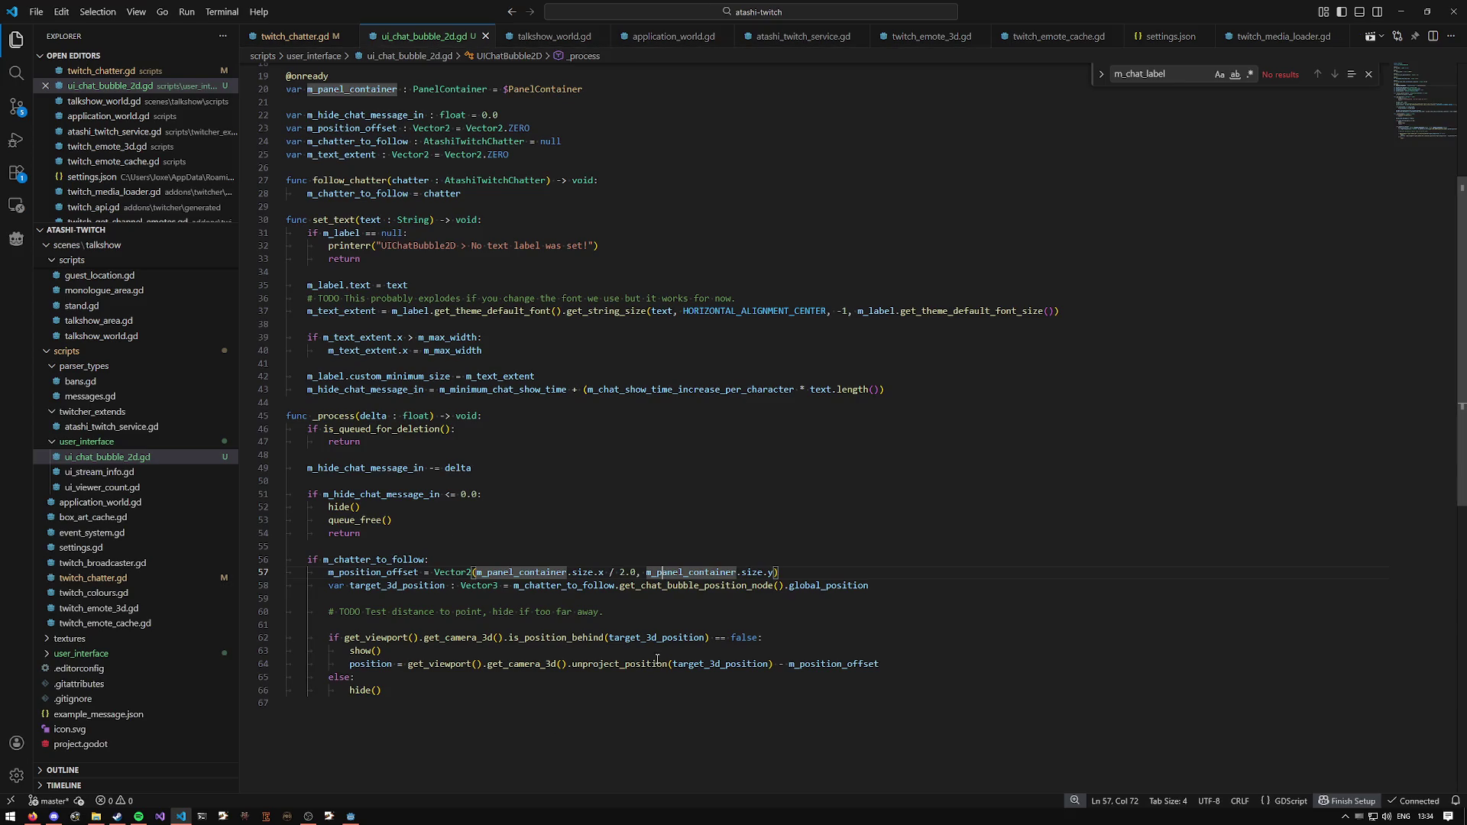
scroll(680, 600, up, 6)
click(610, 300)
key(Return)
key(Return)
text(@exprot)
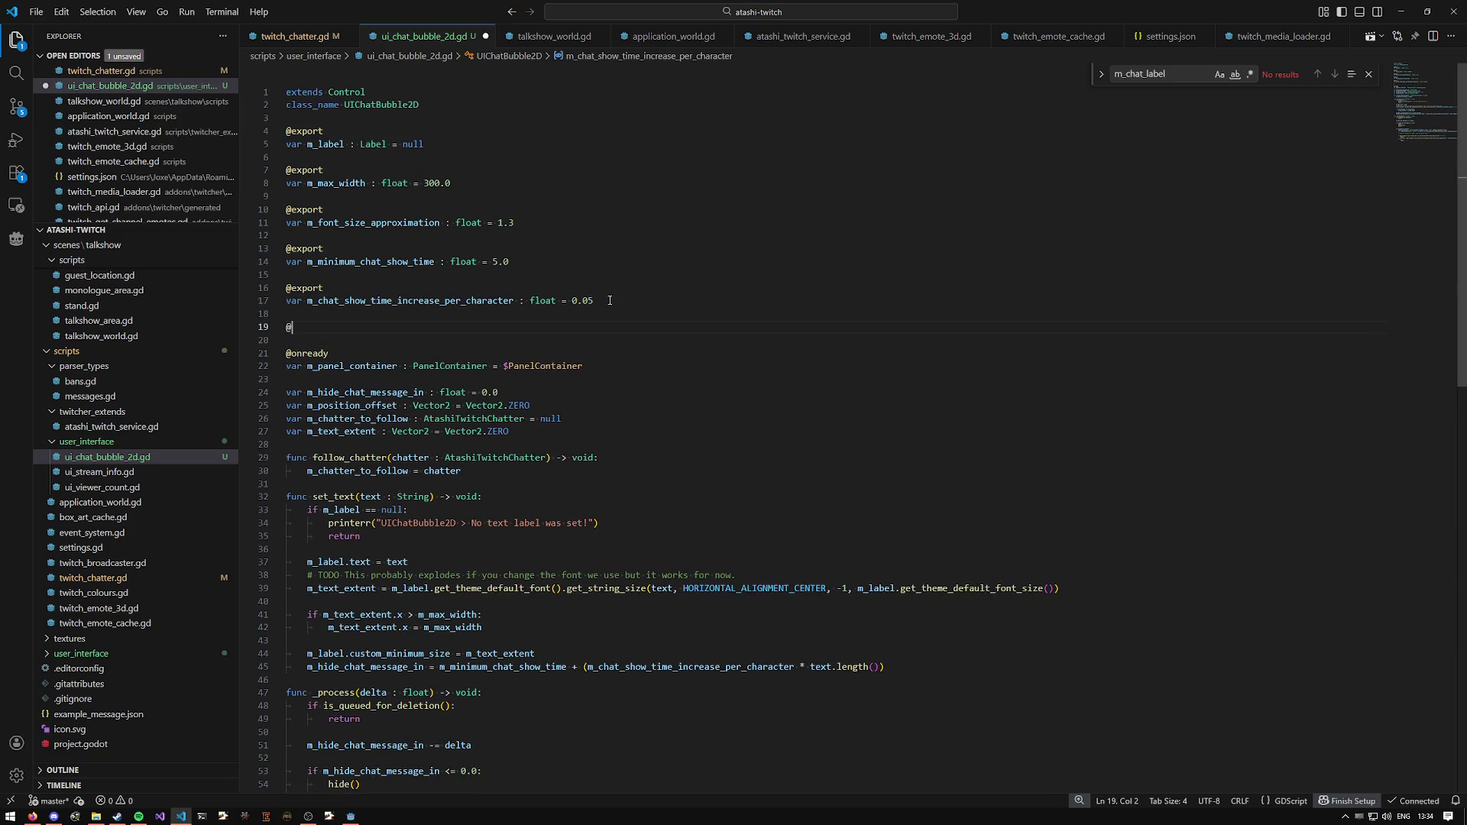
key(Return)
key(BackSpace)
key(BackSpace)
key(BackSpace)
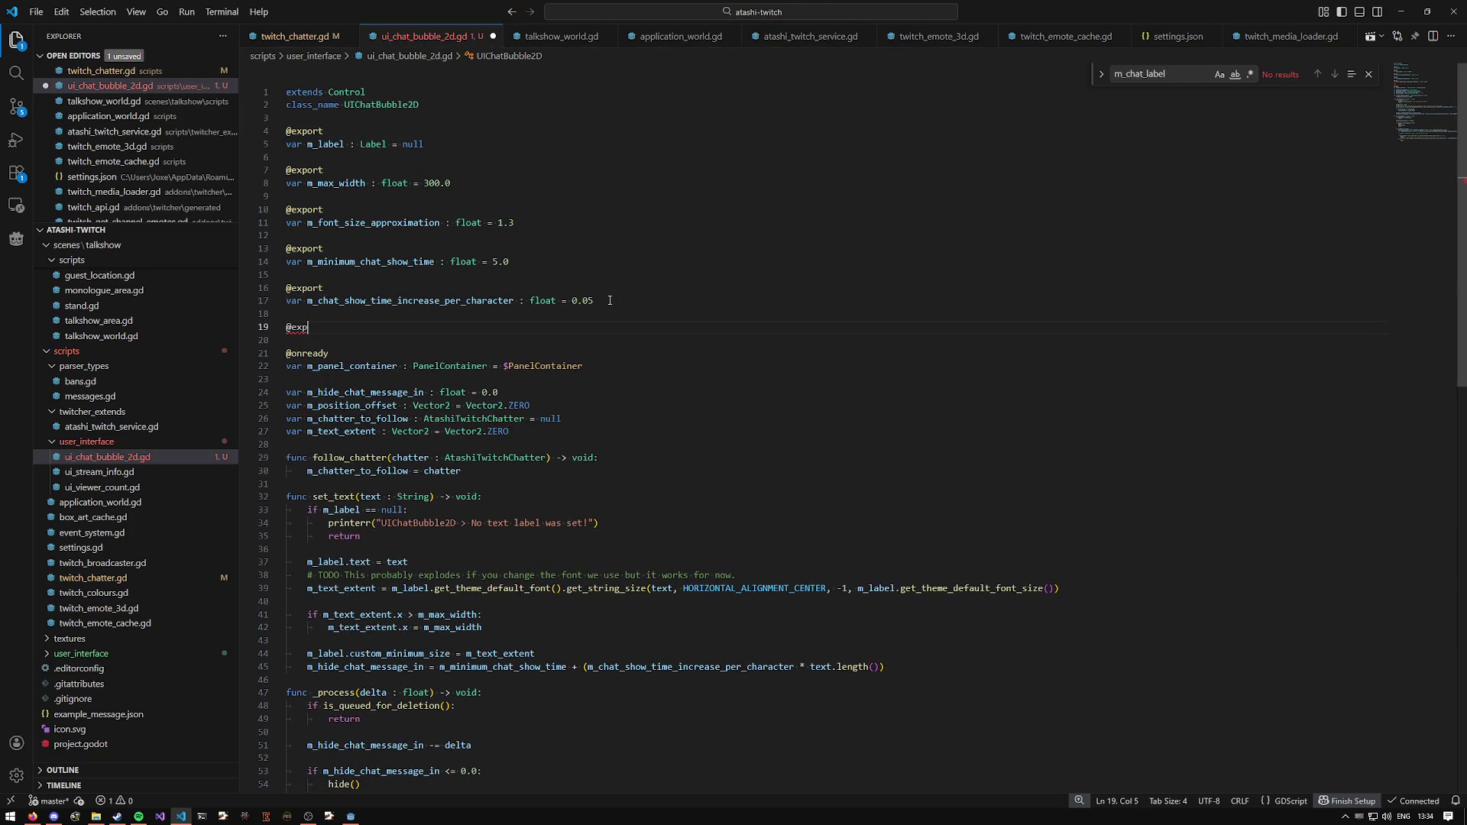
text(ort)
key(Return)
text(var m_render_duis)
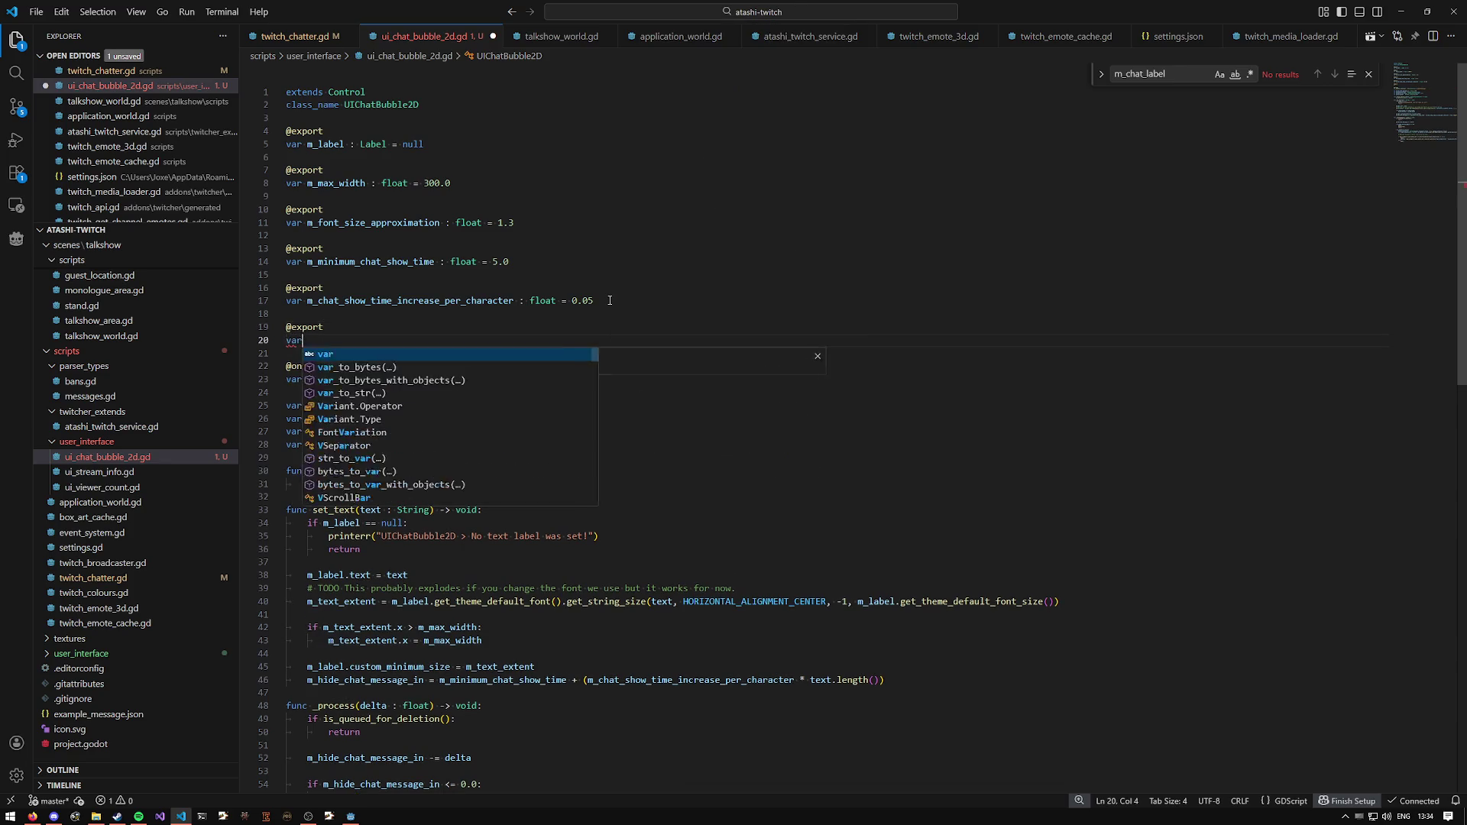
key(BackSpace)
key(BackSpace)
key(BackSpace)
text(istance : Floa)
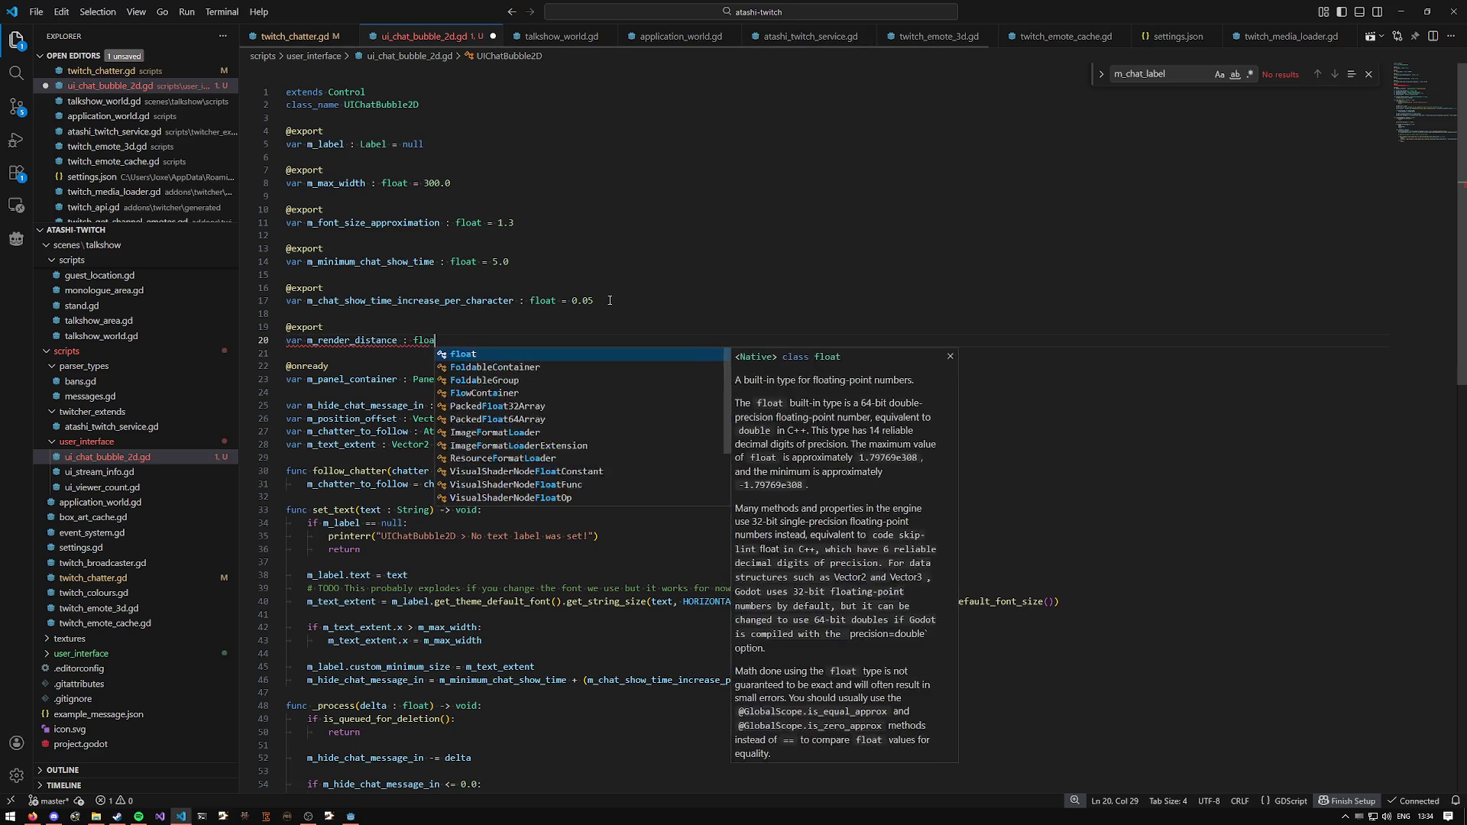
key(Return)
text(=)
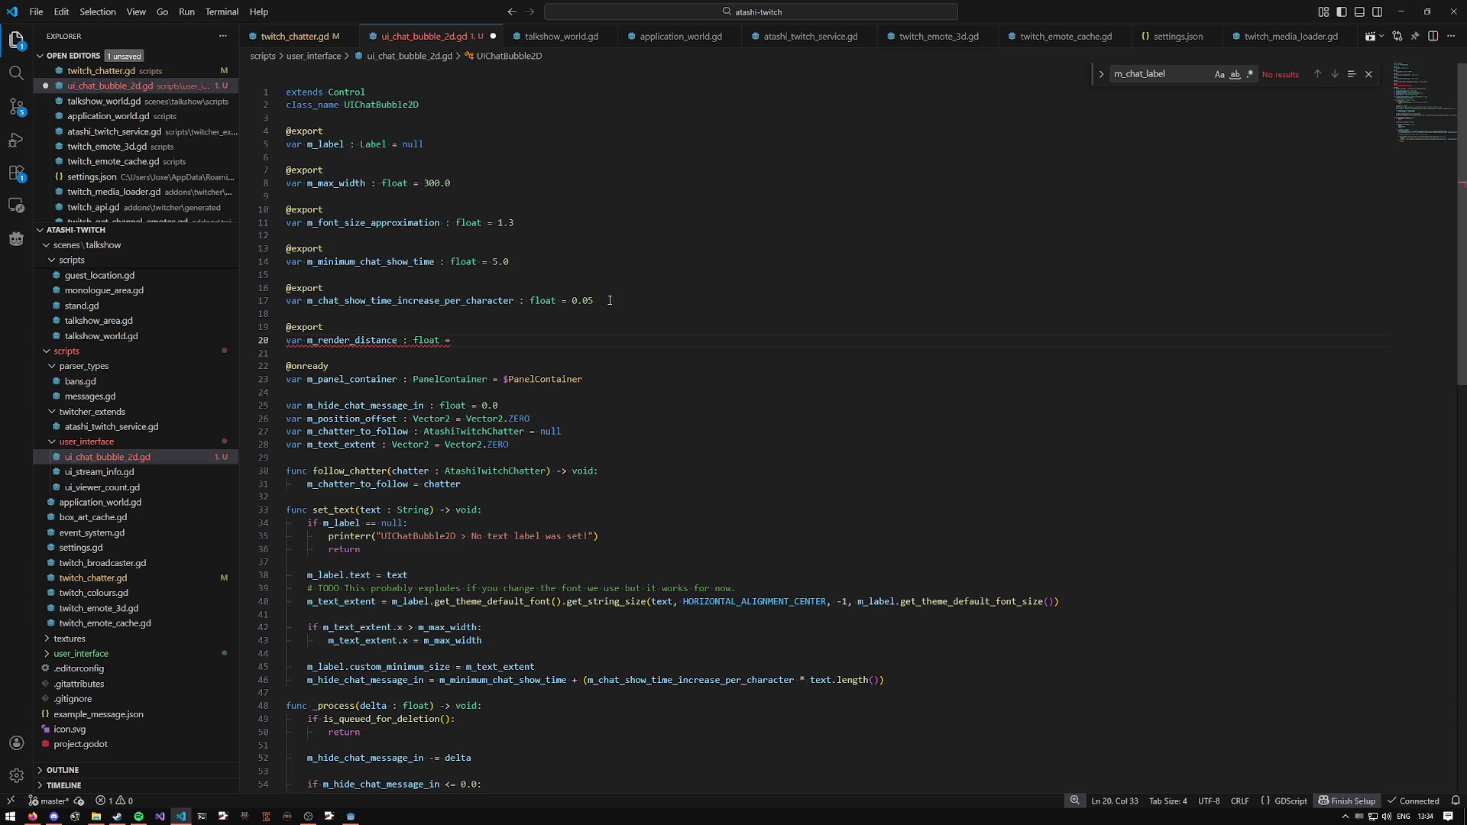
text(10.0)
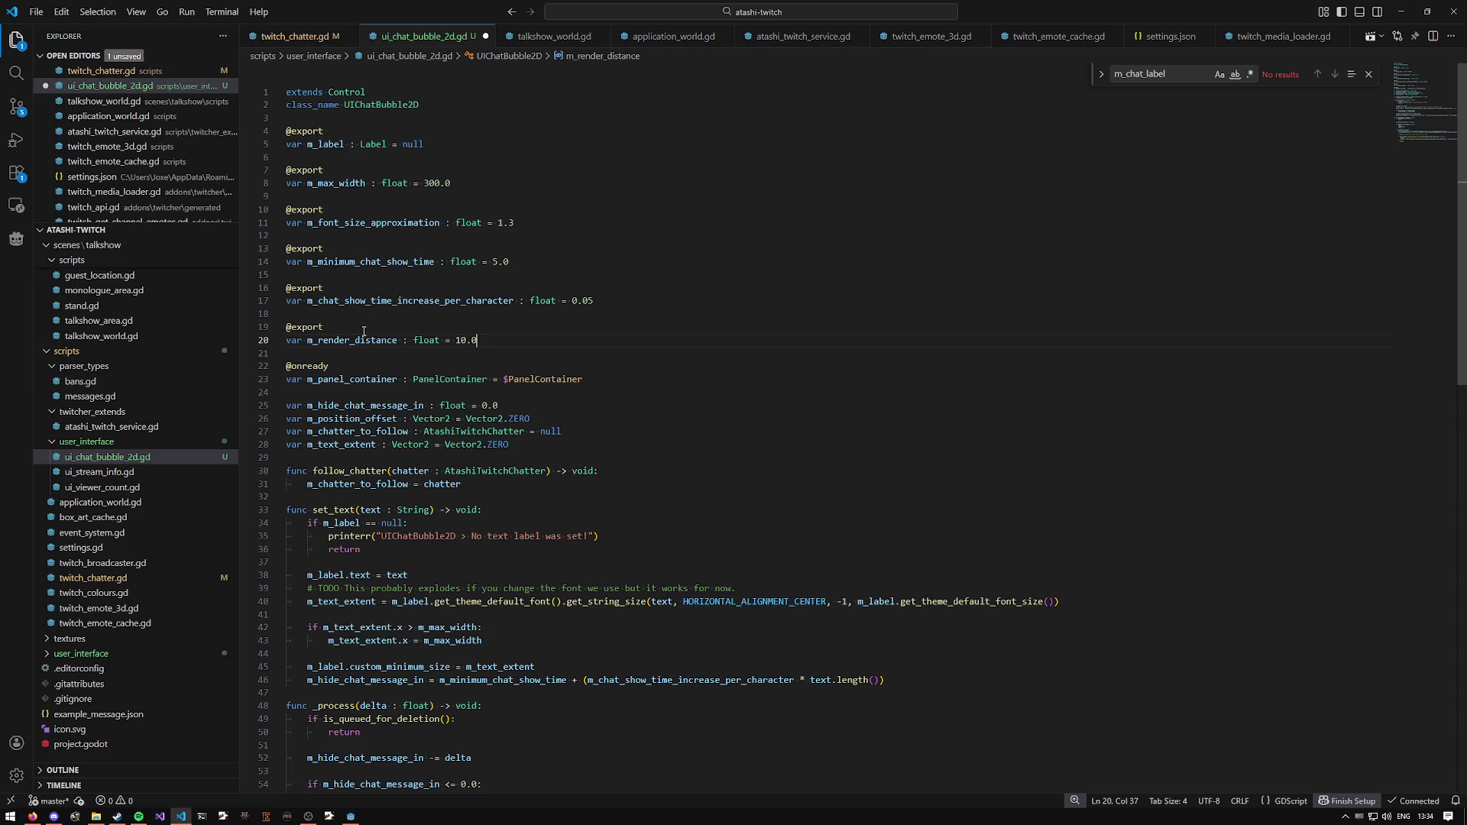
double_click(358, 340)
scroll(477, 469, down, 5)
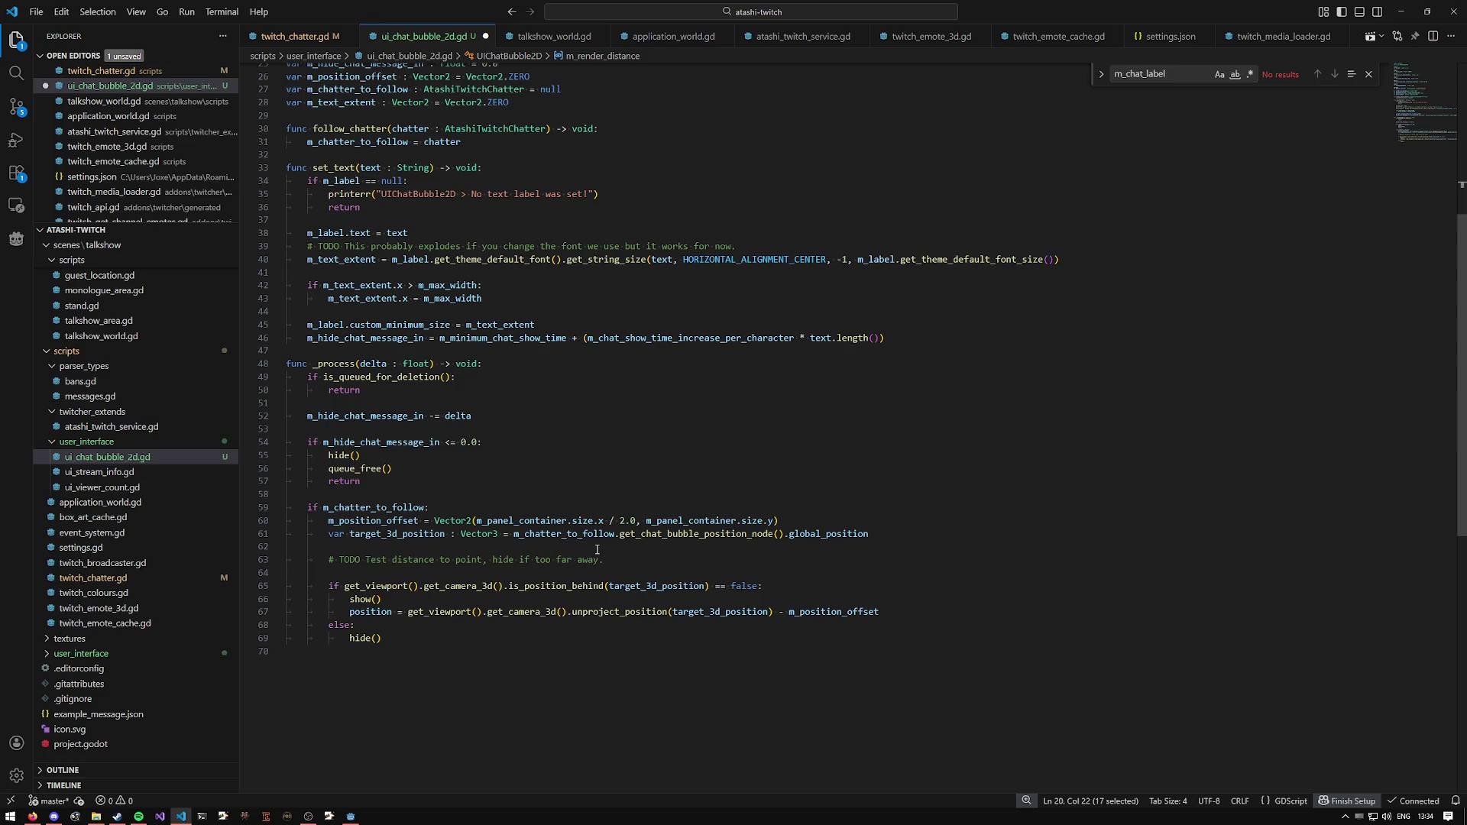
Add 'var current_camera : Camera3D = get_viewport().get_camera_3d()' in _process
click(645, 562)
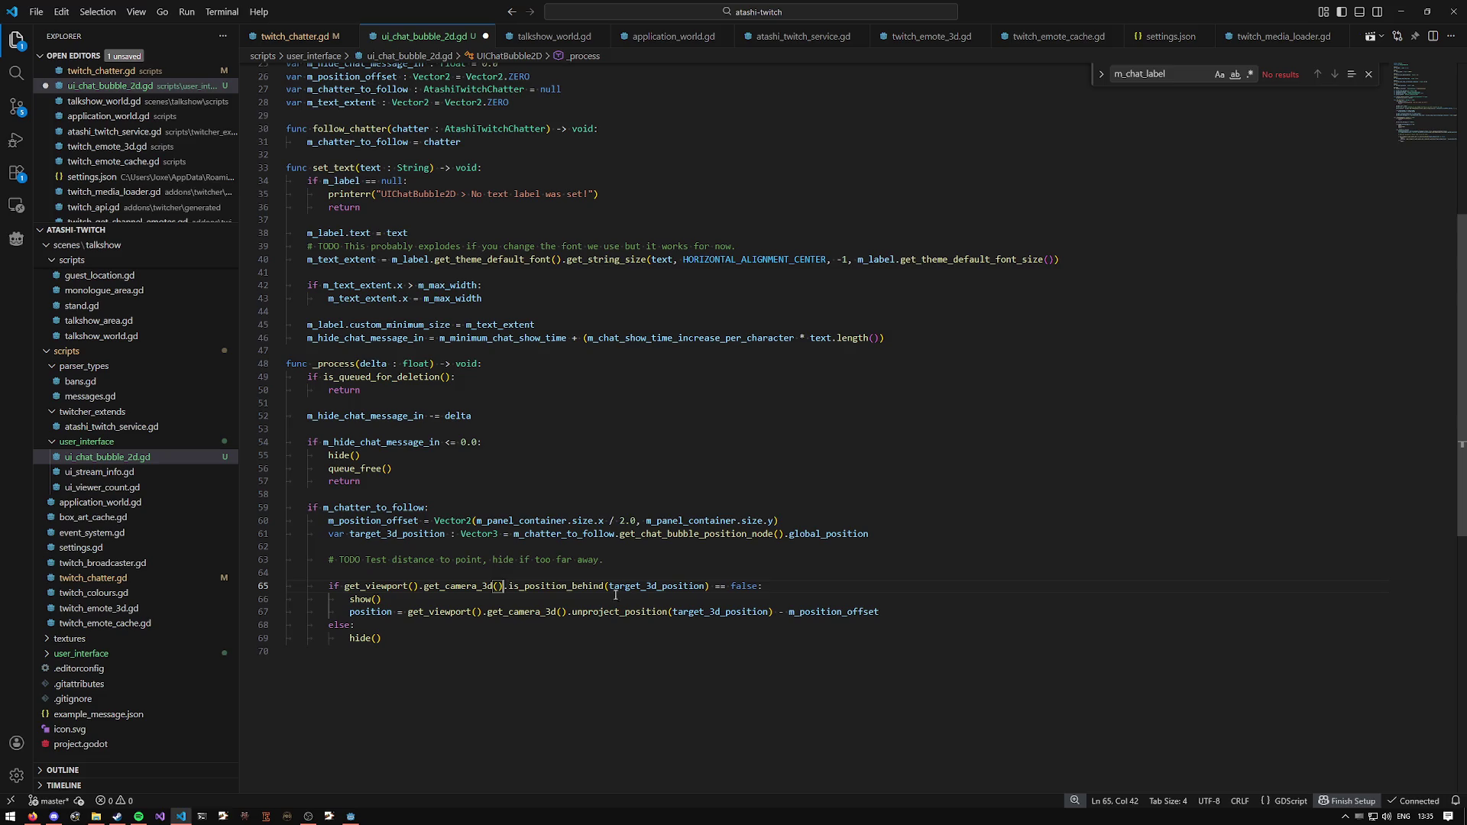
drag(504, 586, 341, 586)
key(shift+Right)
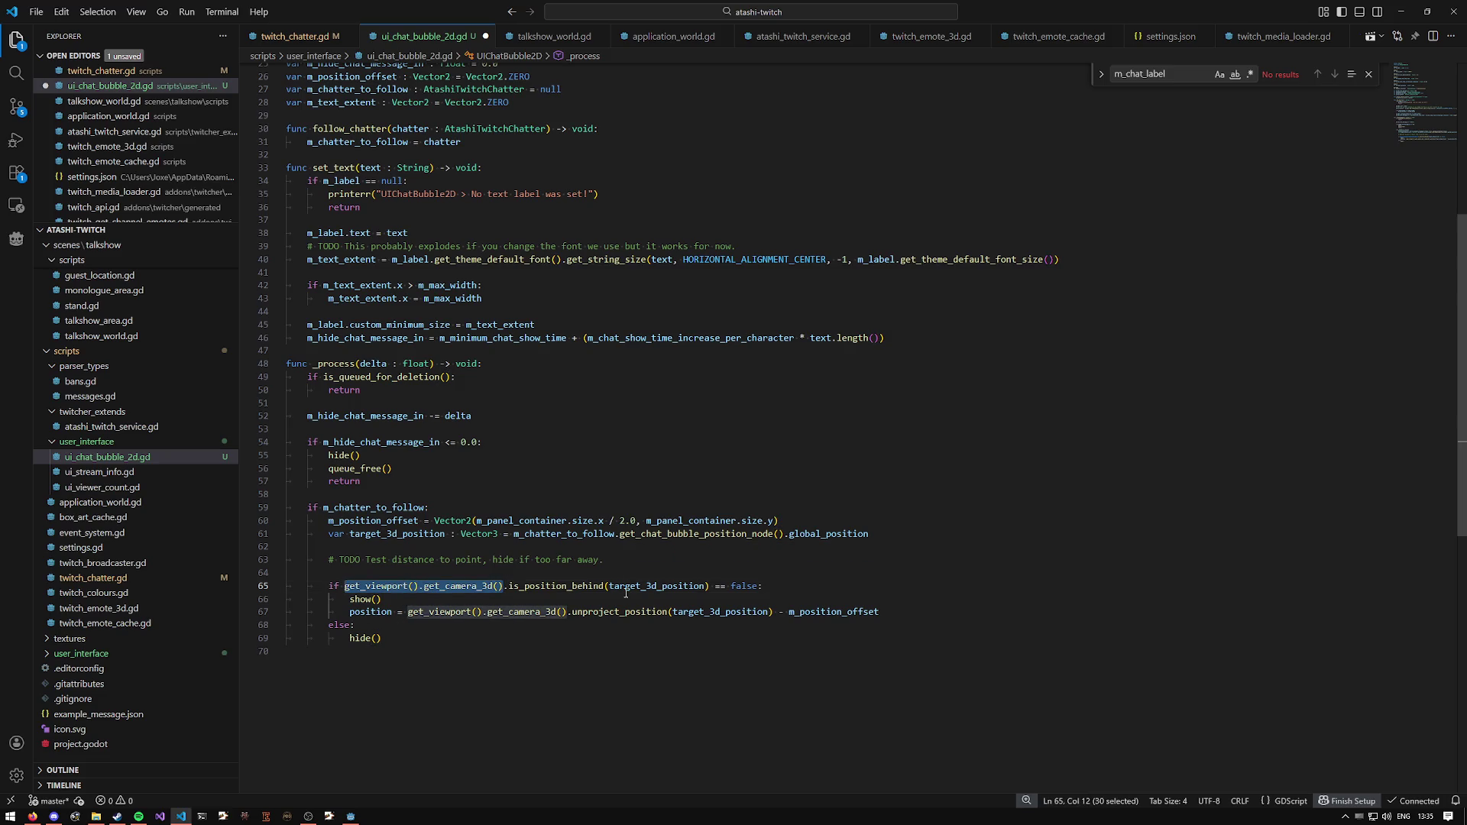
key(Up)
key(Up)
key(Up)
key(End)
key(Return)
text(var current_camera : Camera3)
key(Tab)
text(= get_viewport().get_camera_3d())
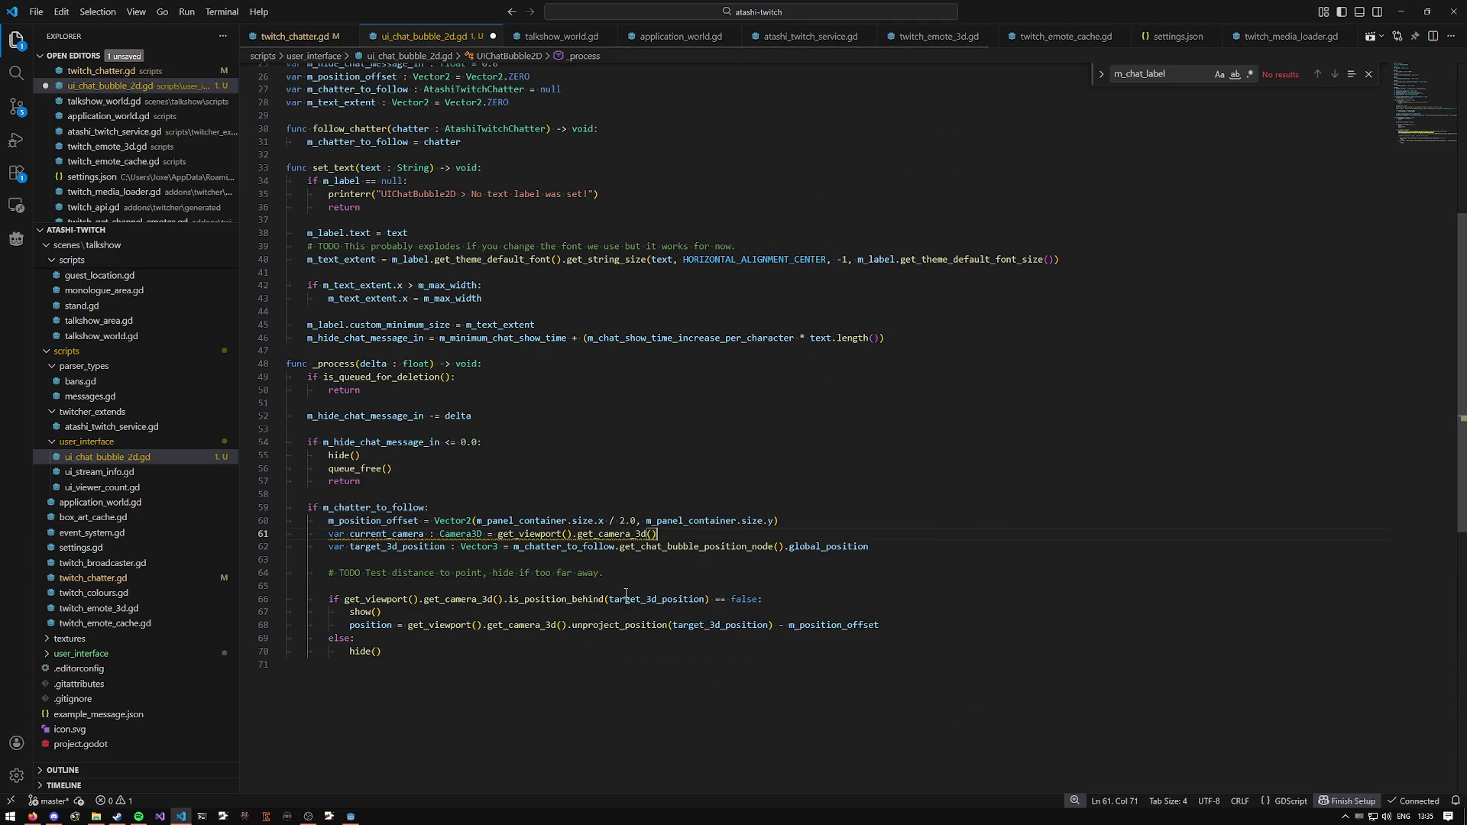
Replace the camera lookups in the visibility check and projection line with current_camera
double_click(392, 534)
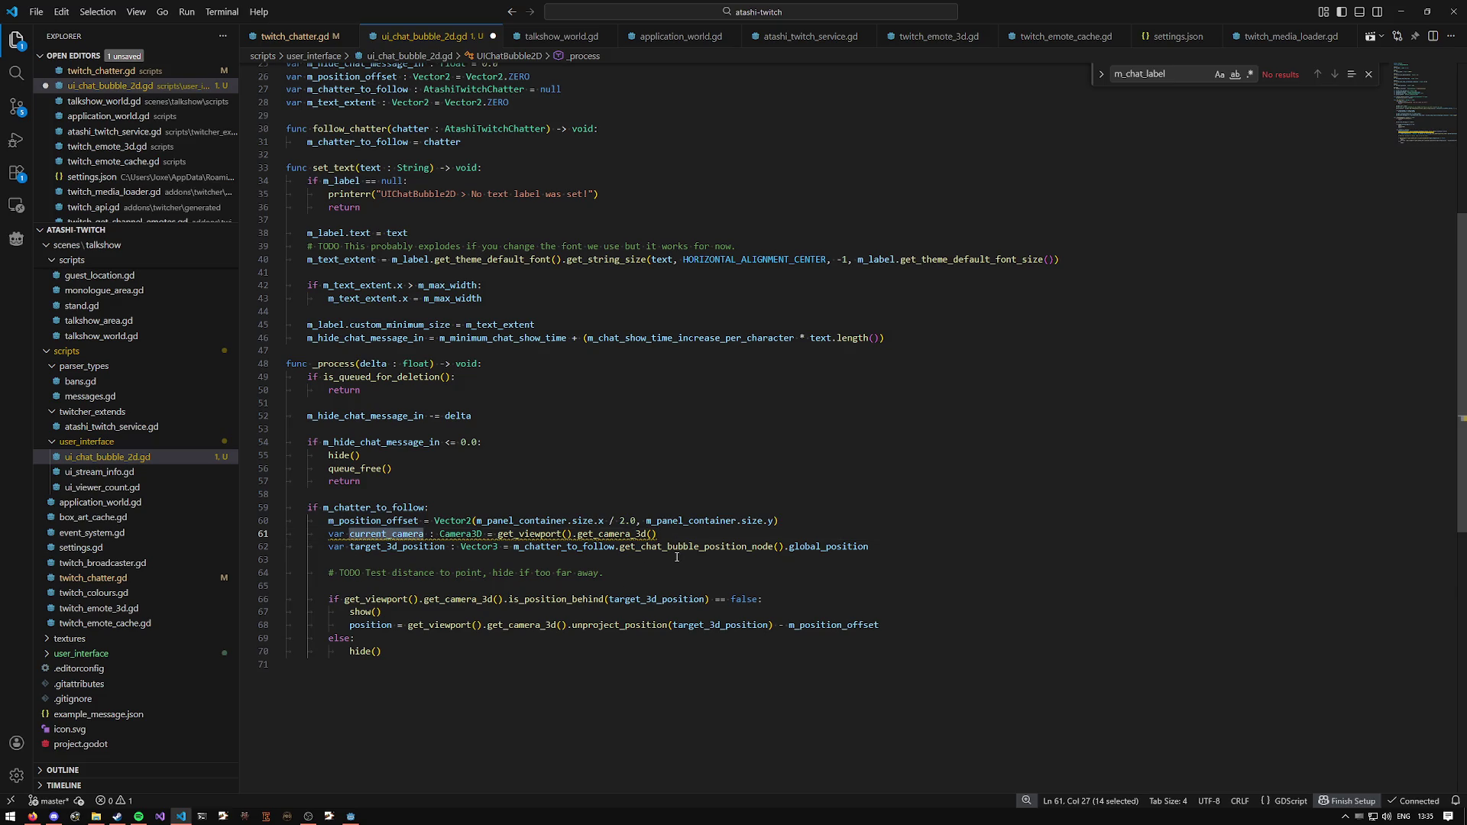
double_click(411, 545)
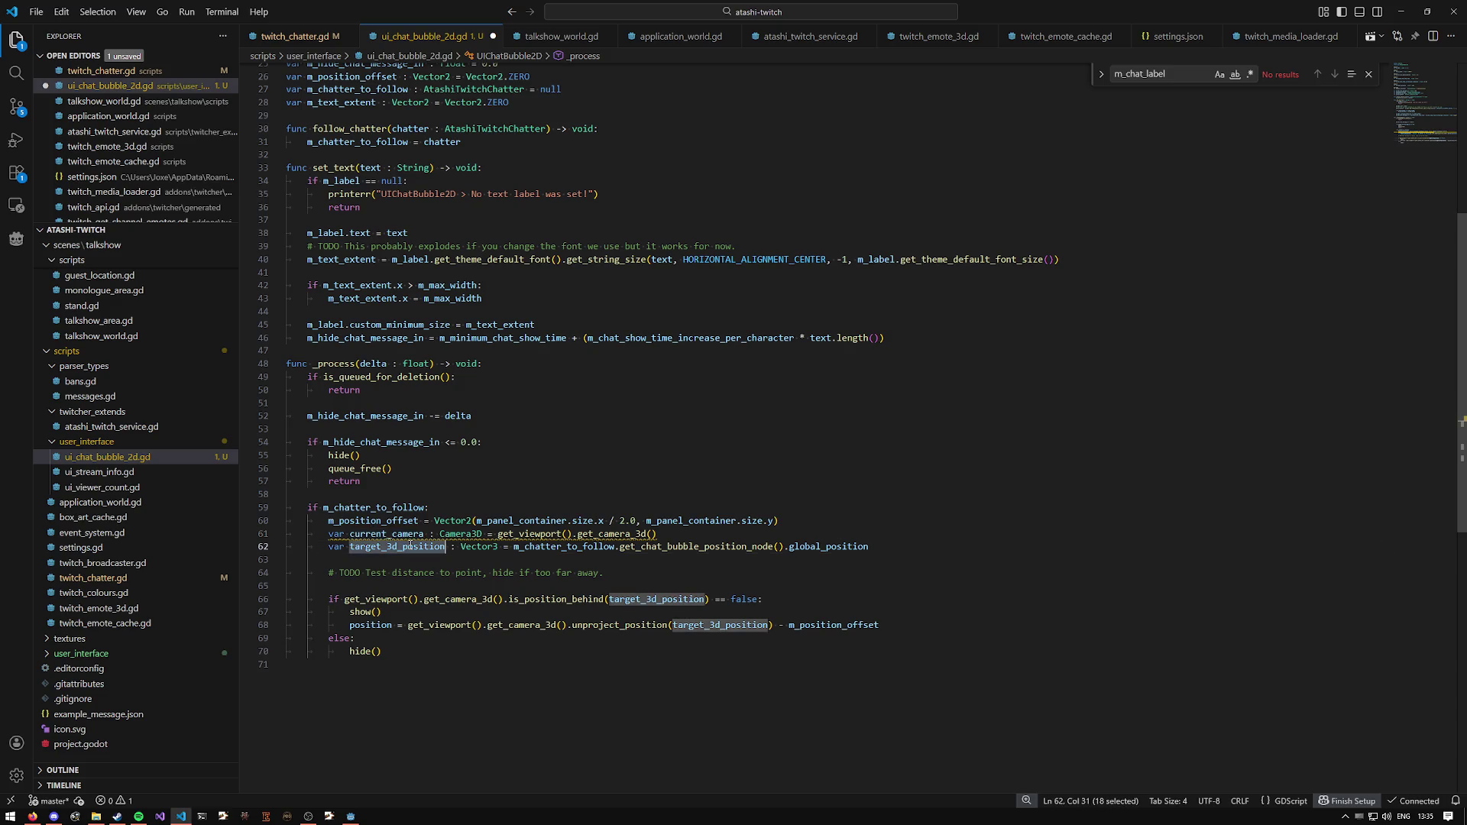
click(501, 599)
key(ctrl+shift+Left)
key(ctrl+shift+Left)
key(ctrl+shift+Left)
text(current_camera)
key(Down)
key(Down)
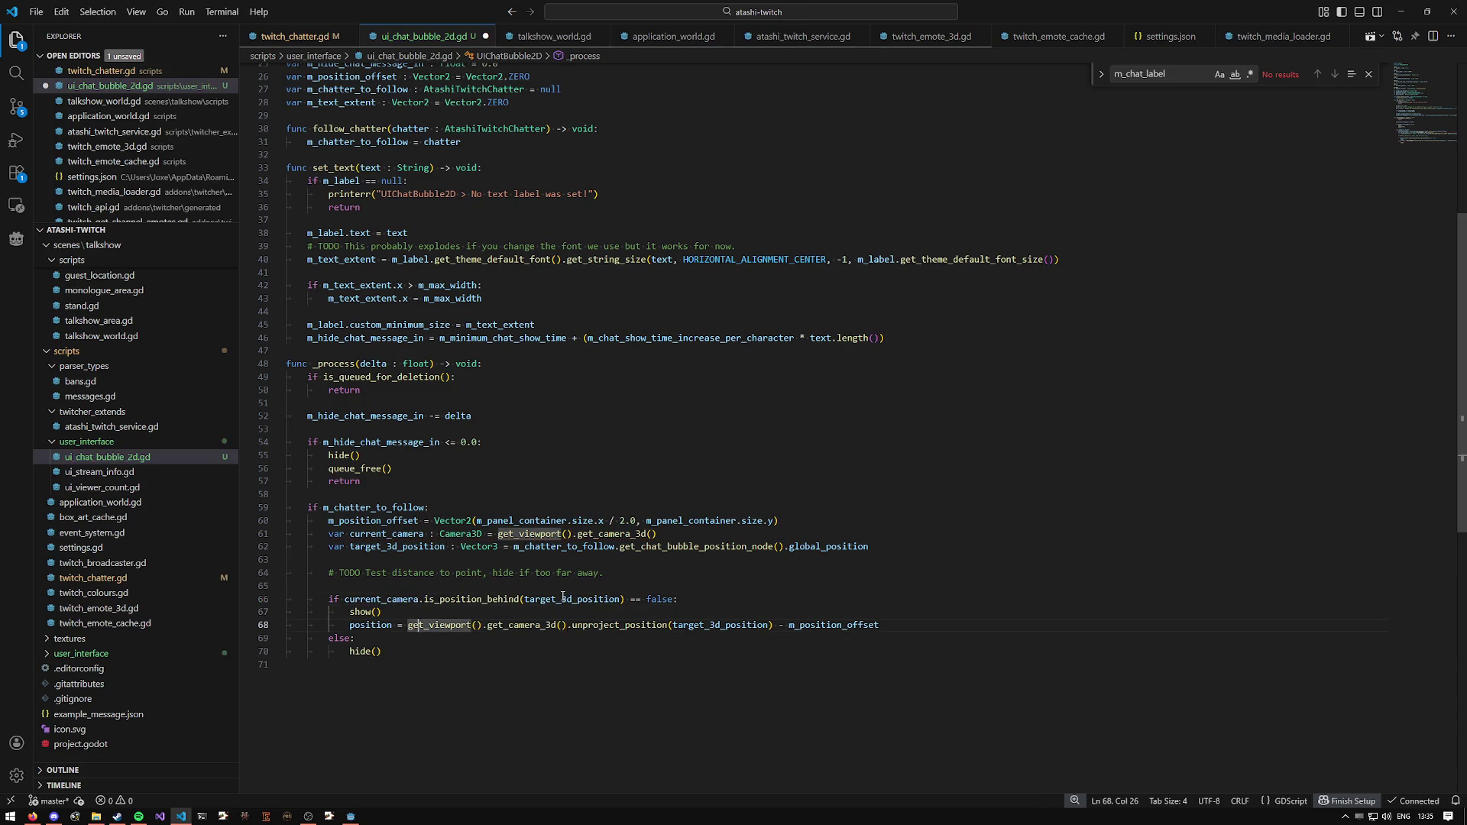
key(ctrl+Left)
key(ctrl+shift+Right)
key(ctrl+shift+Right)
key(ctrl+shift+Right)
key(shift+Right)
key(shift+Right)
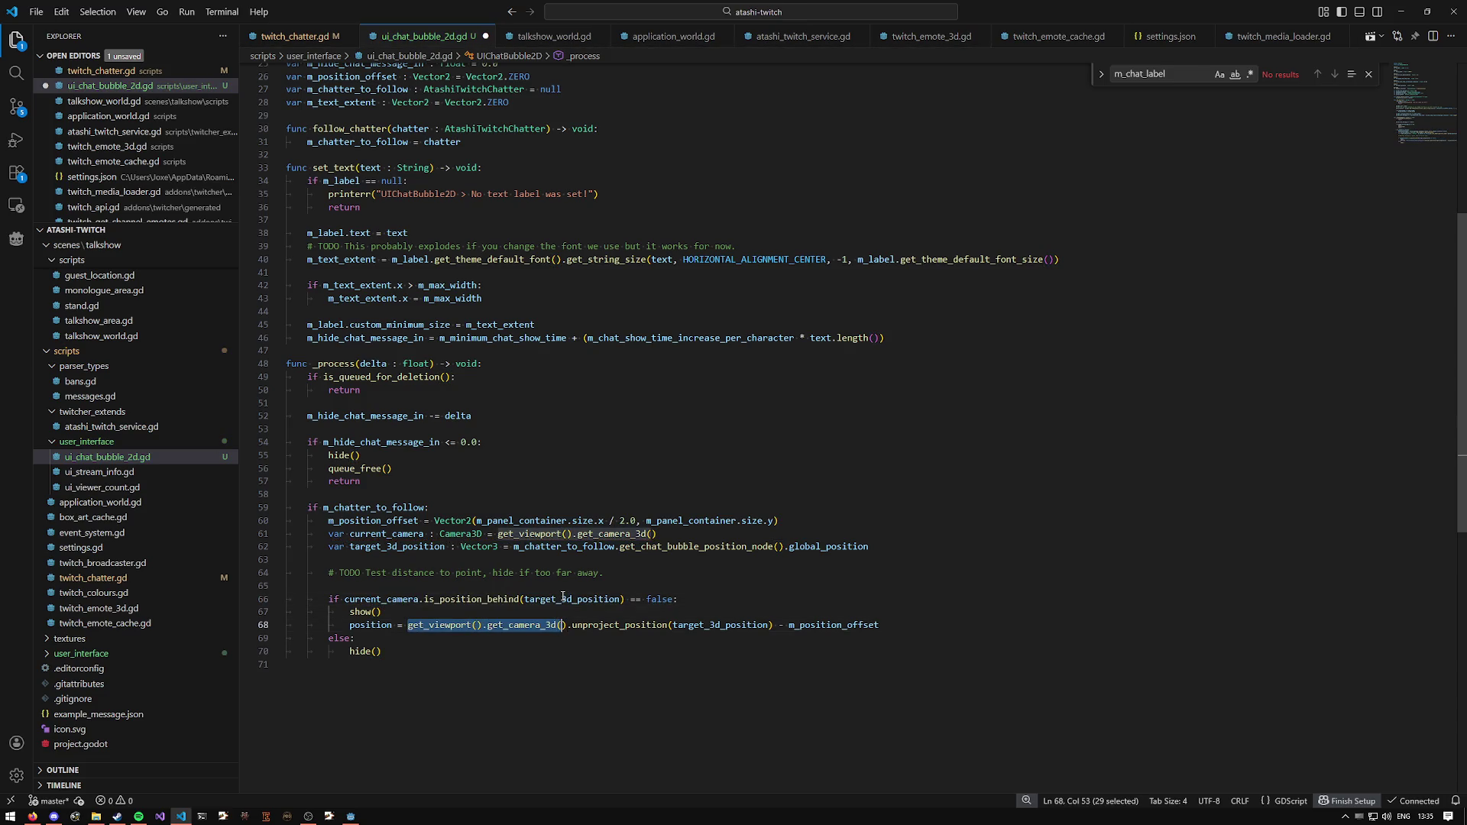
text(current_camera)
key(Up)
key(Up)
key(Up)
key(End)
Write the condition 'if current_camera.global_position.distance_to(target_3d_position) > m_render_distance:'
key(Return)
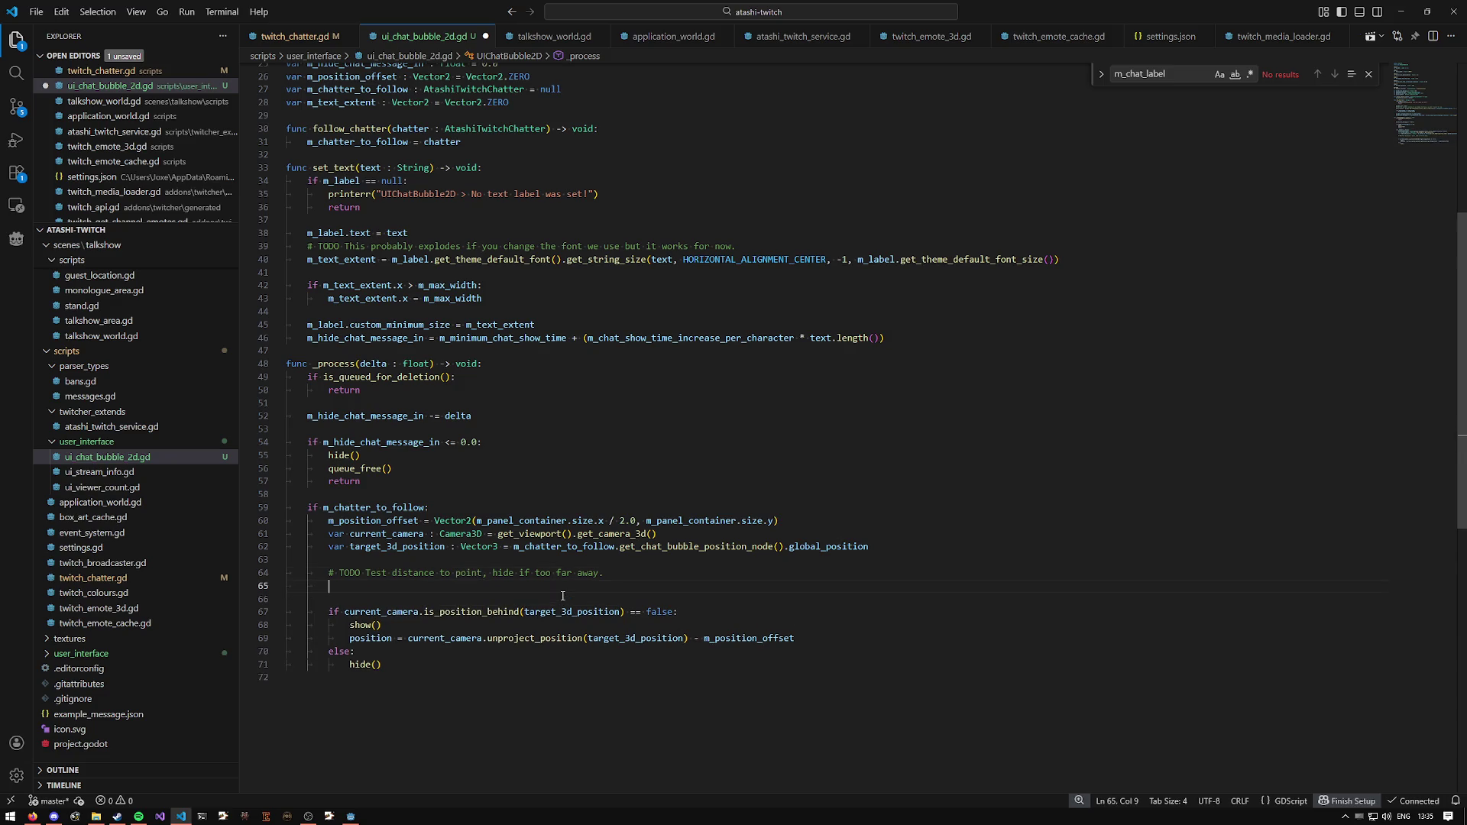
text(if current_camera.dista)
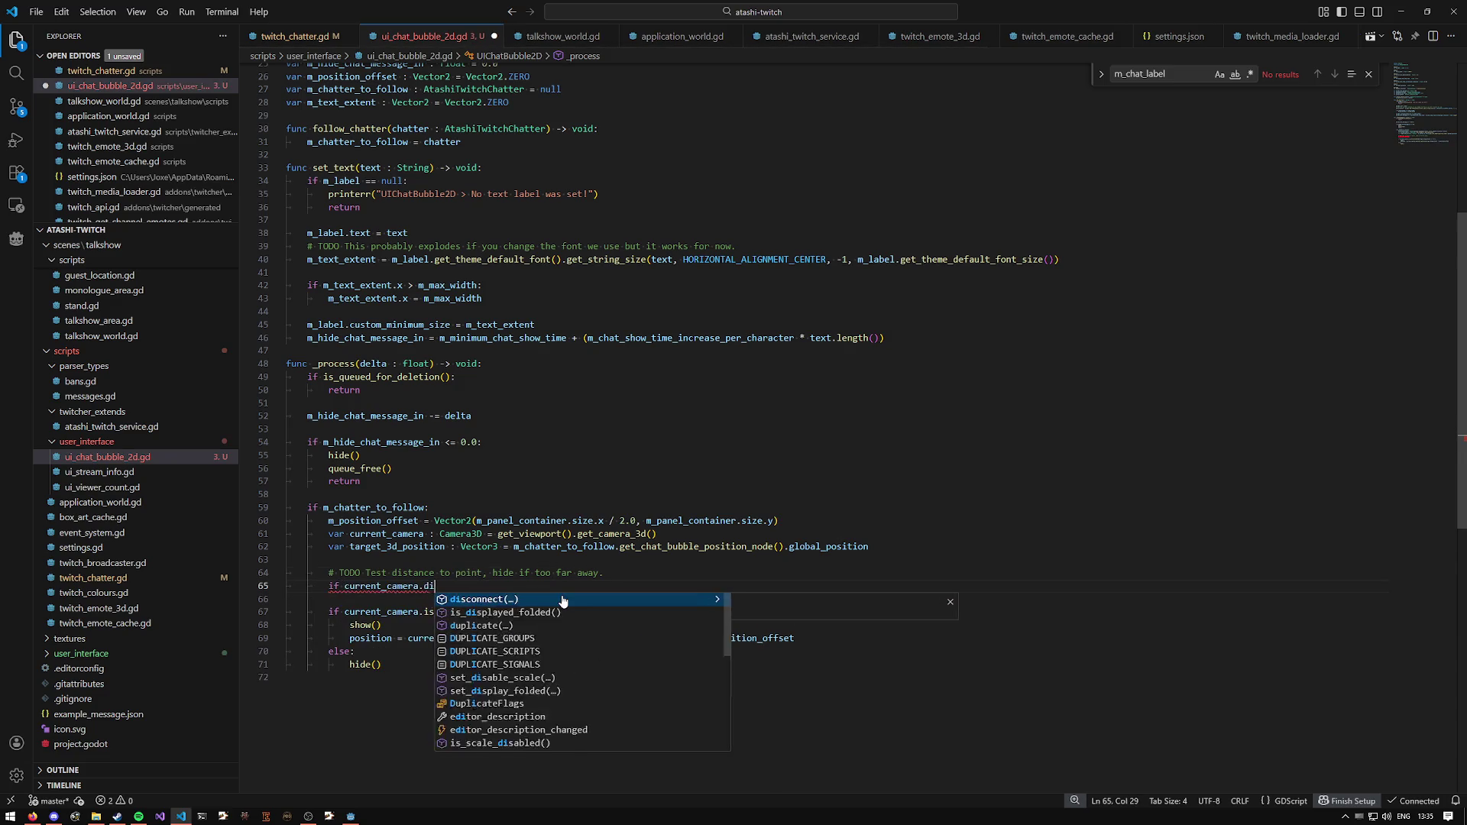
key(BackSpace)
key(BackSpace)
key(BackSpace)
text(g)
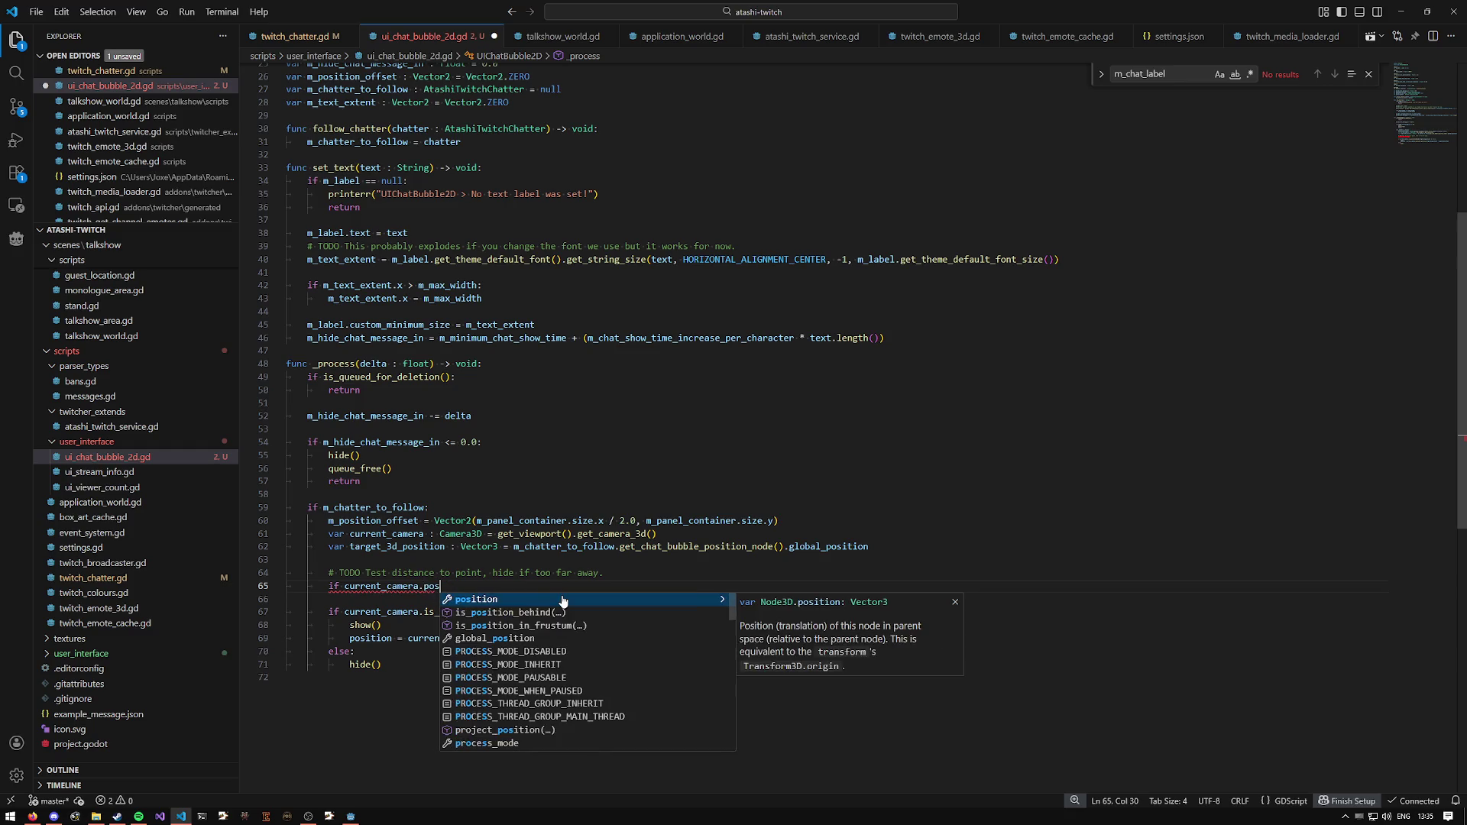
text(lobal_)
key(Down)
key(Tab)
text(.dista)
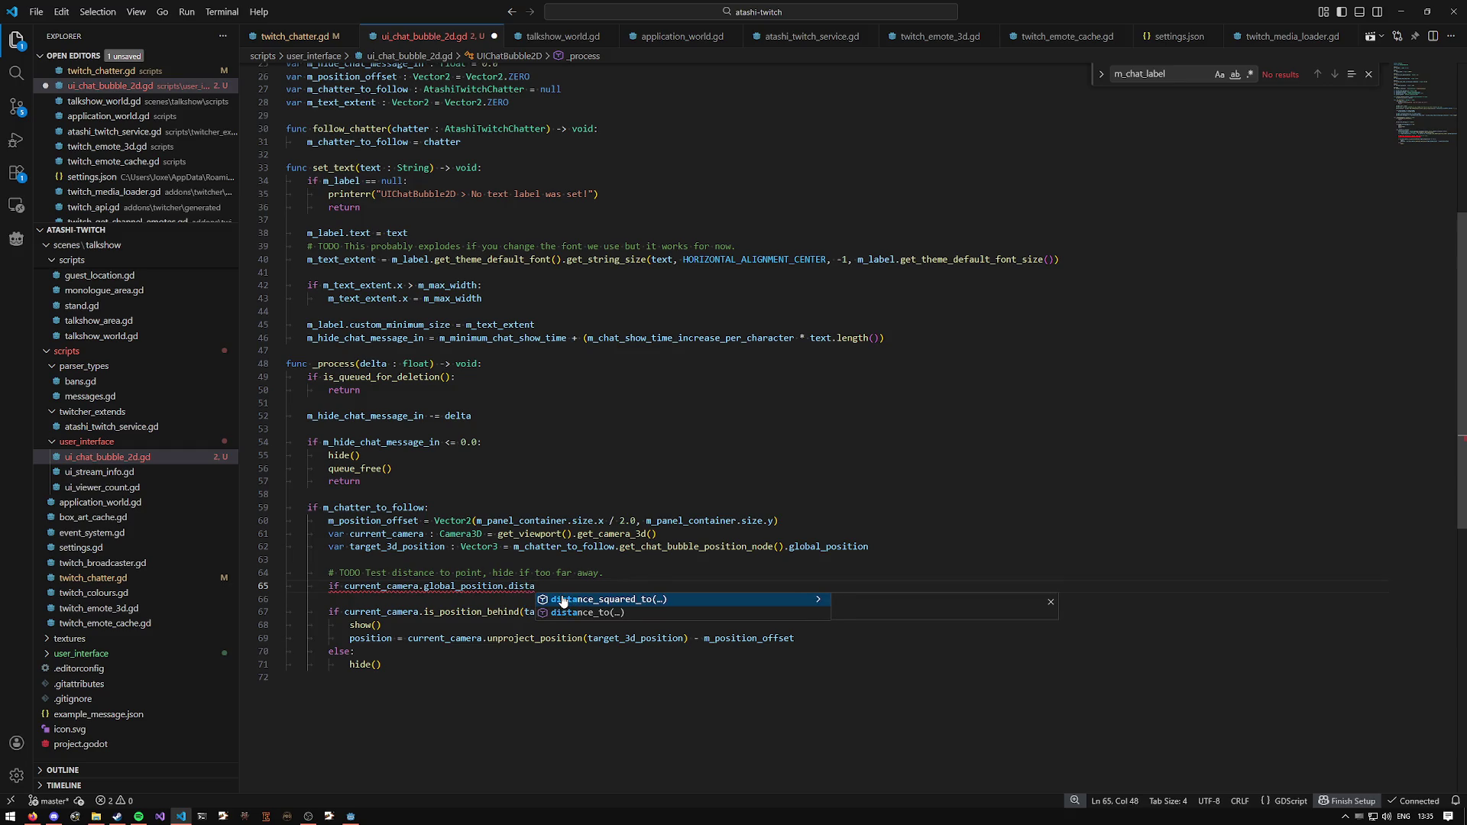
text(nce_to)
key(BackSpace)
text((target_3d_position) )
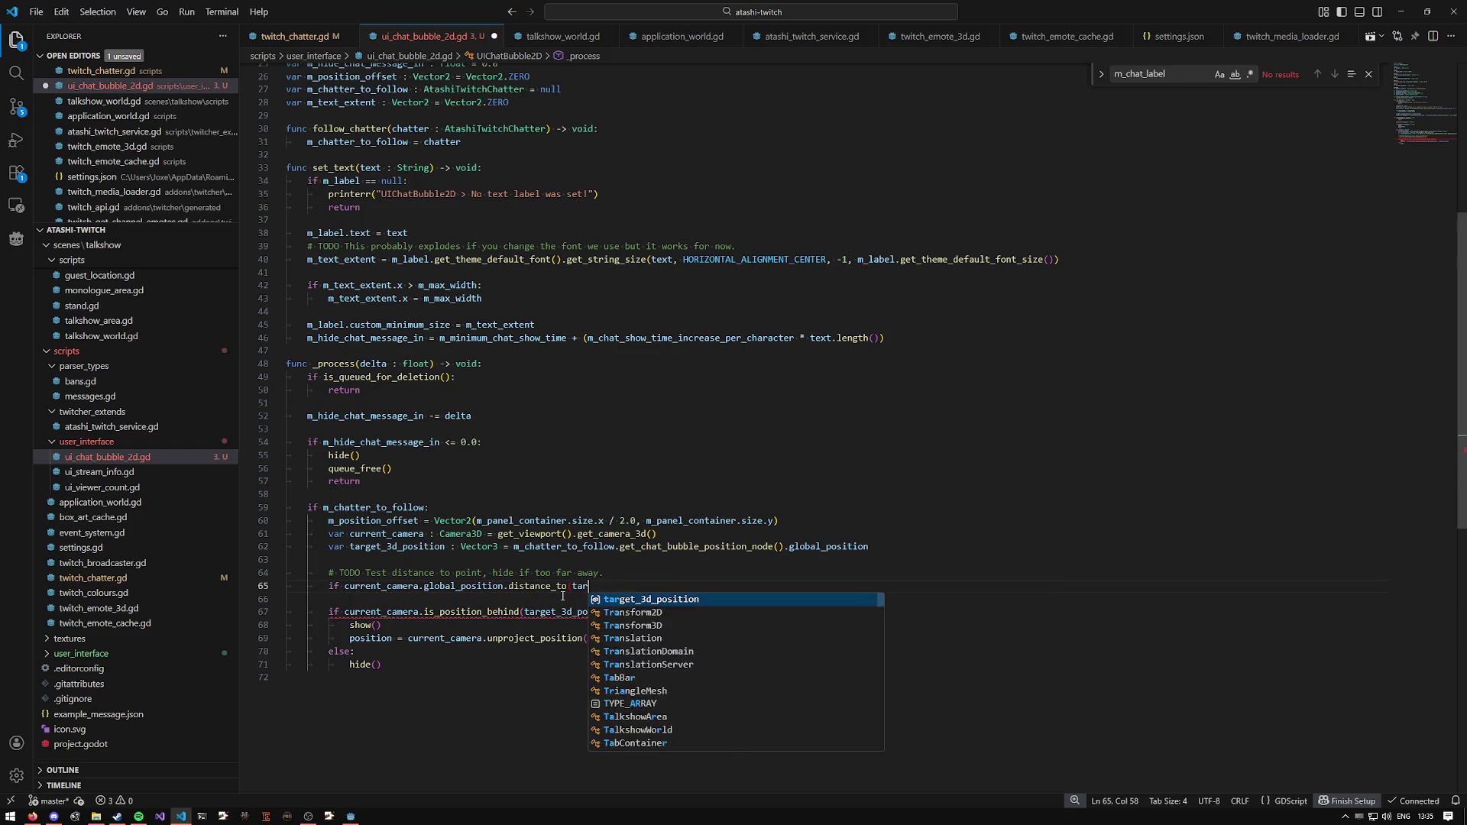
text(> m)
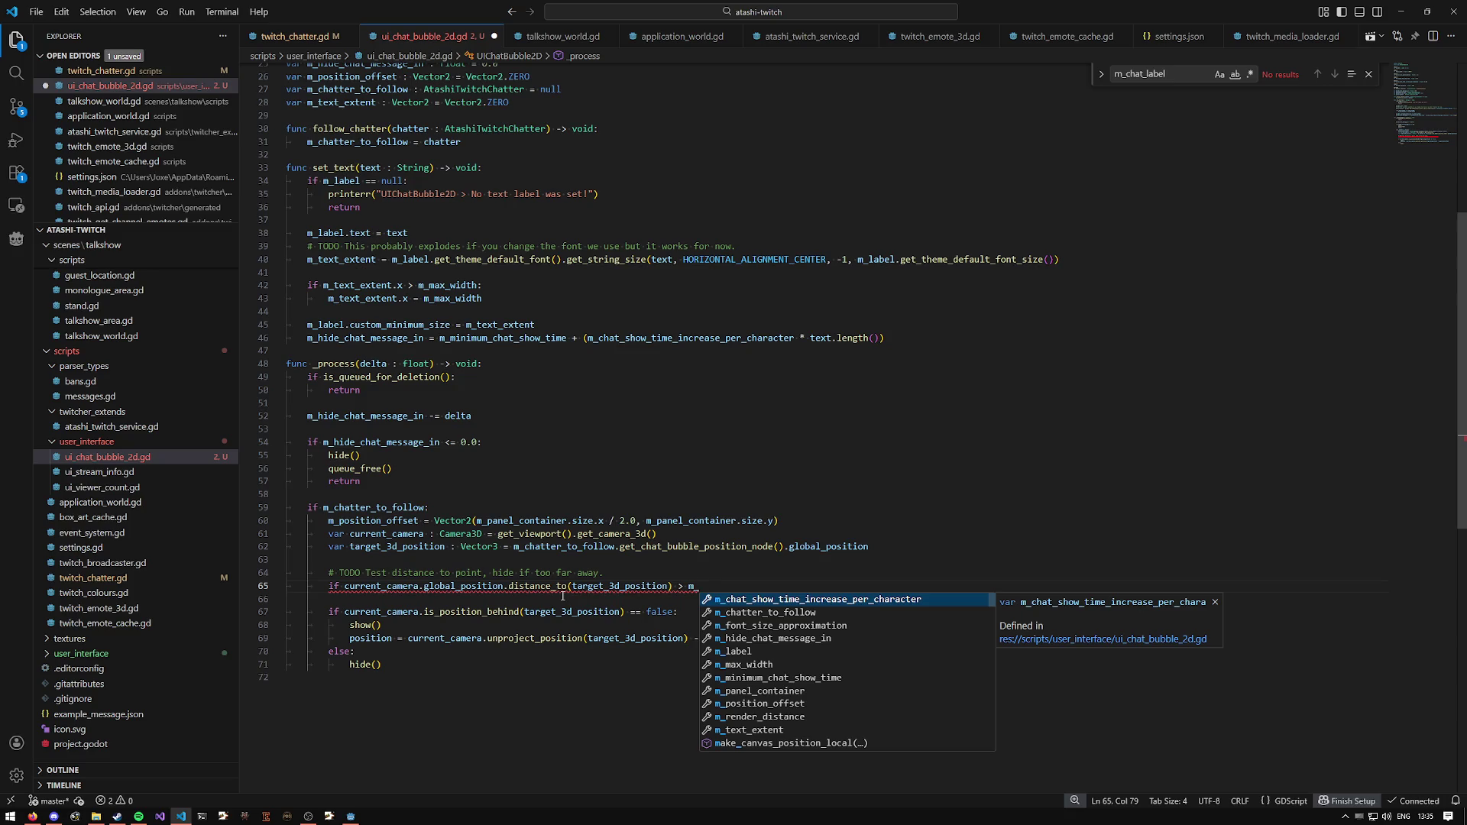
text(_r)
key(Return)
text(:)
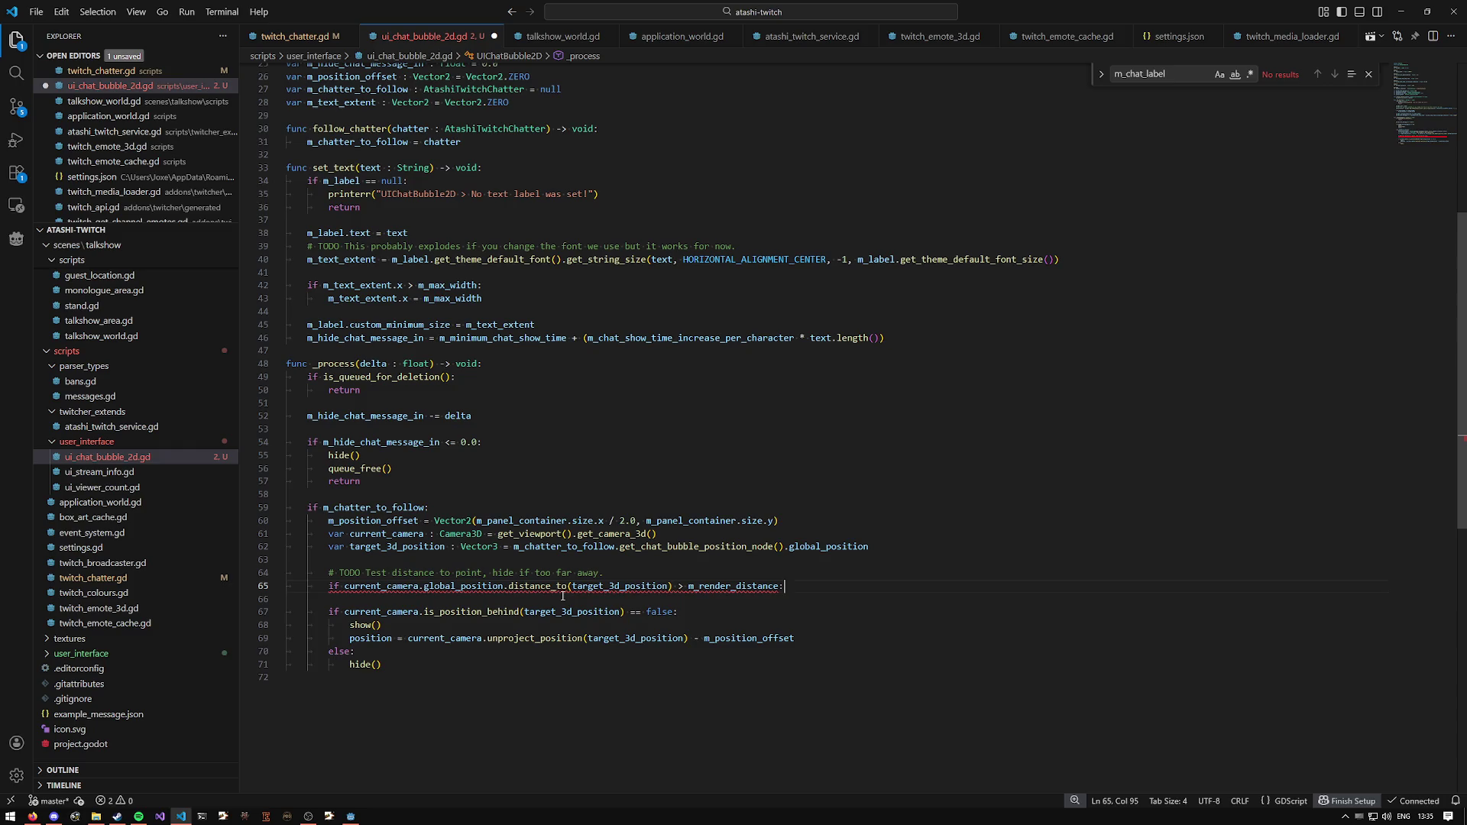
key(Return)
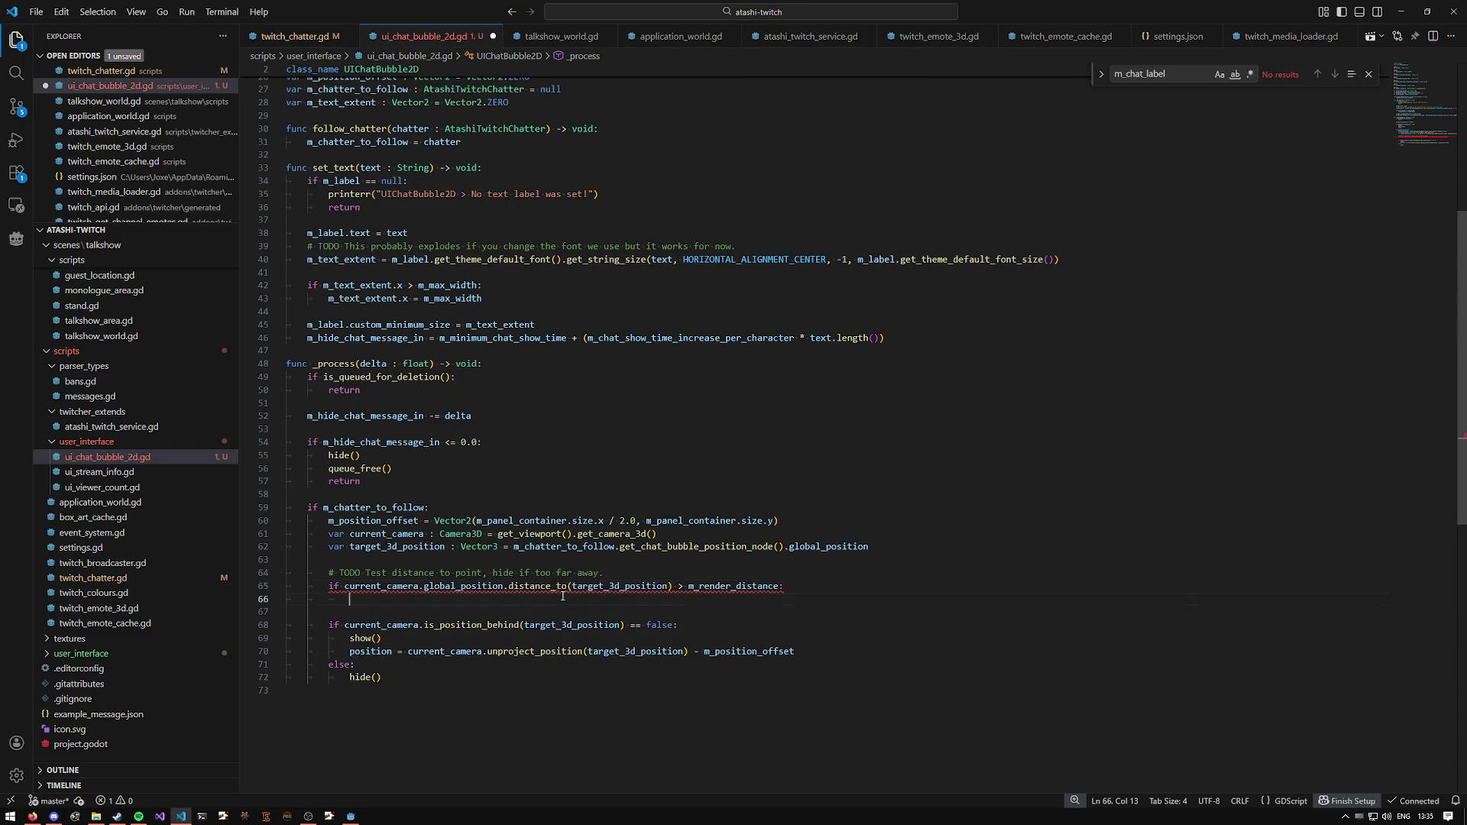
Give the distance check a hide() body followed by an else: branch
key(Up)
key(End)
key(ctrl+Left)
key(ctrl+Left)
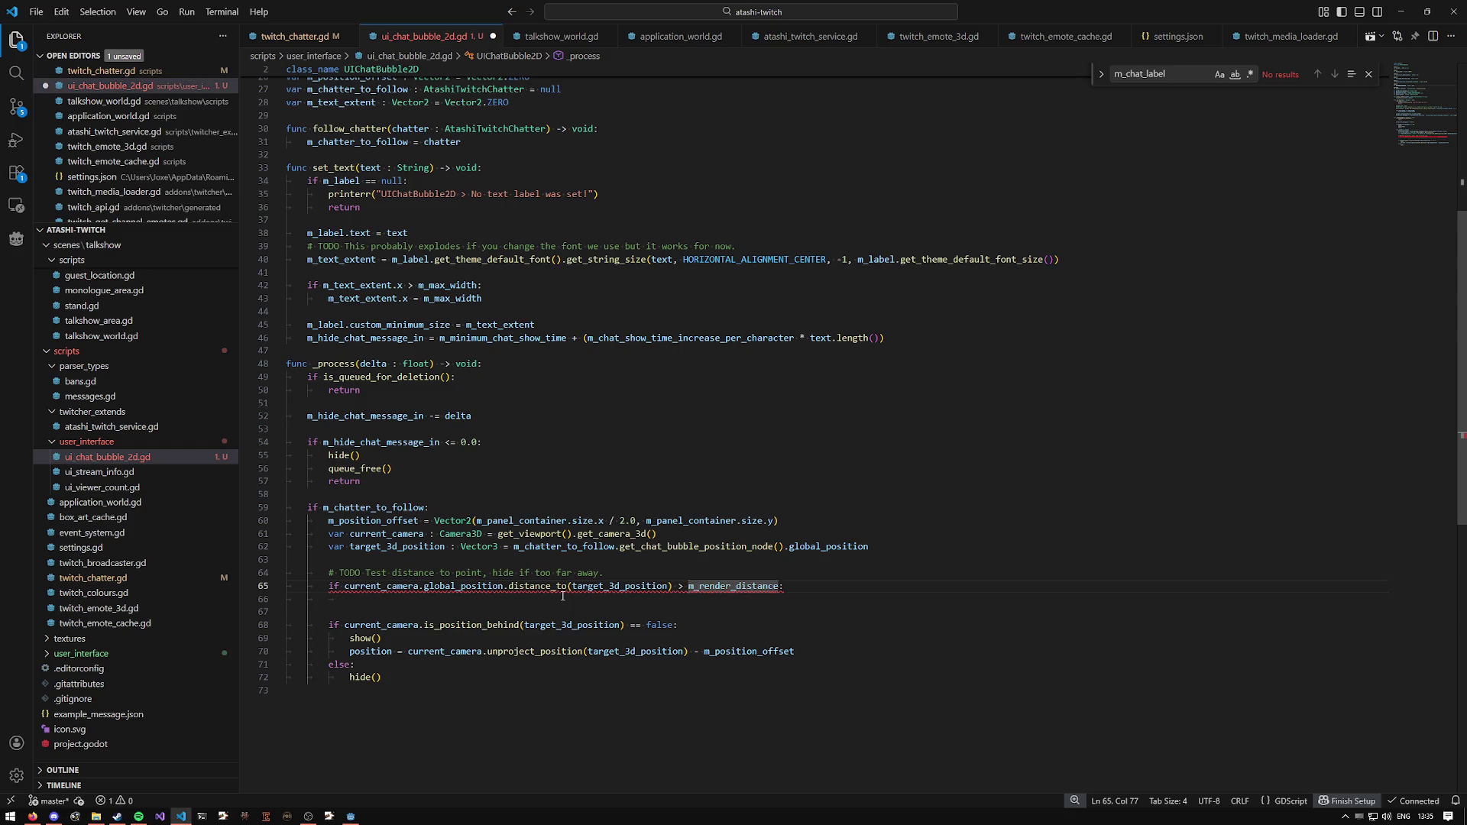
key(Down)
text(hide())
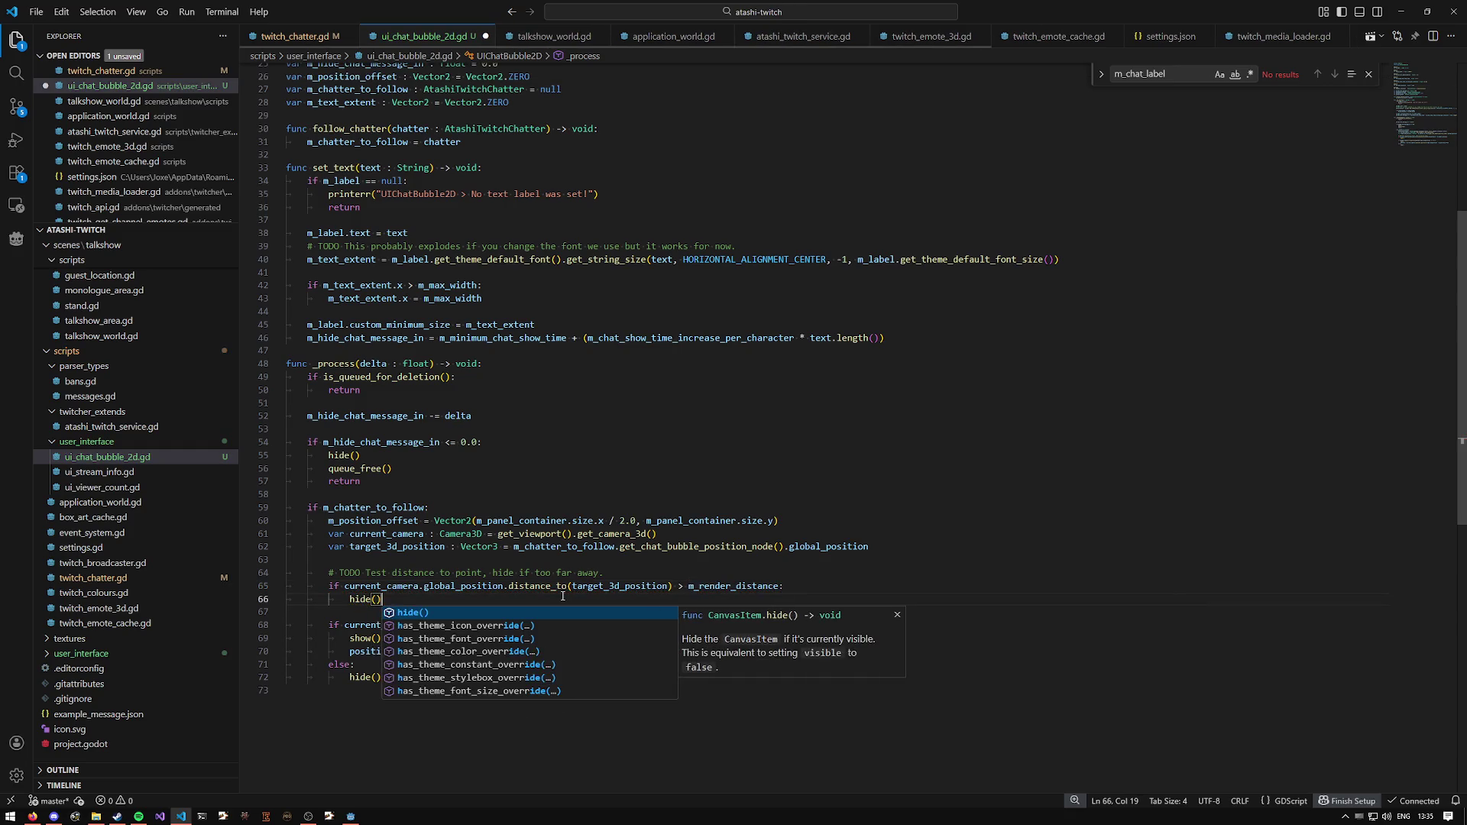
key(Escape)
key(Down)
text(else:)
key(Home)
key(Tab)
key(Tab)
Indent the old visibility check under else and save the script
key(Down)
key(shift+Down)
key(shift+Down)
key(shift+Down)
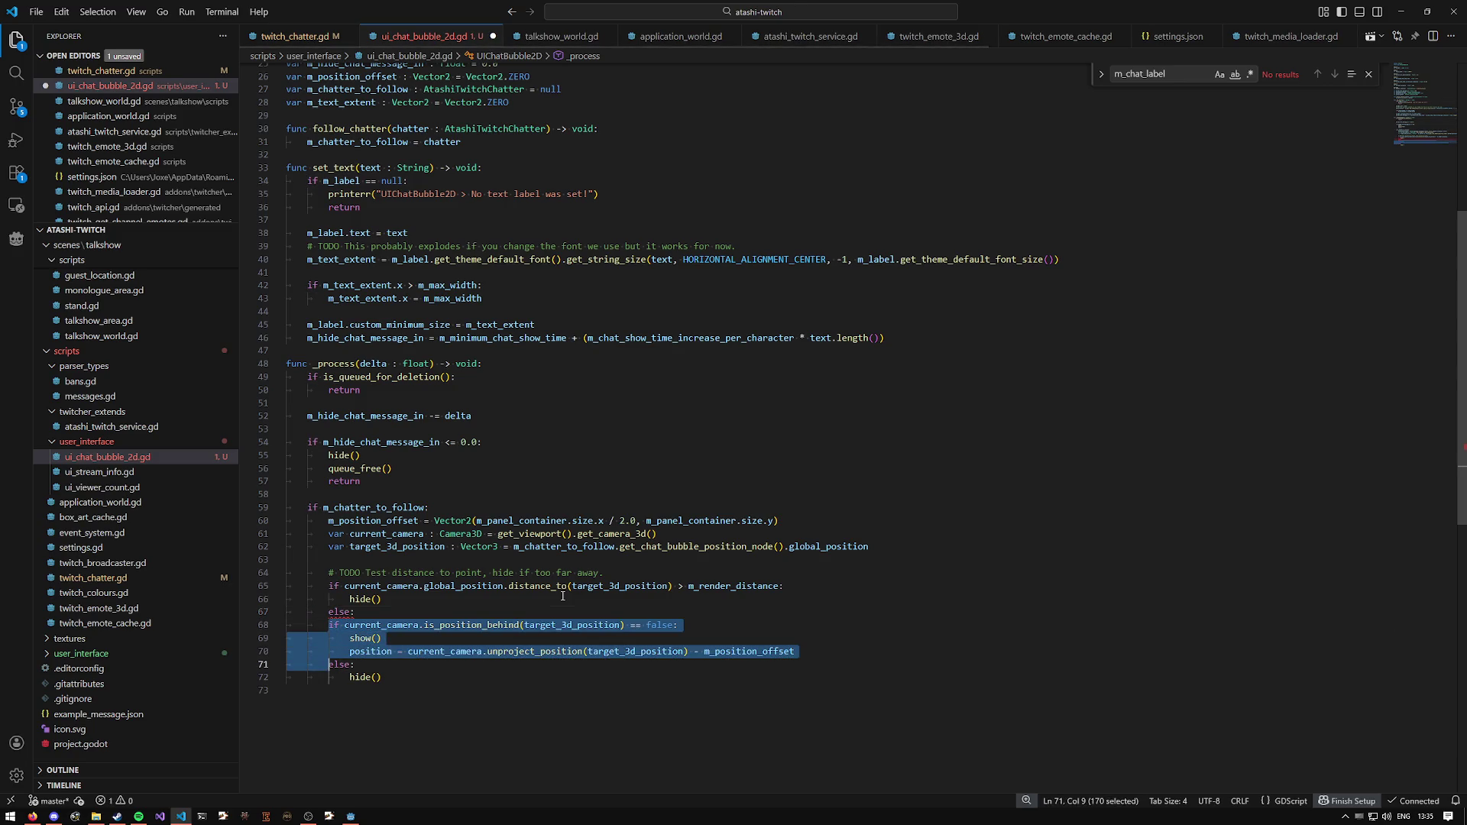
key(shift+Down)
key(Tab)
key(Up)
key(Up)
key(Up)
key(ctrl+s)
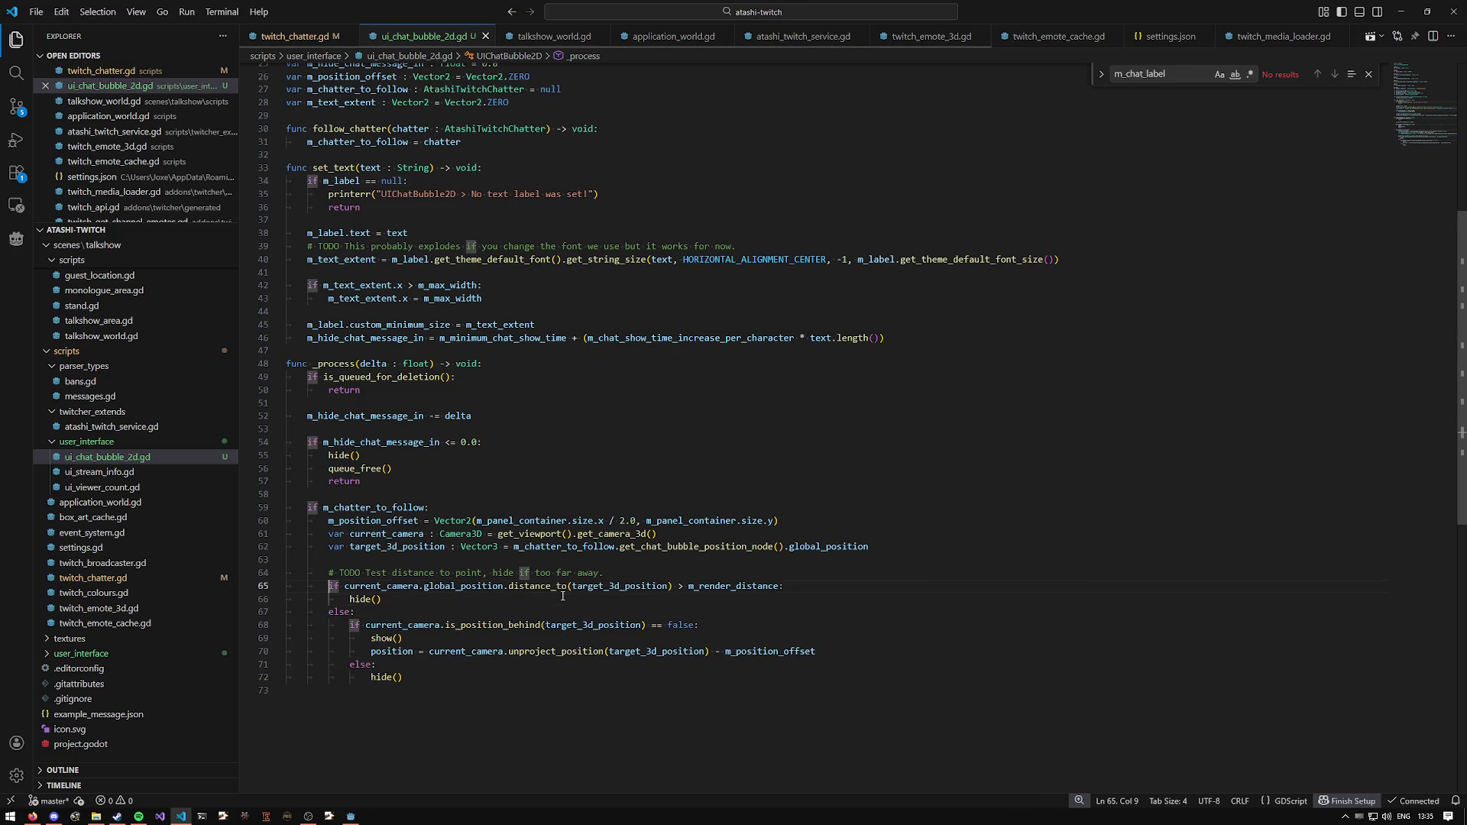
Delete the outdated TODO comment and comment out the four timed-hide lines, then save
key(Up)
key(ctrl+shift+k)
key(End)
click(308, 442)
key(ctrl+alt+Down)
key(ctrl+alt+Down)
key(ctrl+alt+Down)
text(#)
click(618, 486)
key(ctrl+s)
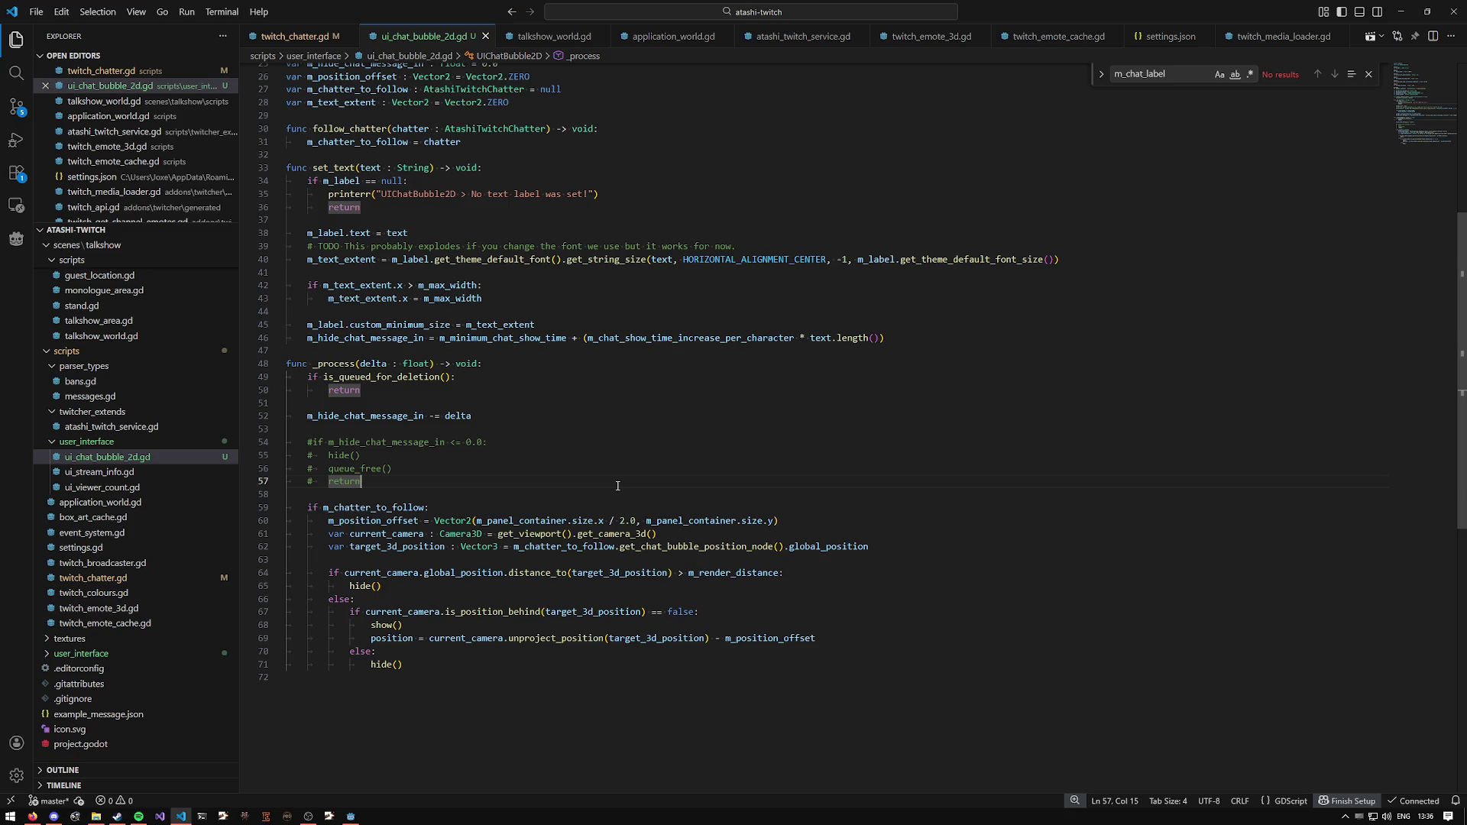
Switch to Godot and run the project to test the bubbles
mouse_move(595, 517)
click(351, 816)
click(1283, 28)
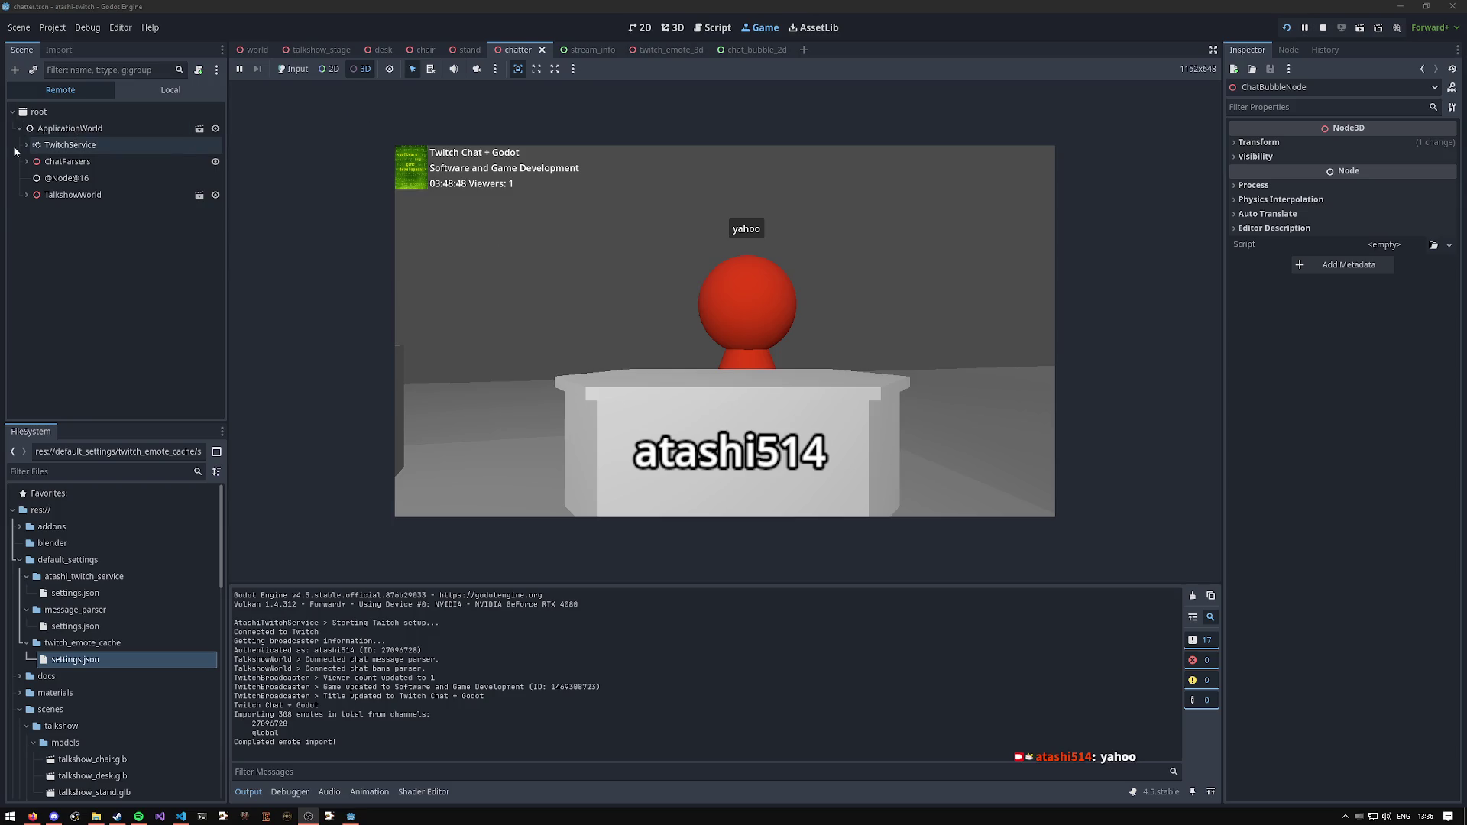
Expand TalkshowWorld > Floor > DeskArea > StageMesh in the Remote tree and select HostCamera
click(27, 195)
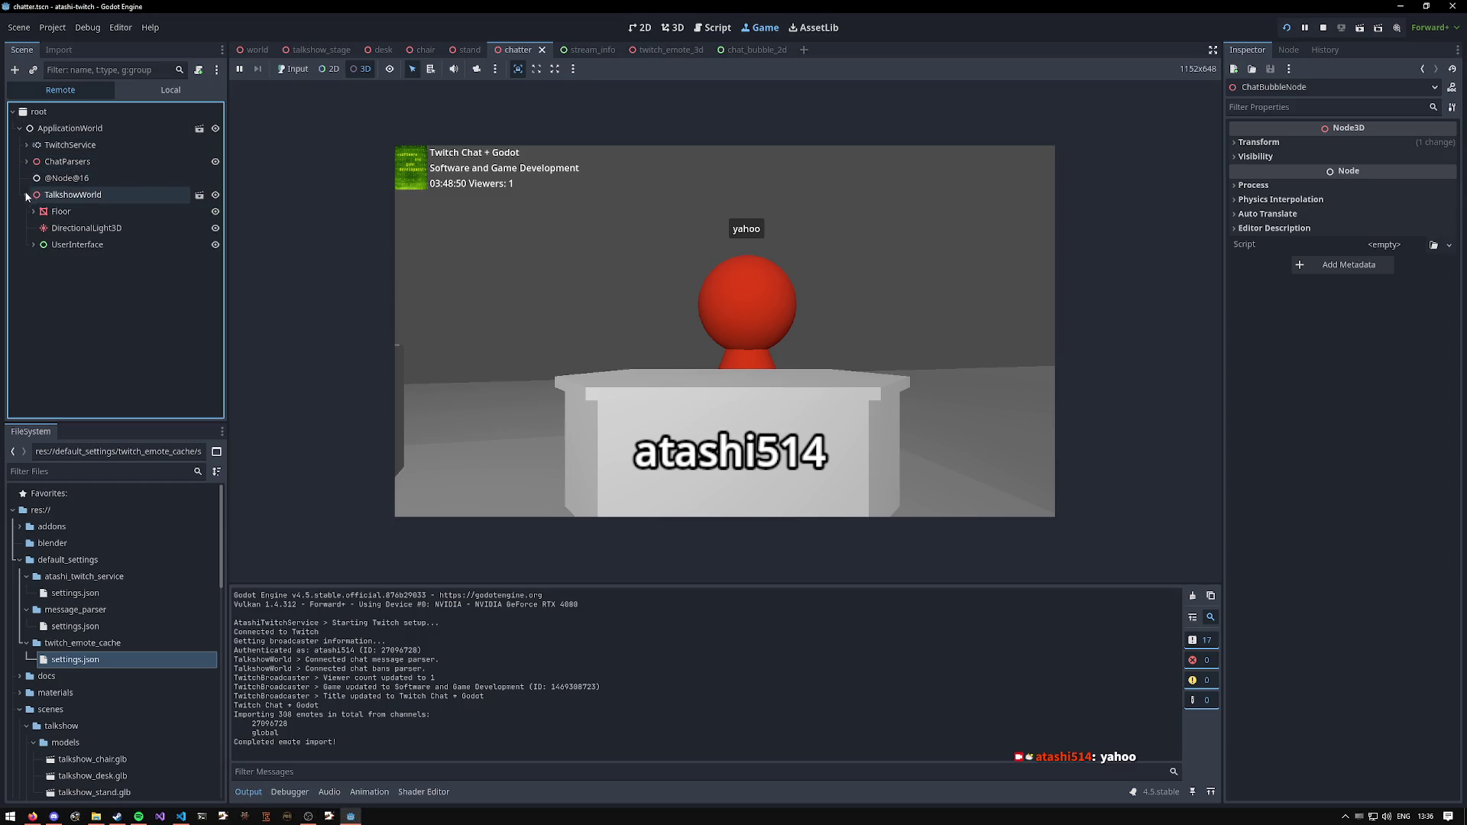
click(33, 211)
click(40, 229)
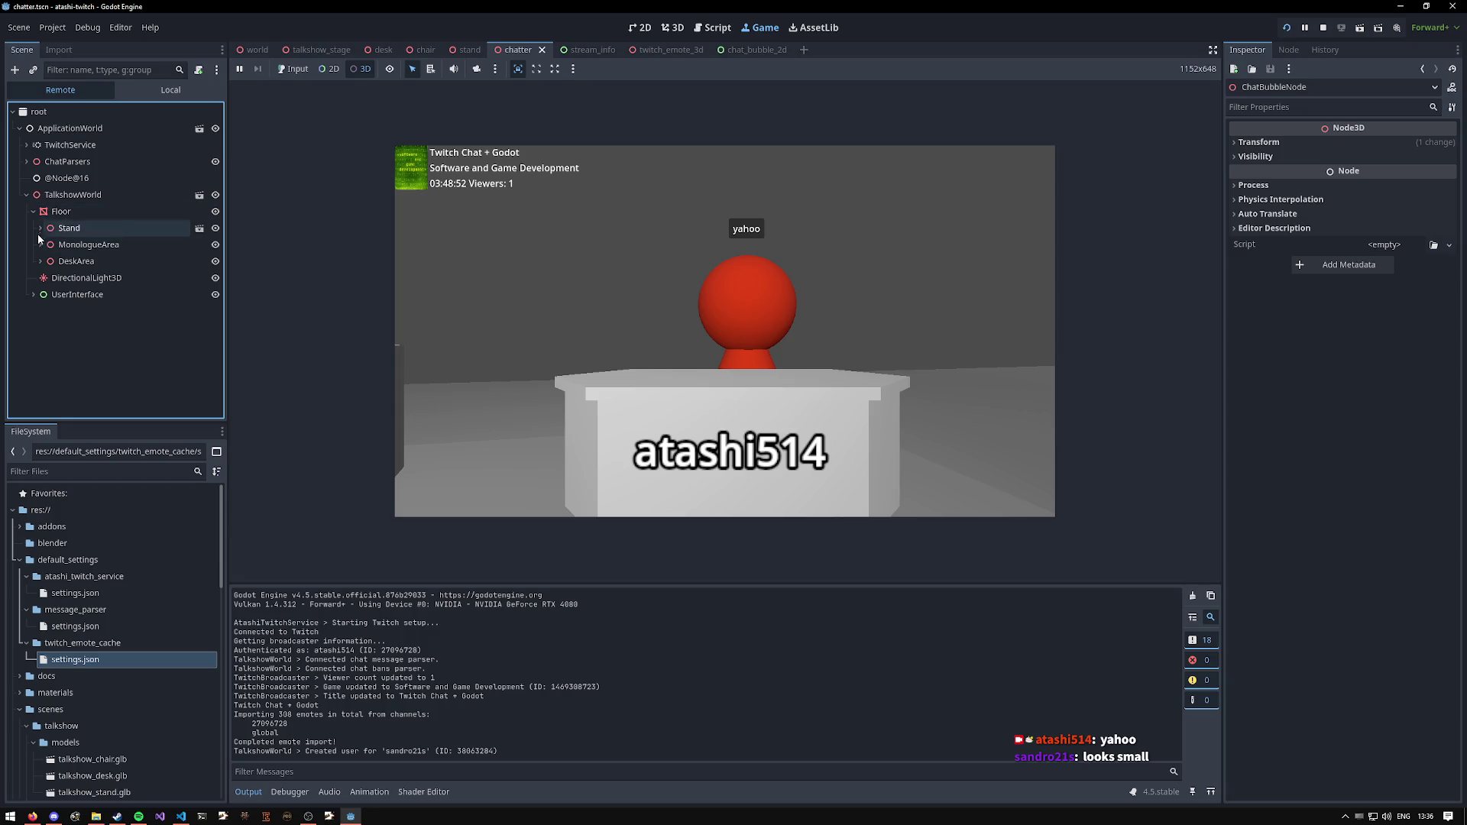
click(39, 228)
click(39, 261)
click(46, 279)
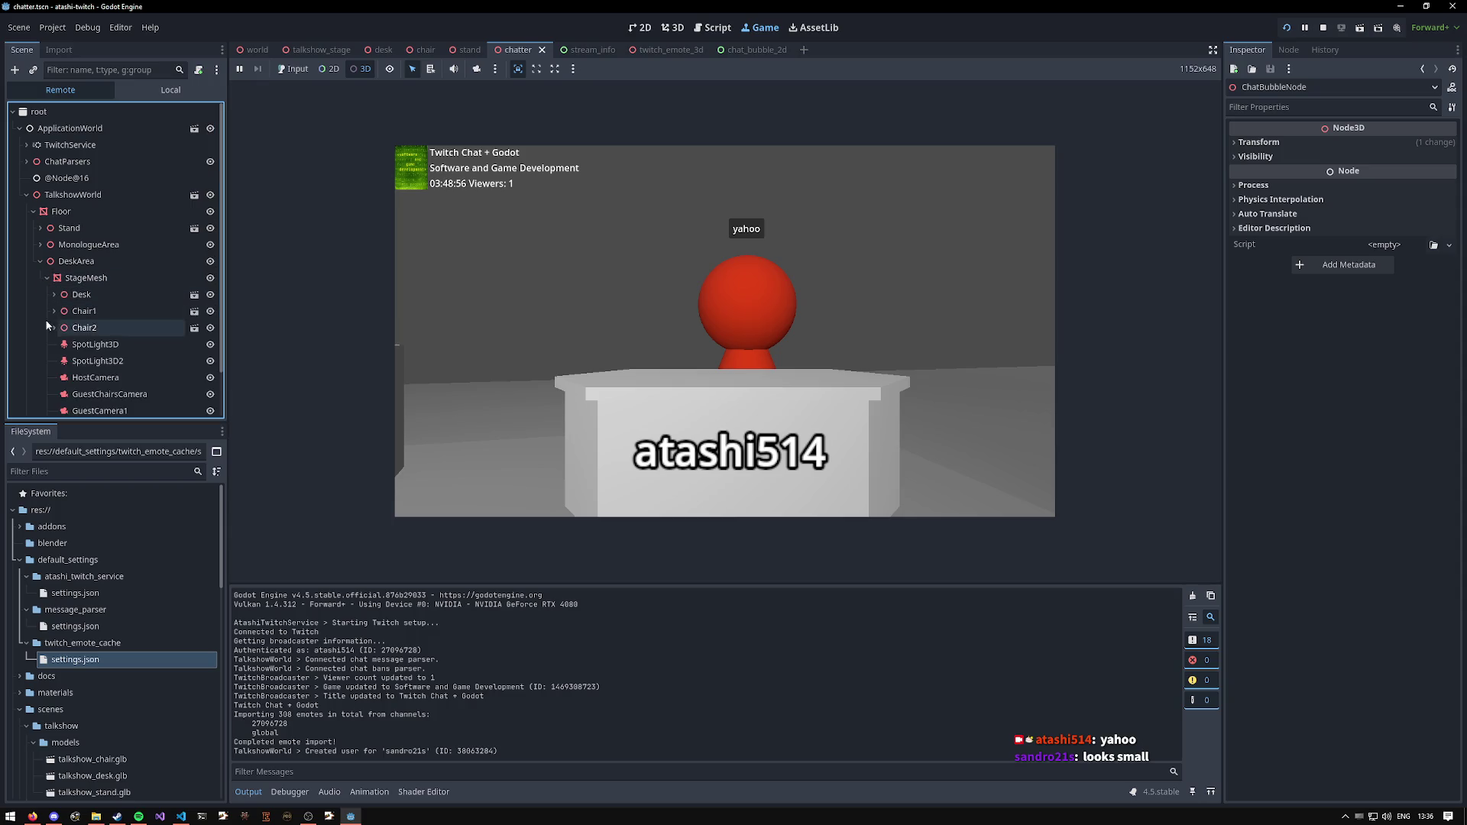
scroll(101, 359, down, 1)
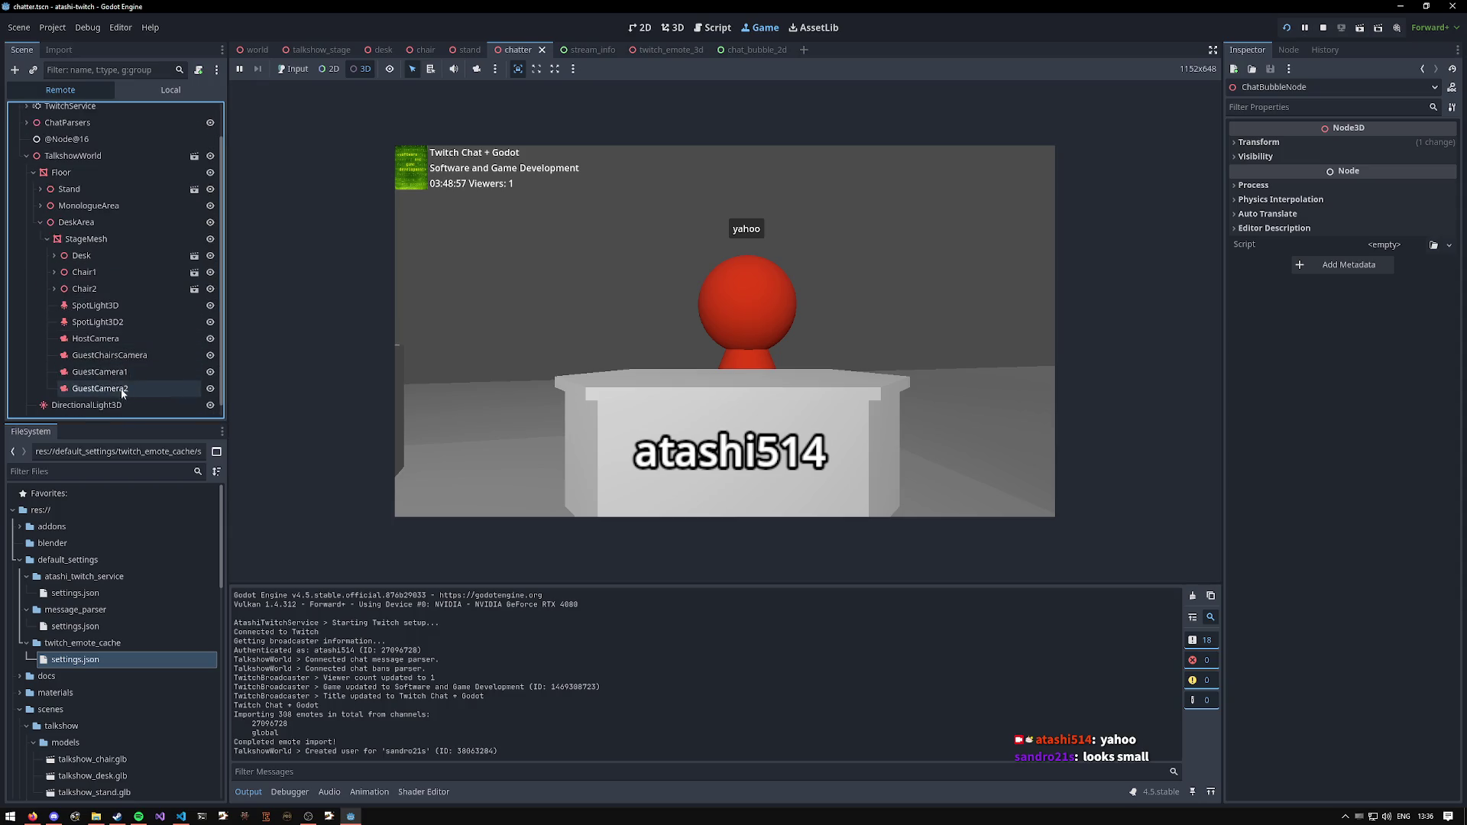
click(125, 339)
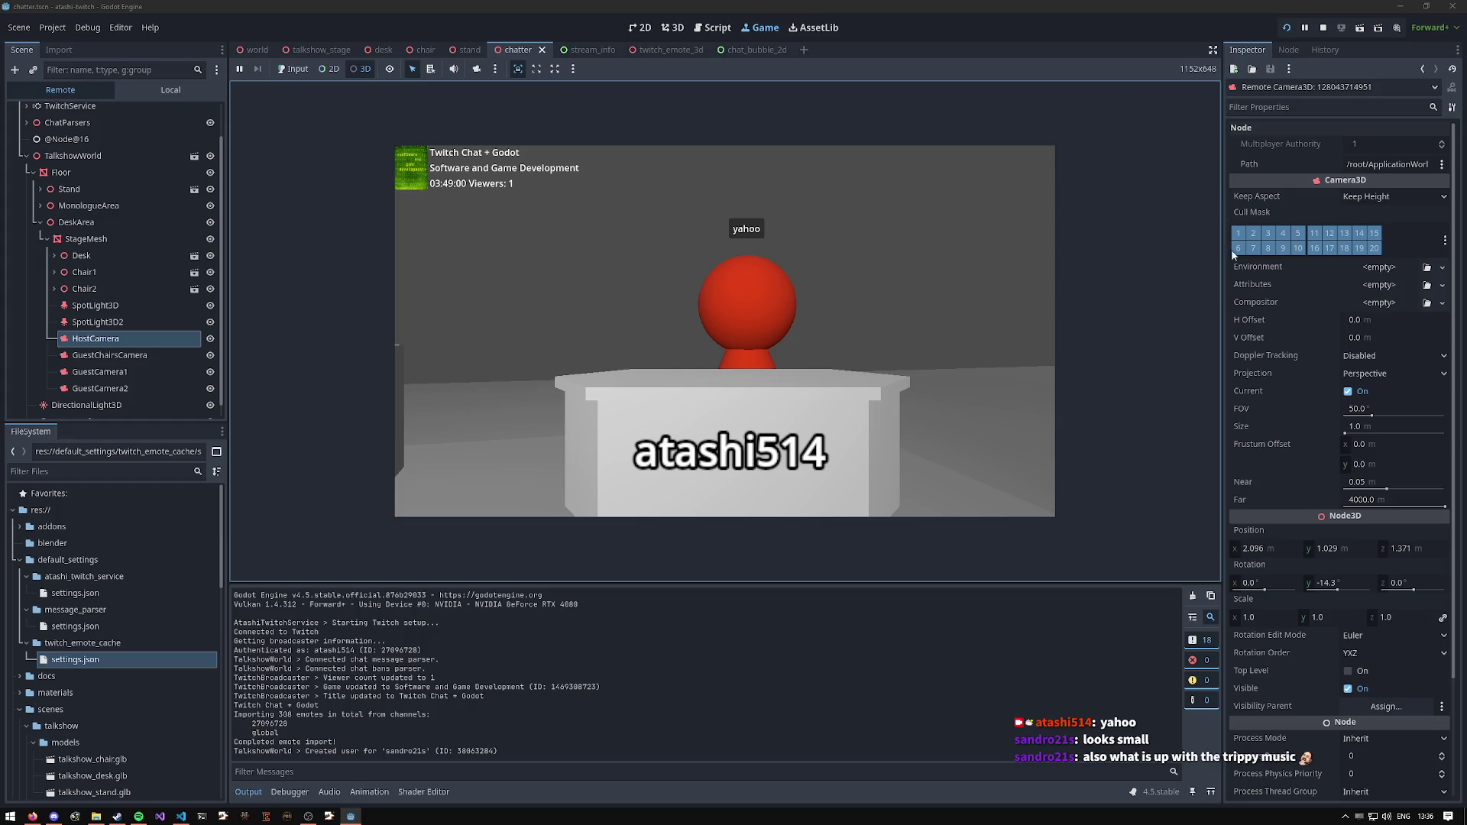
Try camera z positions of 2, 6 and 15 on the running game's Camera3D
click(1425, 552)
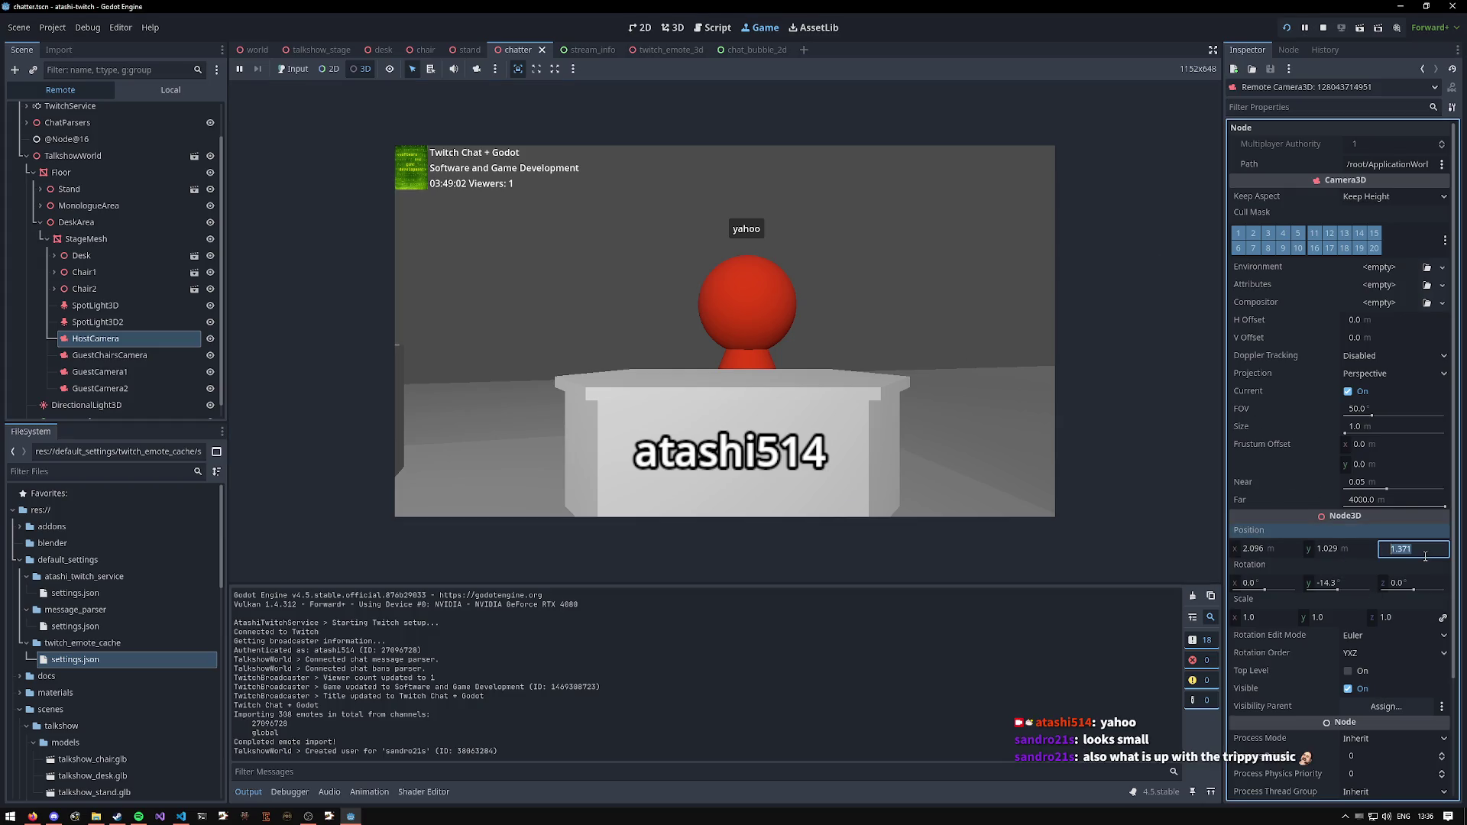
text(2)
key(Return)
double_click(1425, 553)
text(6)
key(Return)
double_click(1426, 554)
text(15)
key(Return)
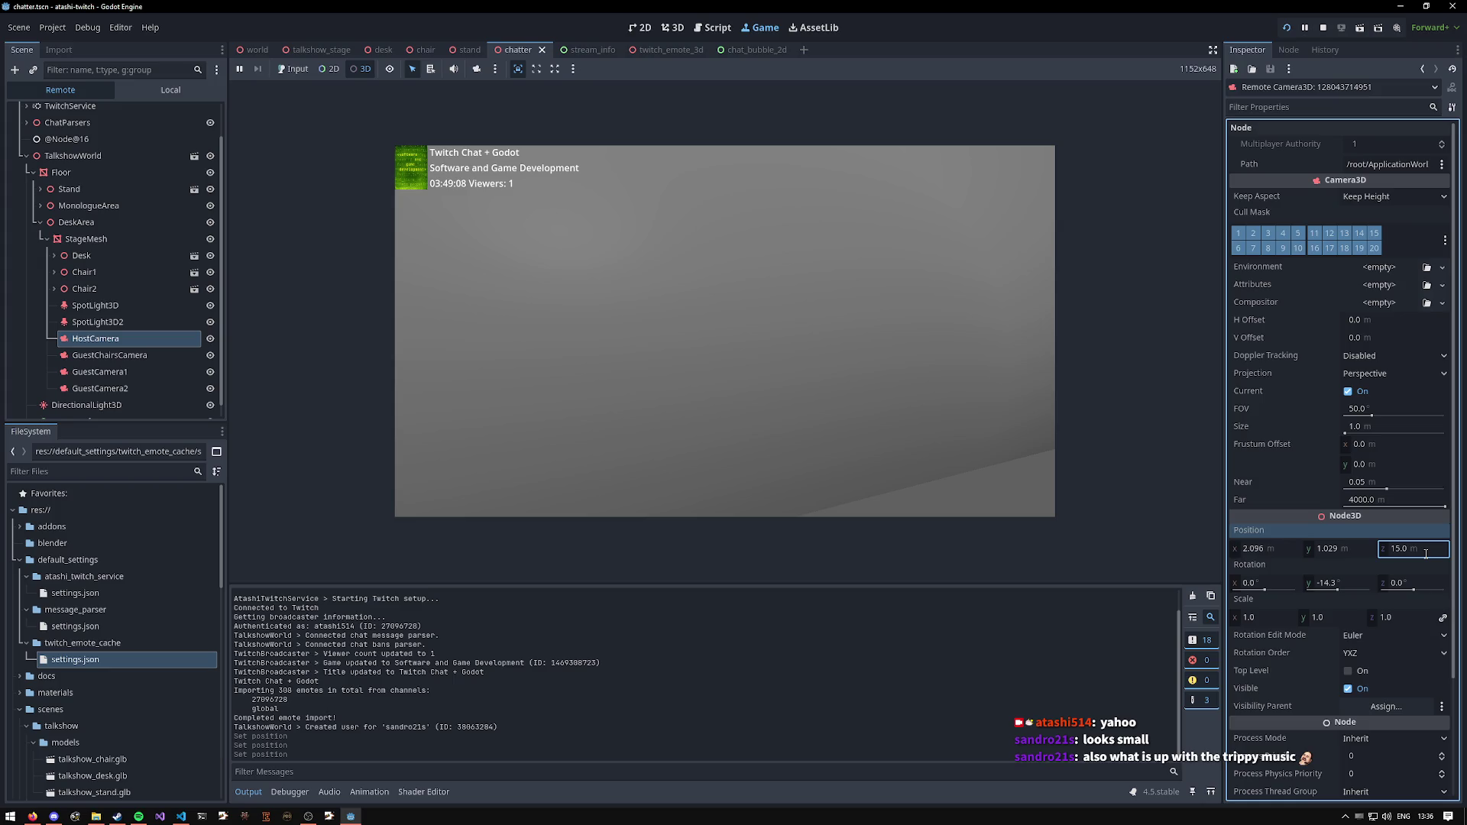
Raise the camera to height 5 and angle it down toward the stage with roll 0
double_click(1367, 551)
text(5)
key(Return)
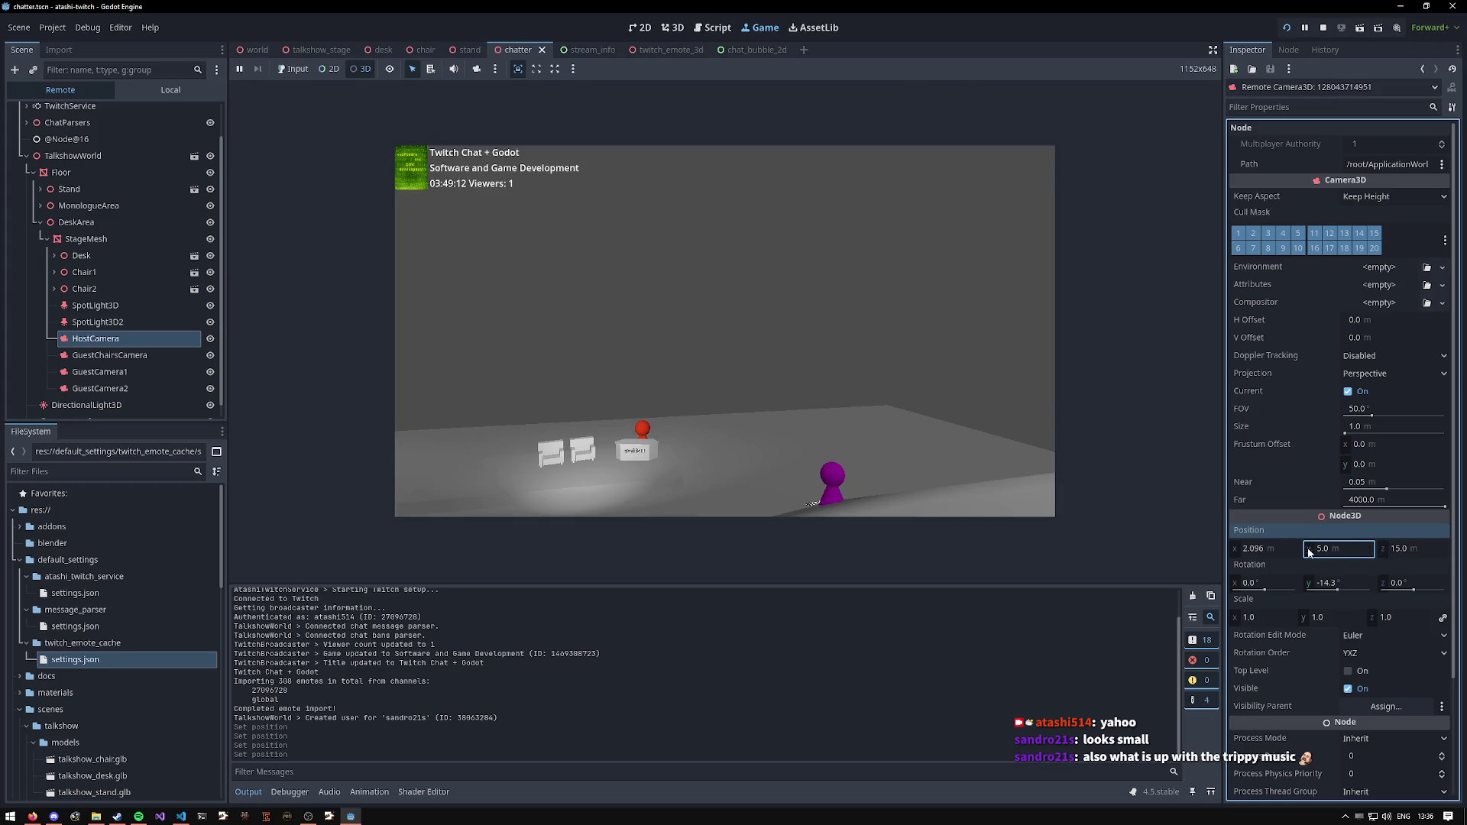
drag(1338, 588, 1412, 593)
click(1409, 587)
text(-6.5)
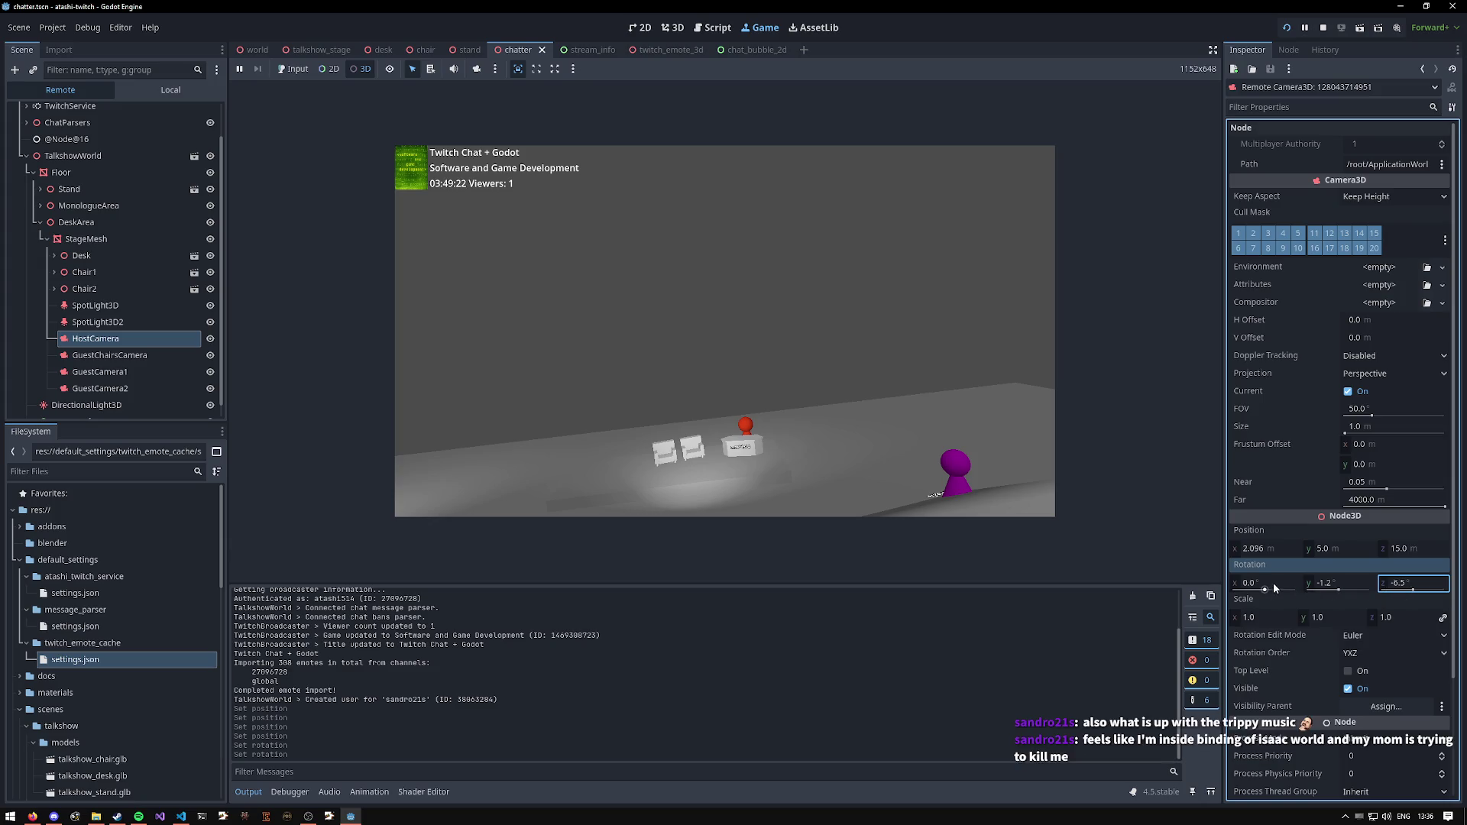
drag(1265, 590, 1264, 590)
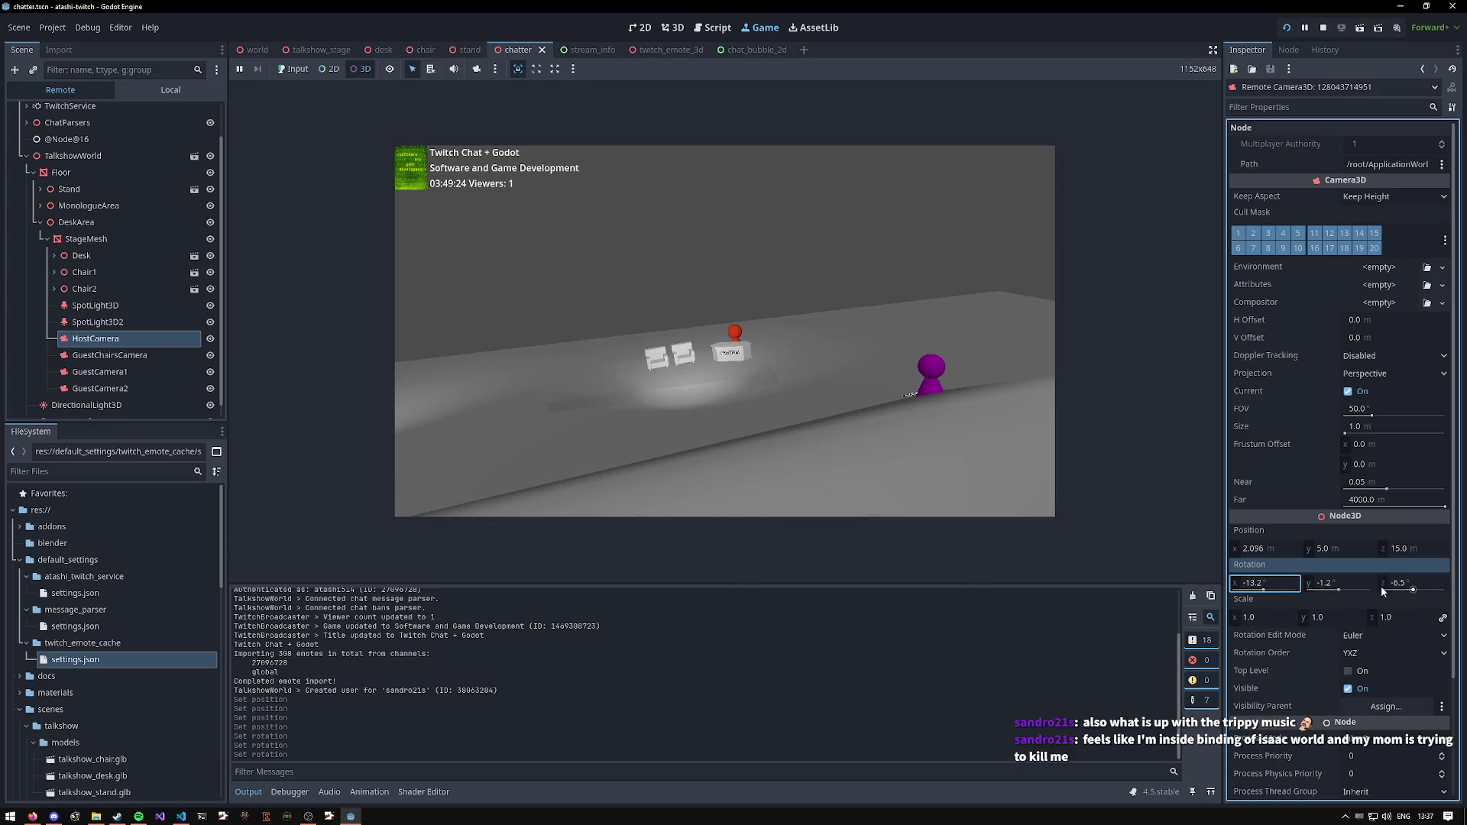
drag(1412, 593, 1413, 593)
text(0)
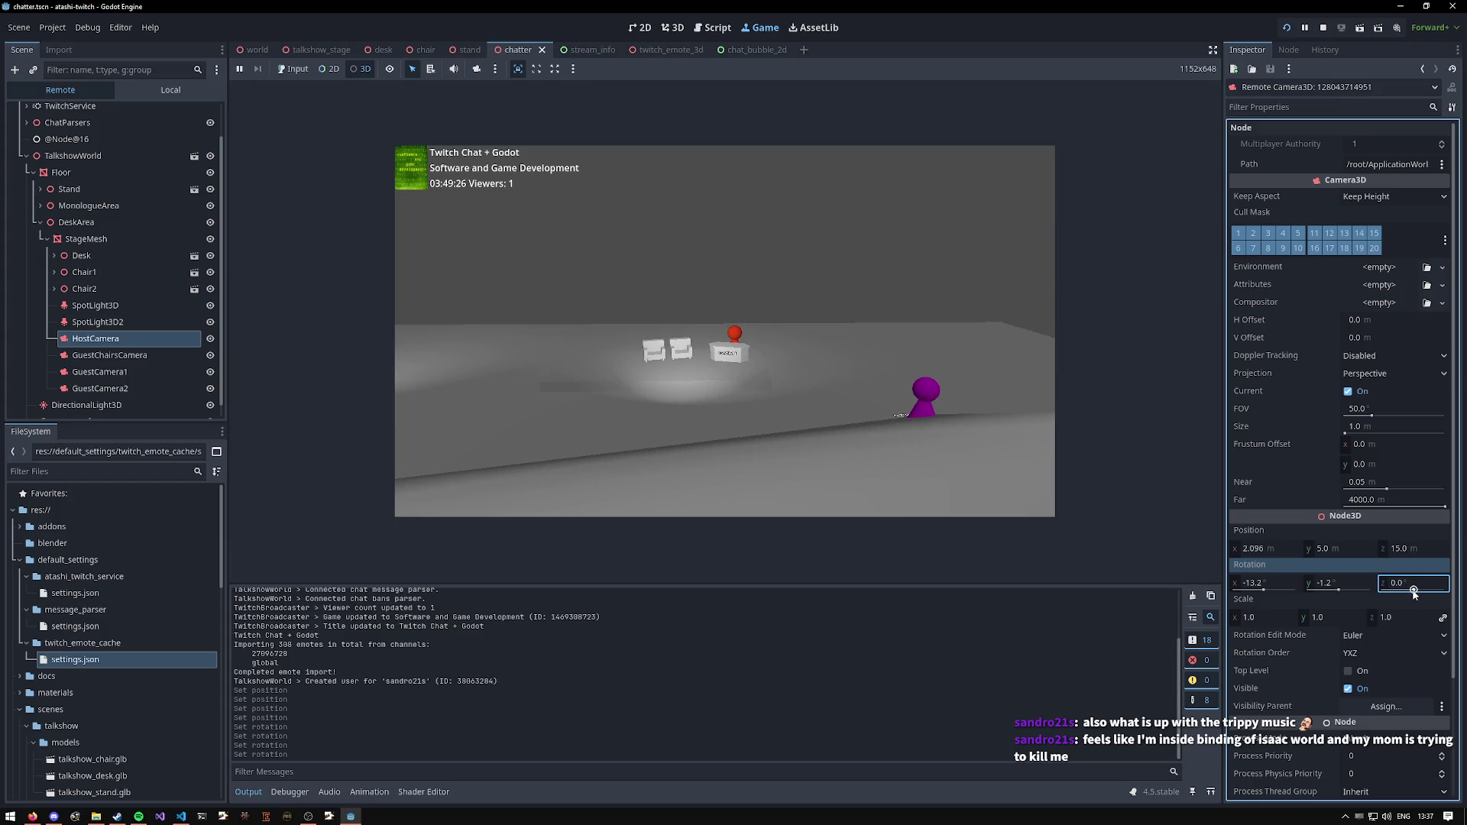
Set the camera z position to 10 and check the running game view
click(1426, 547)
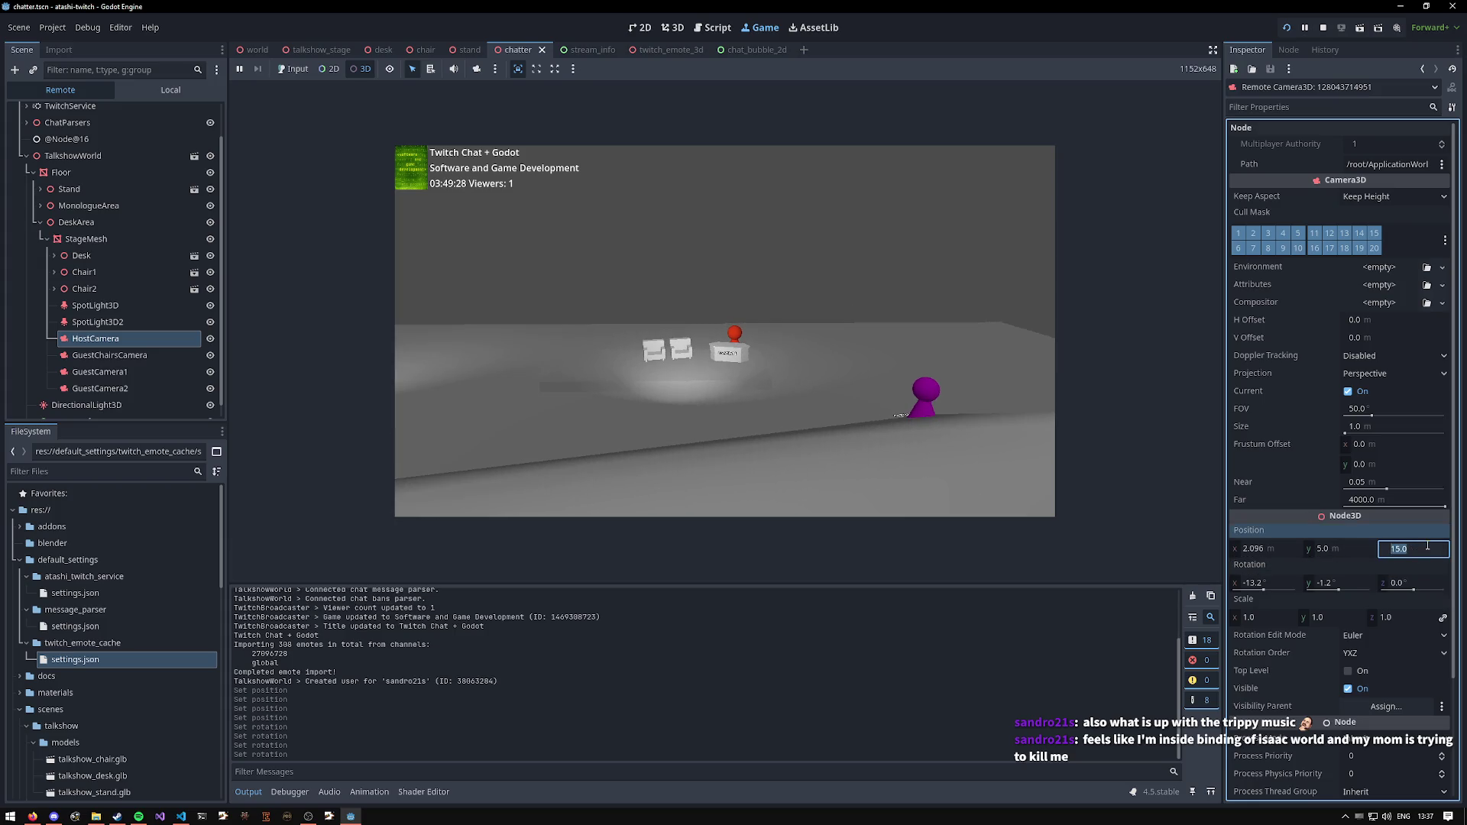
text(10)
key(Return)
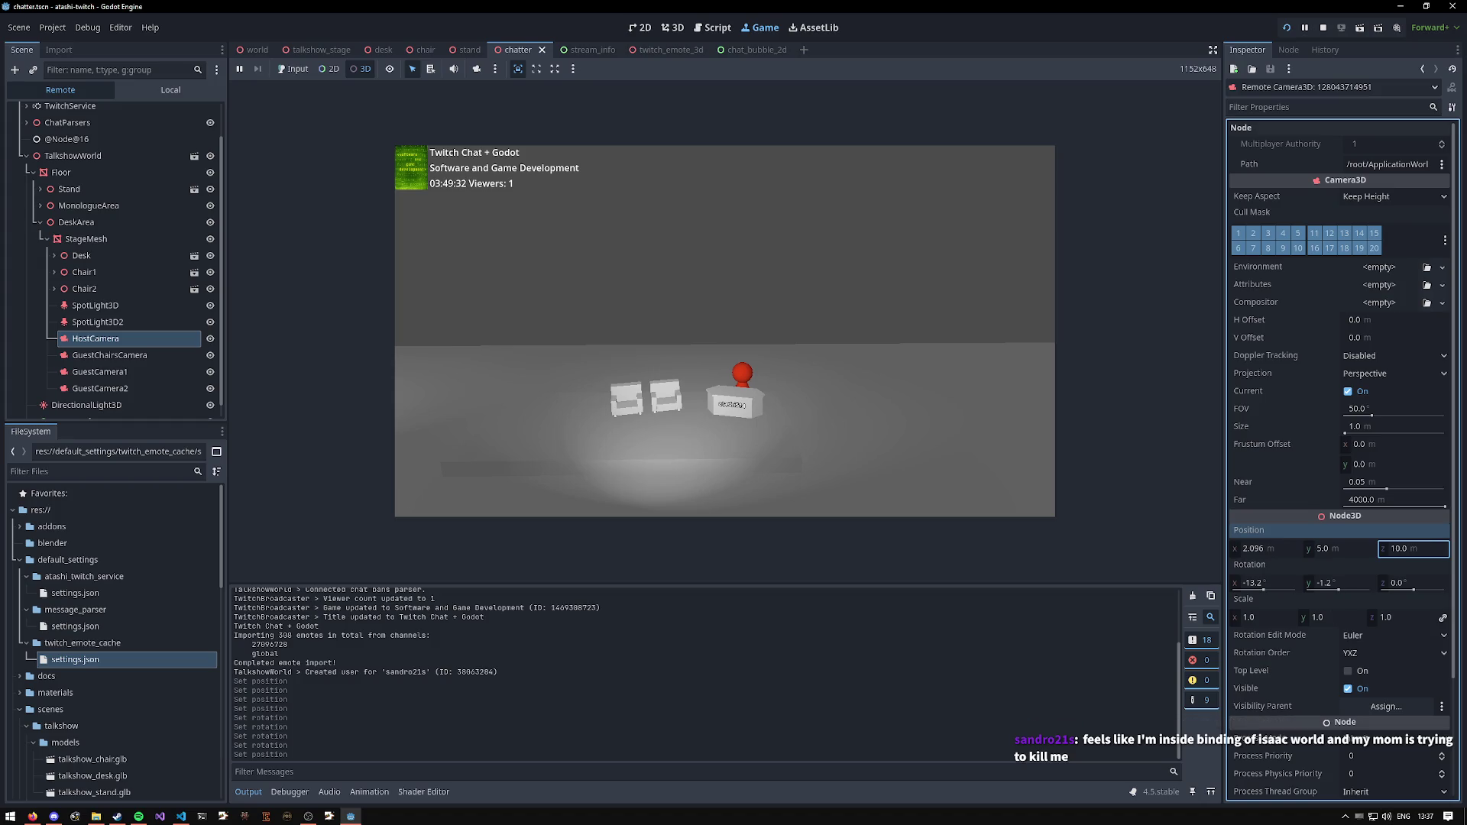
key(alt+Tab)
click(724, 329)
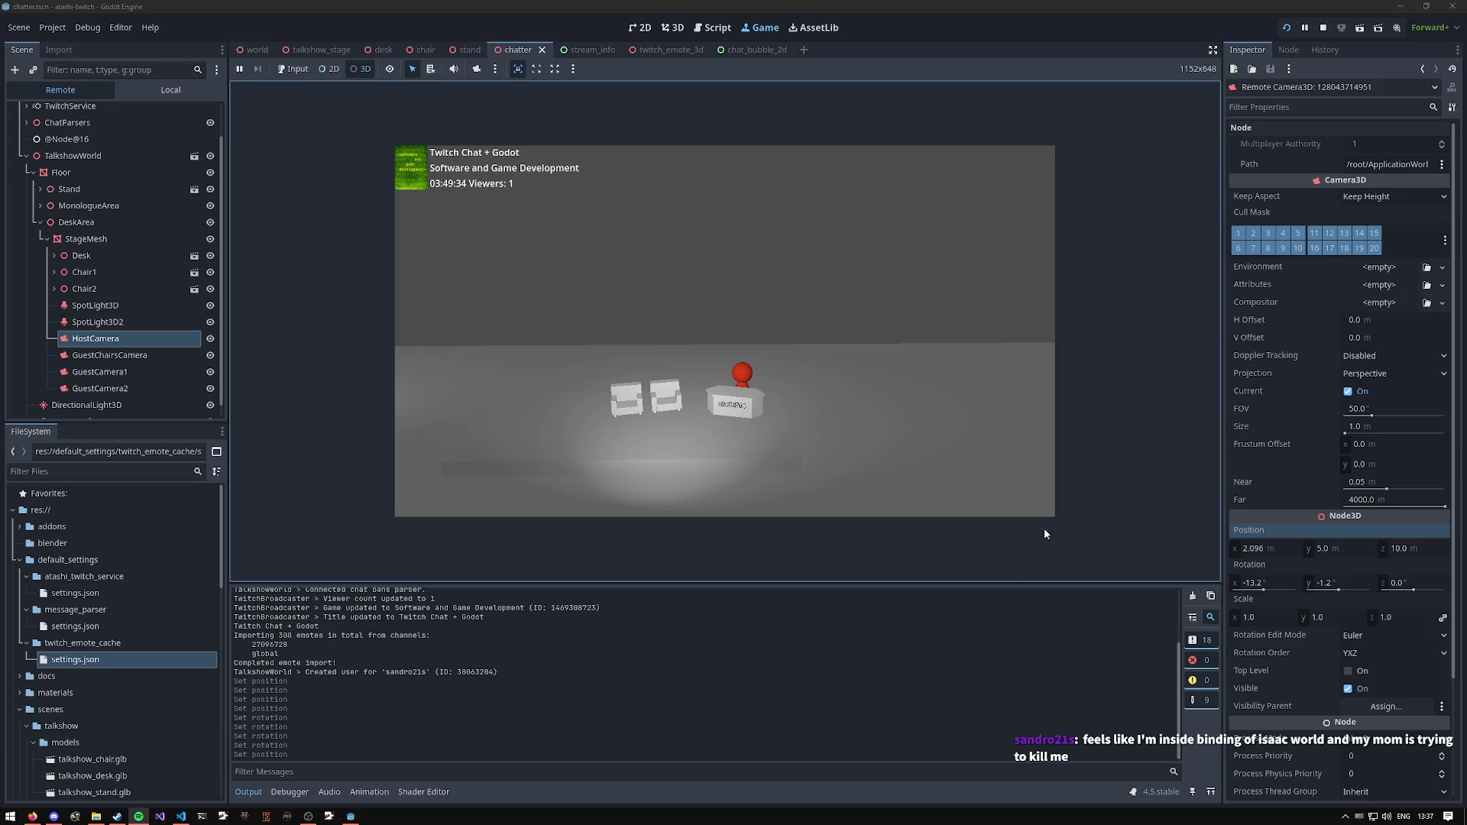
Compare camera z at 5, return it to 10, and stop the game
click(1423, 549)
text(5)
key(Return)
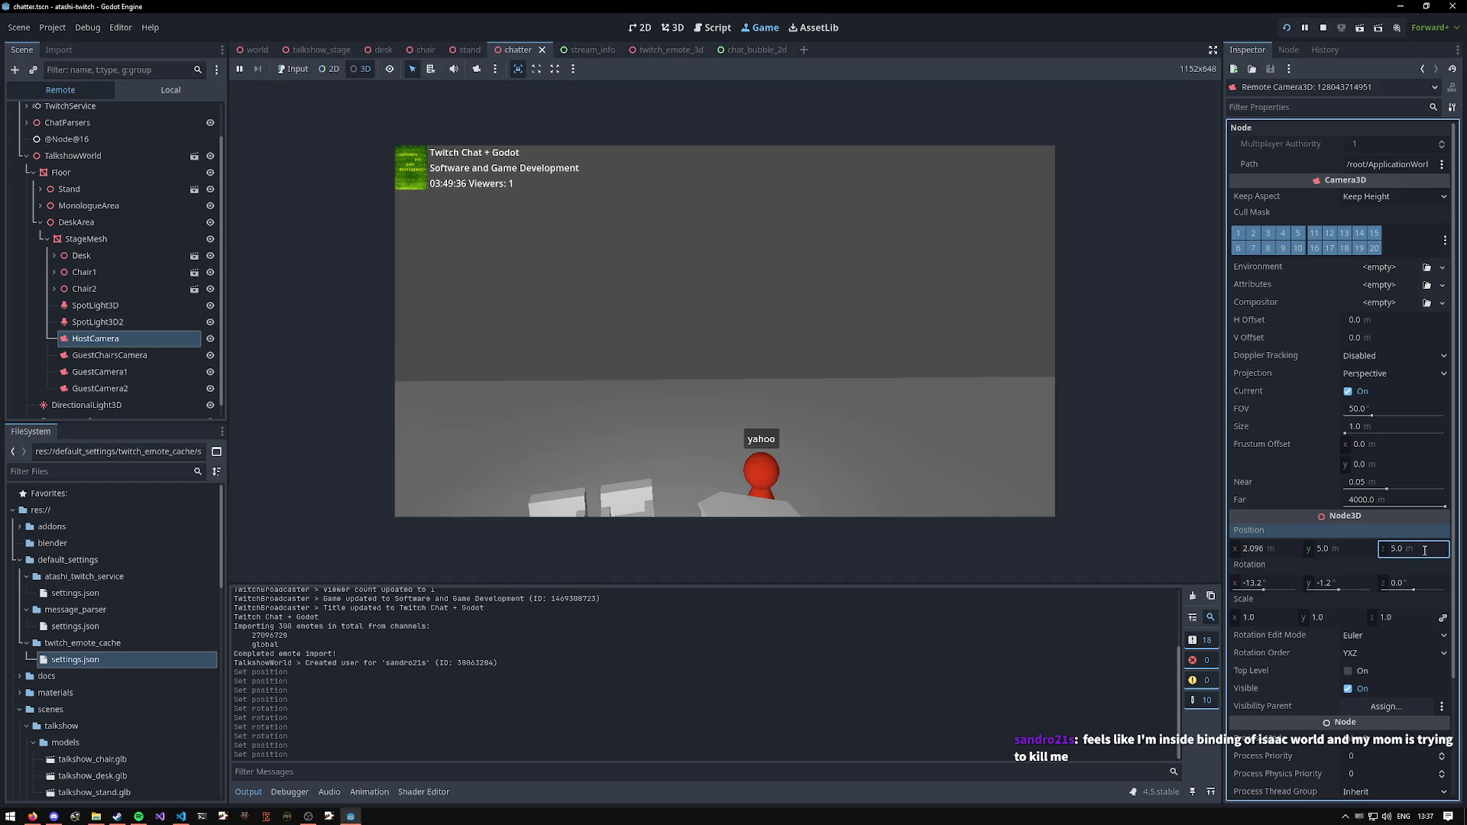
click(1424, 551)
text(10)
key(Return)
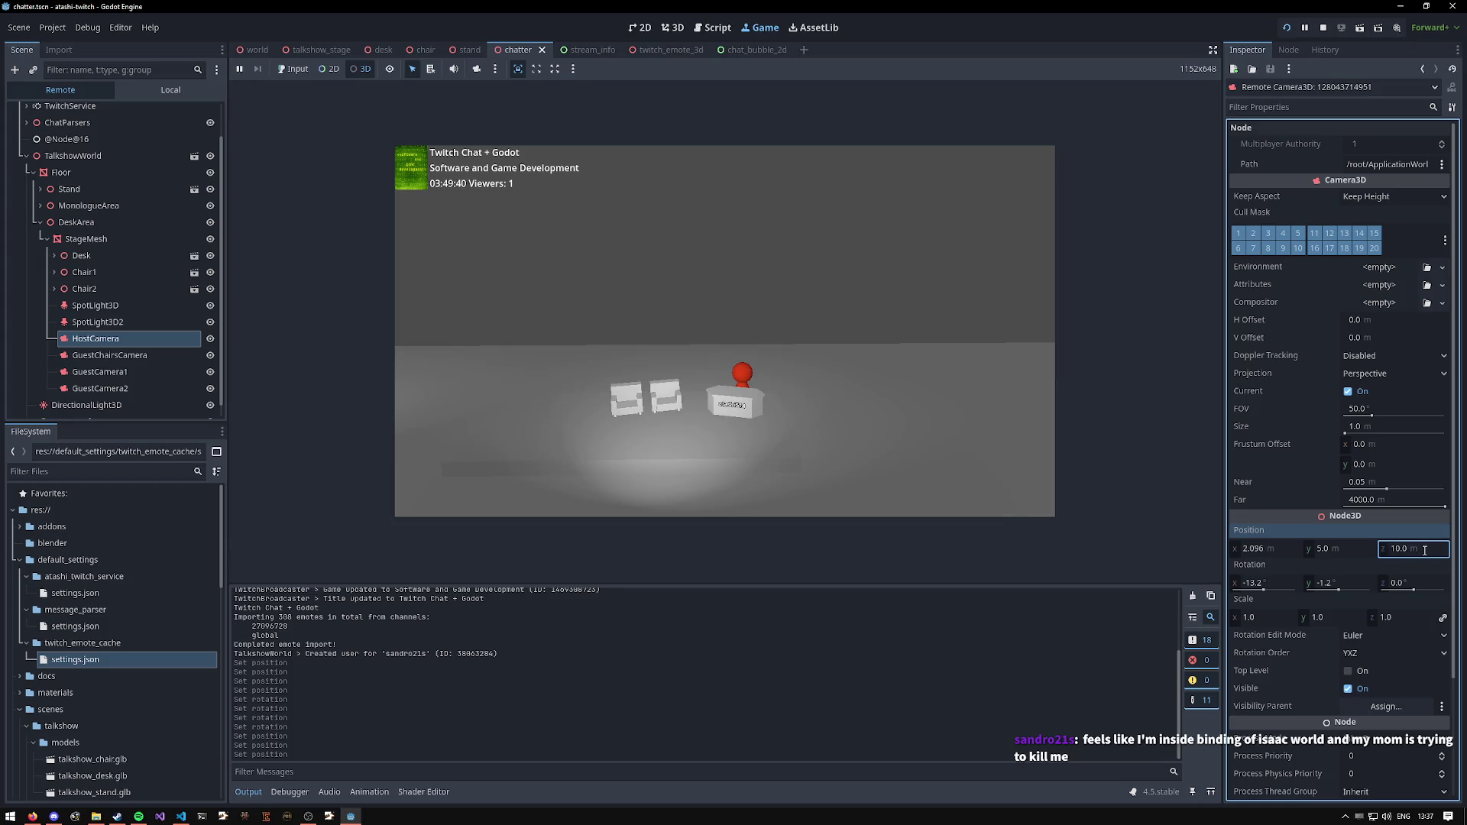
click(1322, 27)
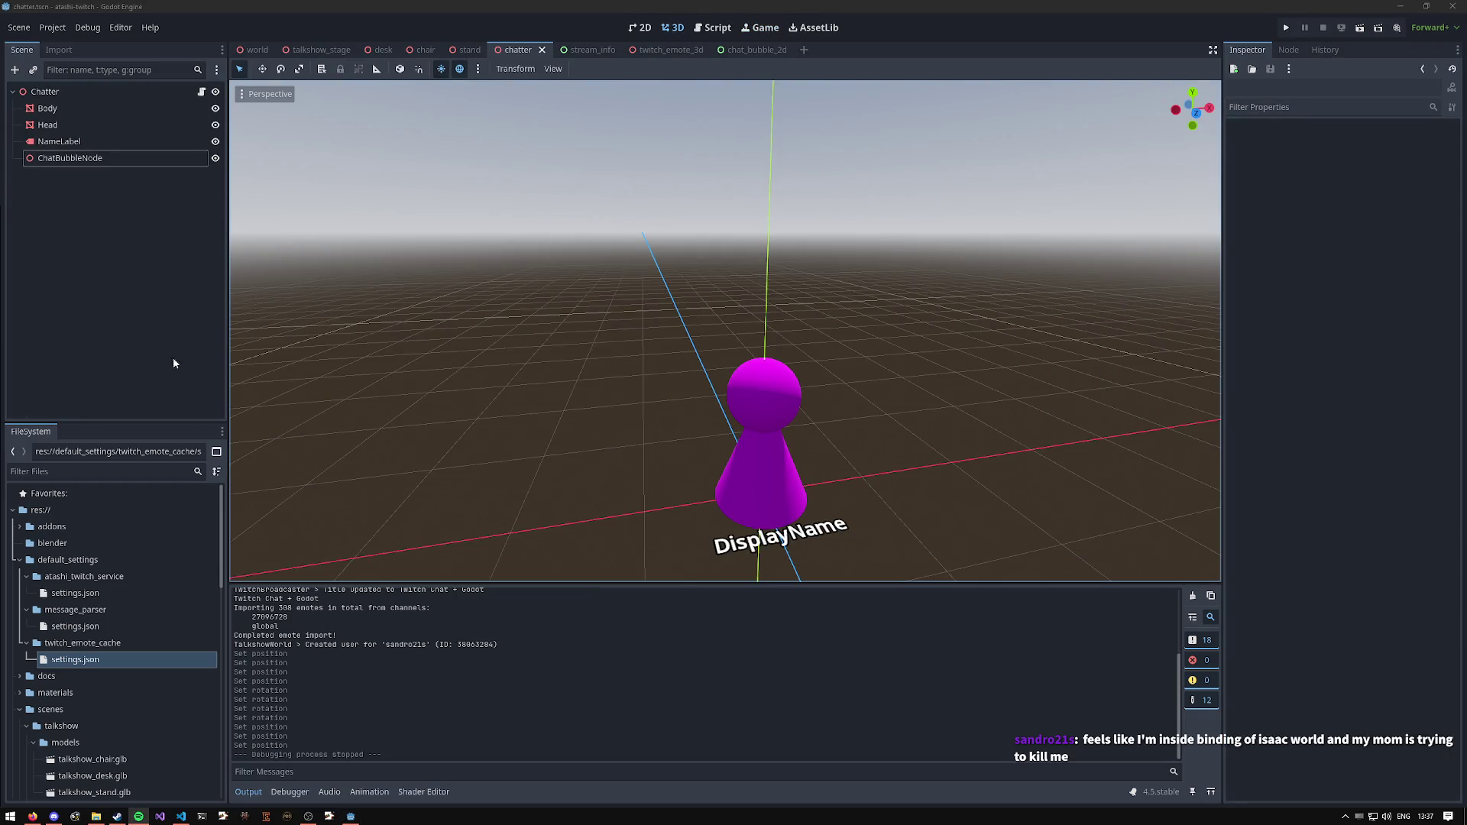
Change m_render_distance to 20.0 in ui_chat_bubble_2d.gd
key(alt+Tab)
key(alt+Tab)
key(alt+Tab)
key(alt+Tab)
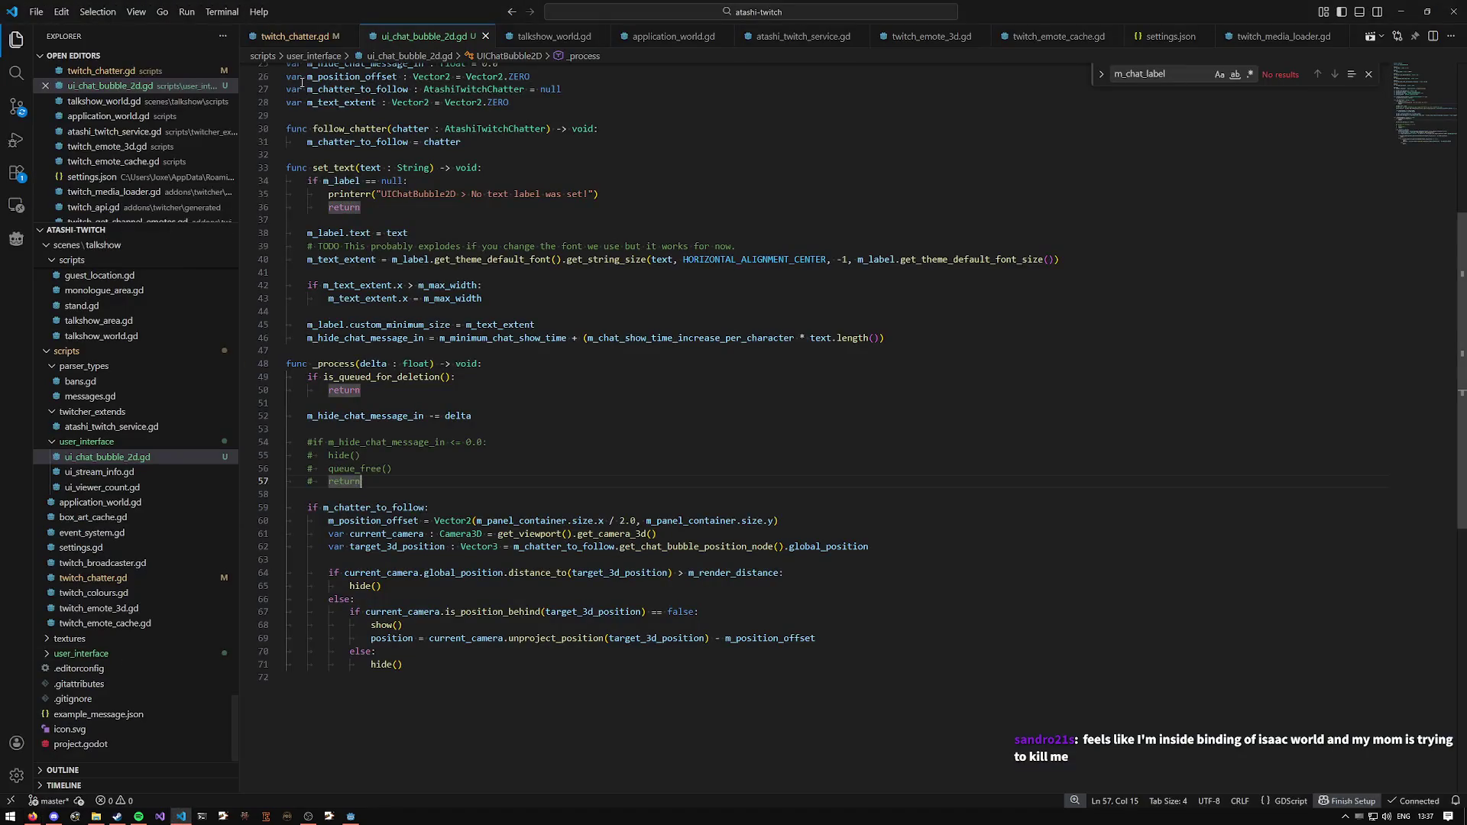
scroll(512, 330, up, 5)
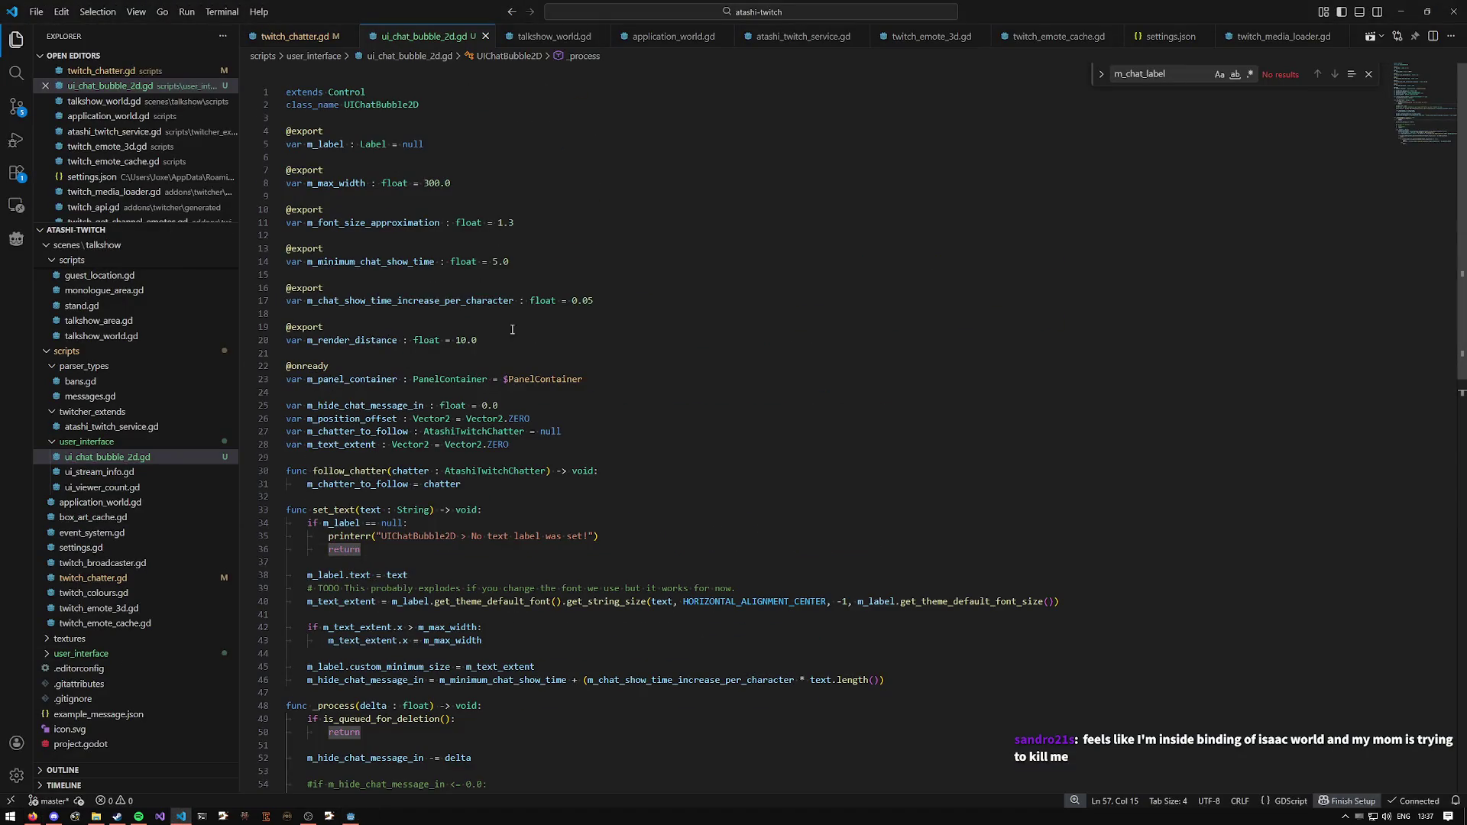
click(458, 339)
key(BackSpace)
text(2)
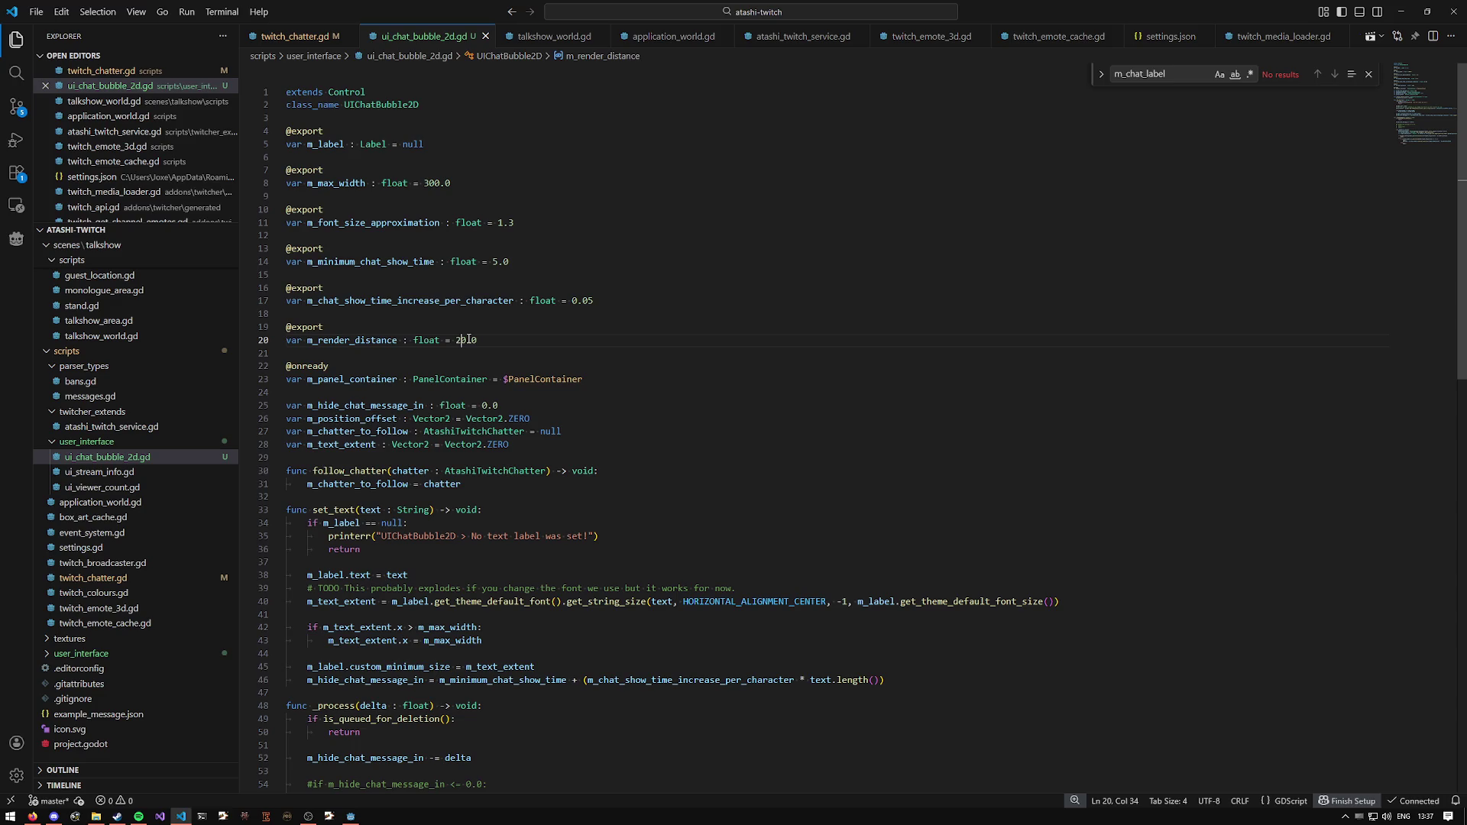
click(505, 329)
Uncomment the hide and queue_free block on lines 54–57 and save the file
scroll(493, 398, down, 5)
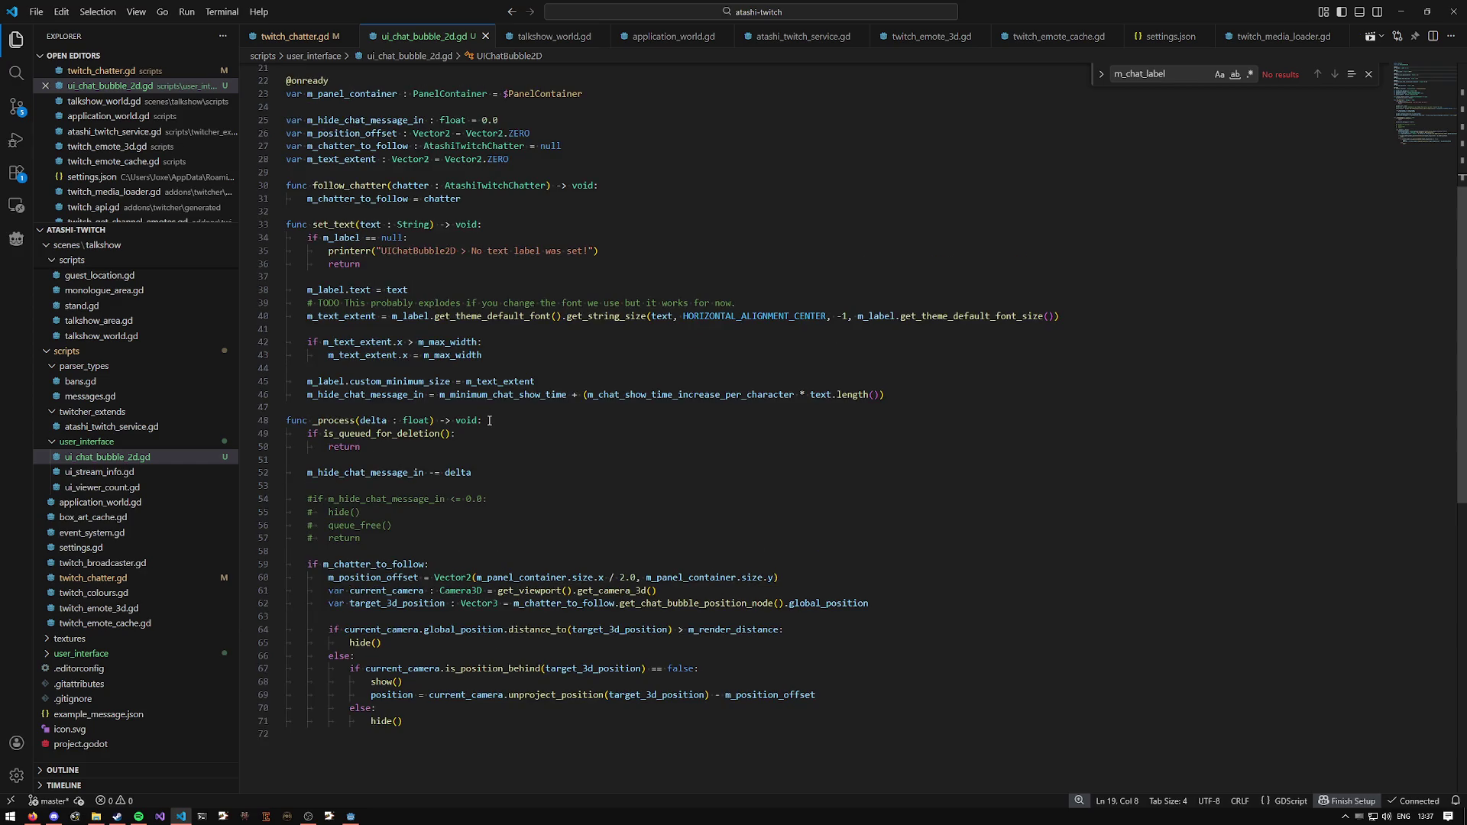
click(310, 541)
alt+shift+click(309, 498)
key(Delete)
key(ctrl+s)
click(547, 463)
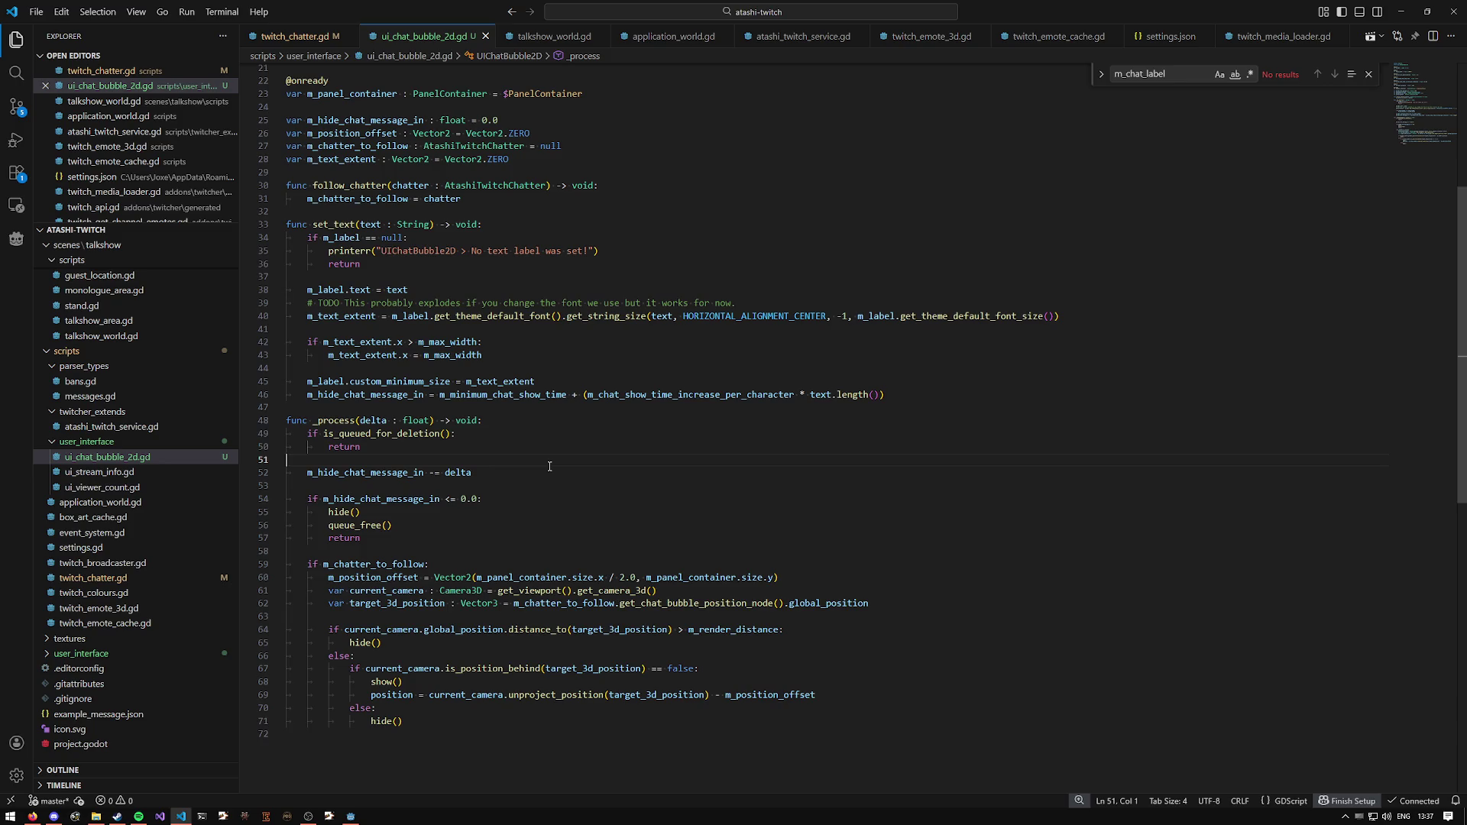
scroll(550, 466, up, 5)
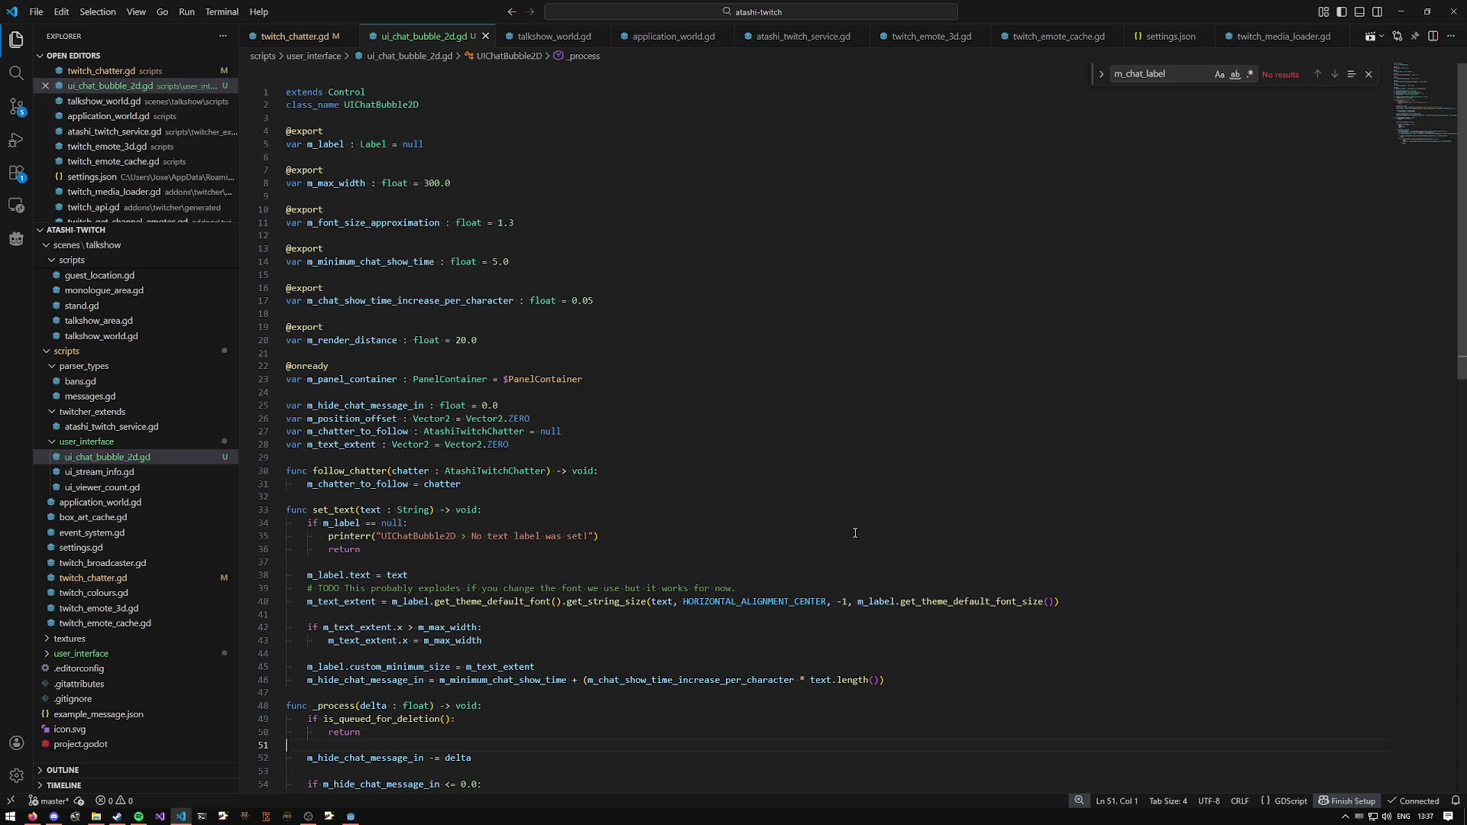
Open twitch_chatter.gd, read its sent_chat_message handling, and return to Godot
click(92, 578)
scroll(839, 606, up, 5)
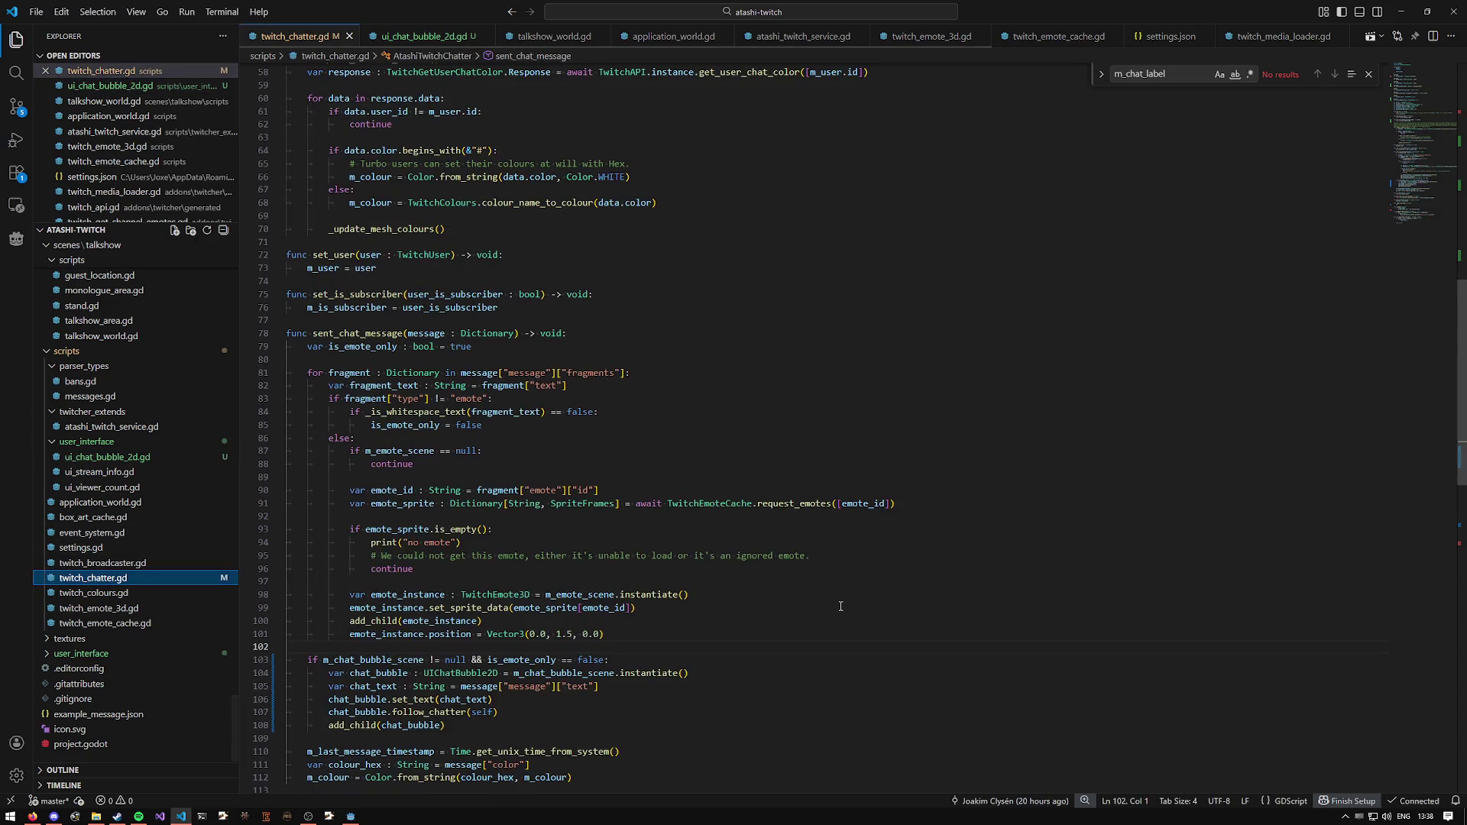
scroll(840, 606, down, 3)
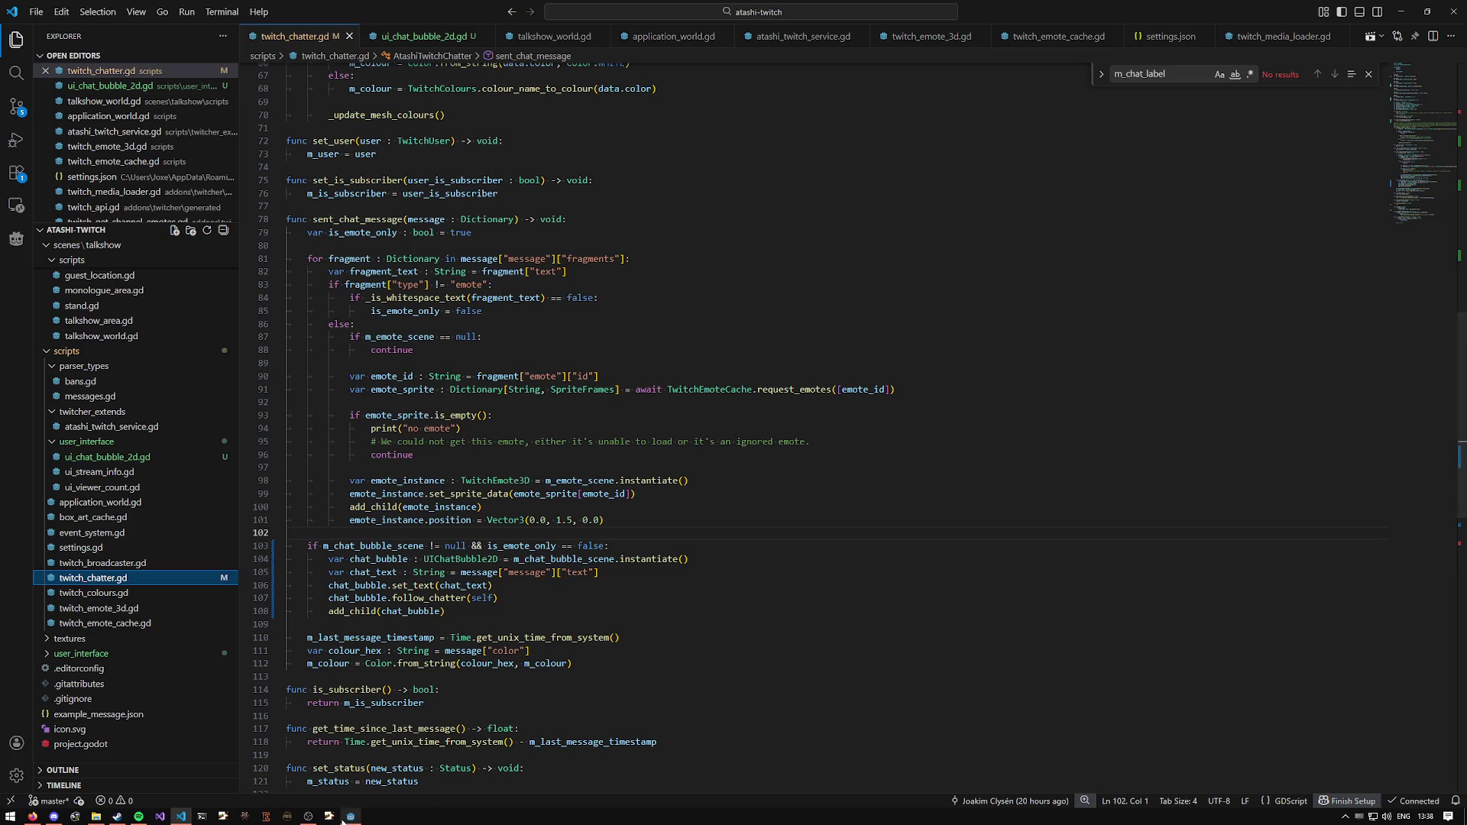
key(alt+Tab)
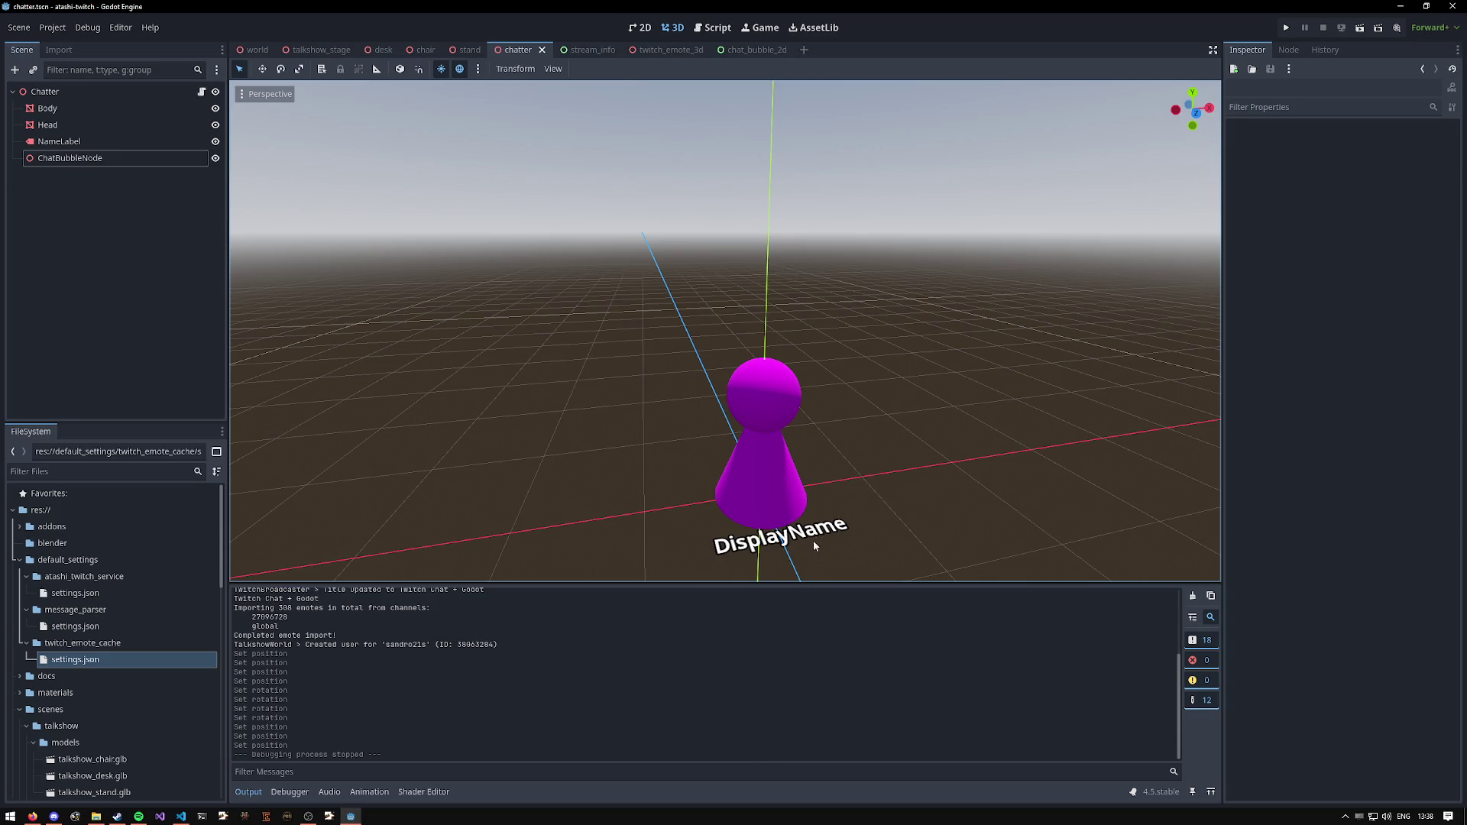
Move the NameLabel higher on the chatter, save the scene, and run the project
click(815, 541)
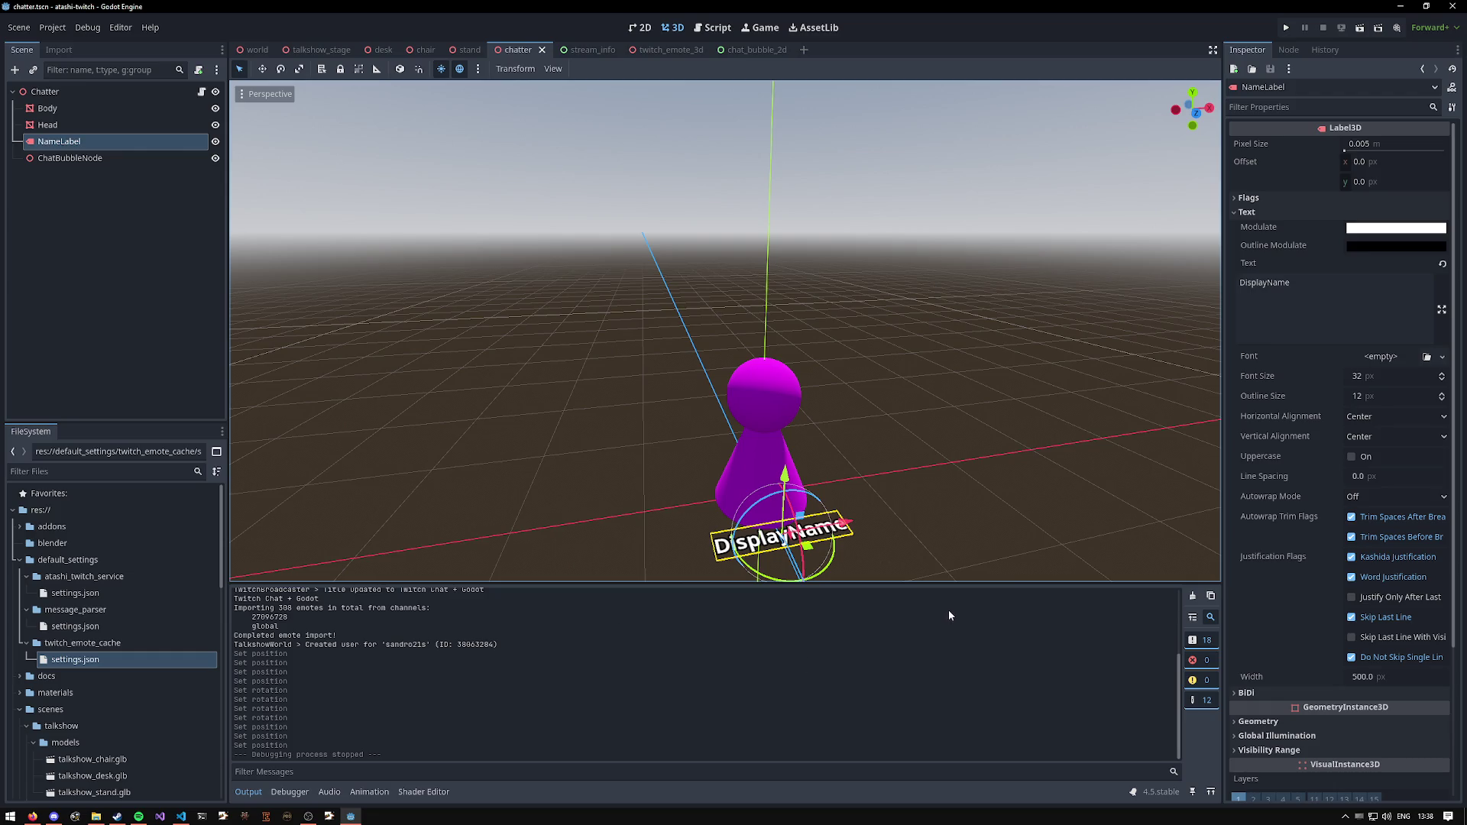
drag(795, 507, 787, 451)
key(ctrl+s)
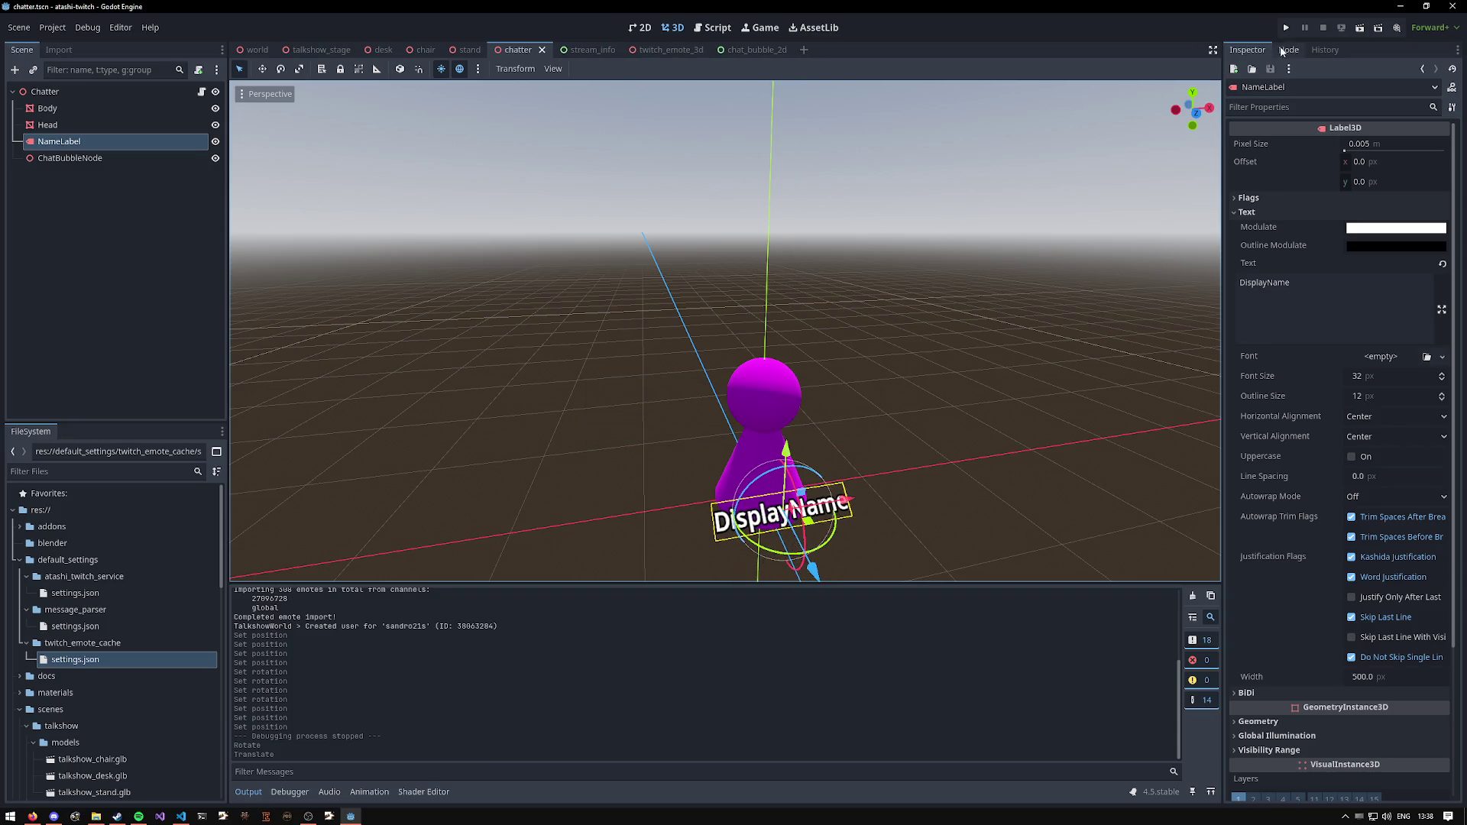
click(1286, 27)
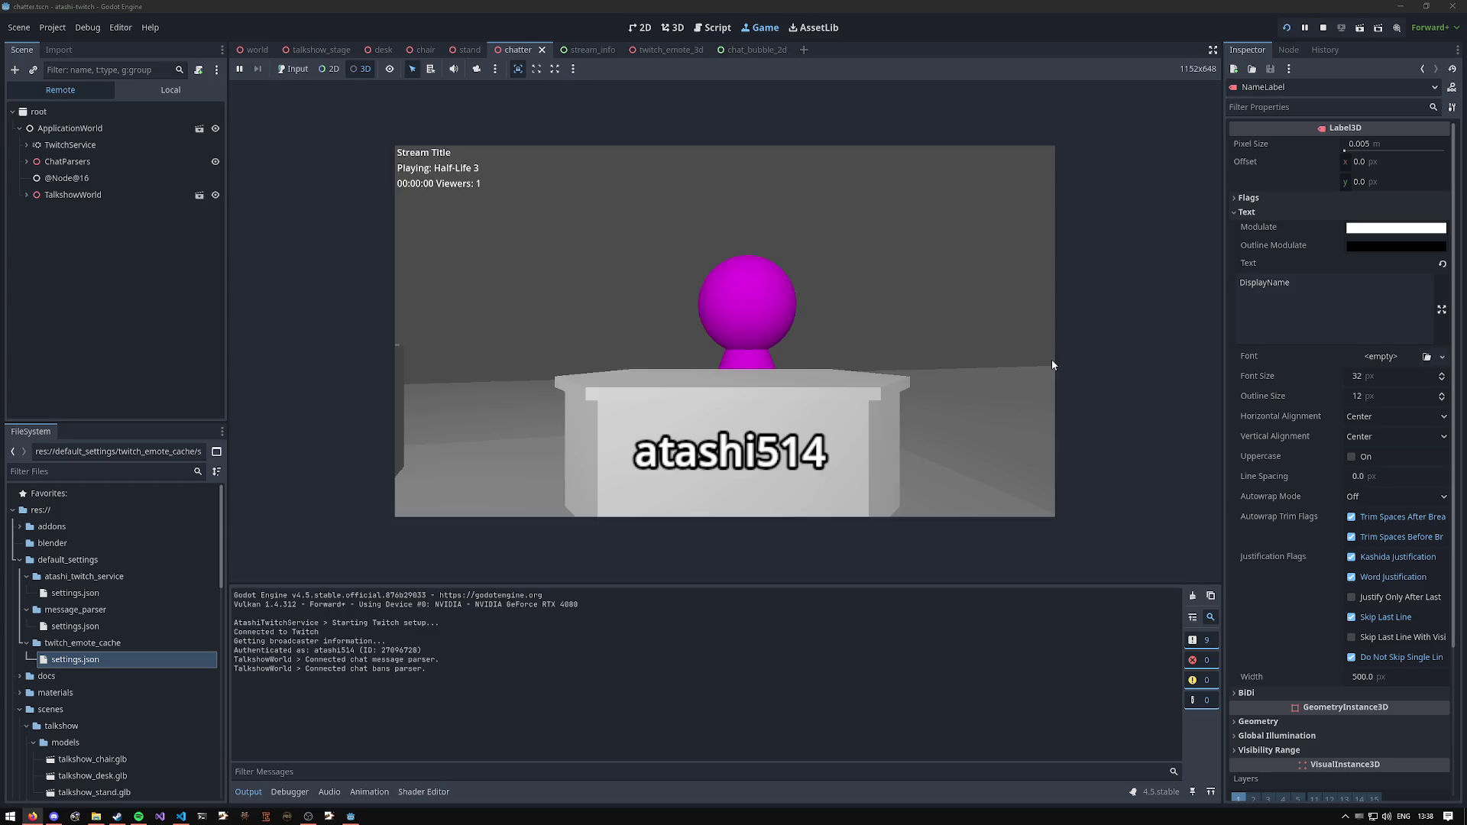
Override the game camera, zoom in close on the chatter, then stop the game
click(476, 67)
scroll(725, 331, up, 5)
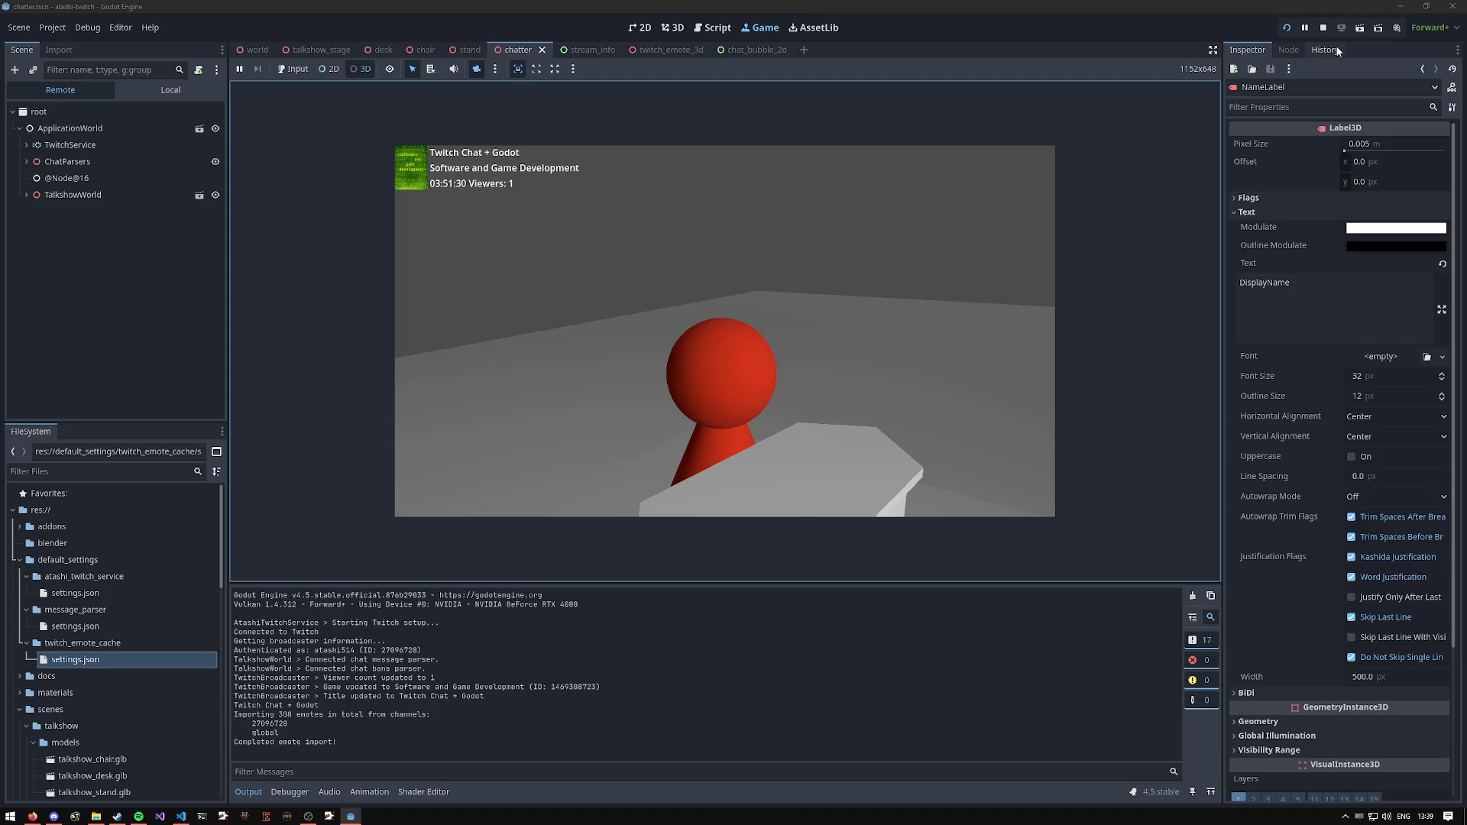
click(1324, 31)
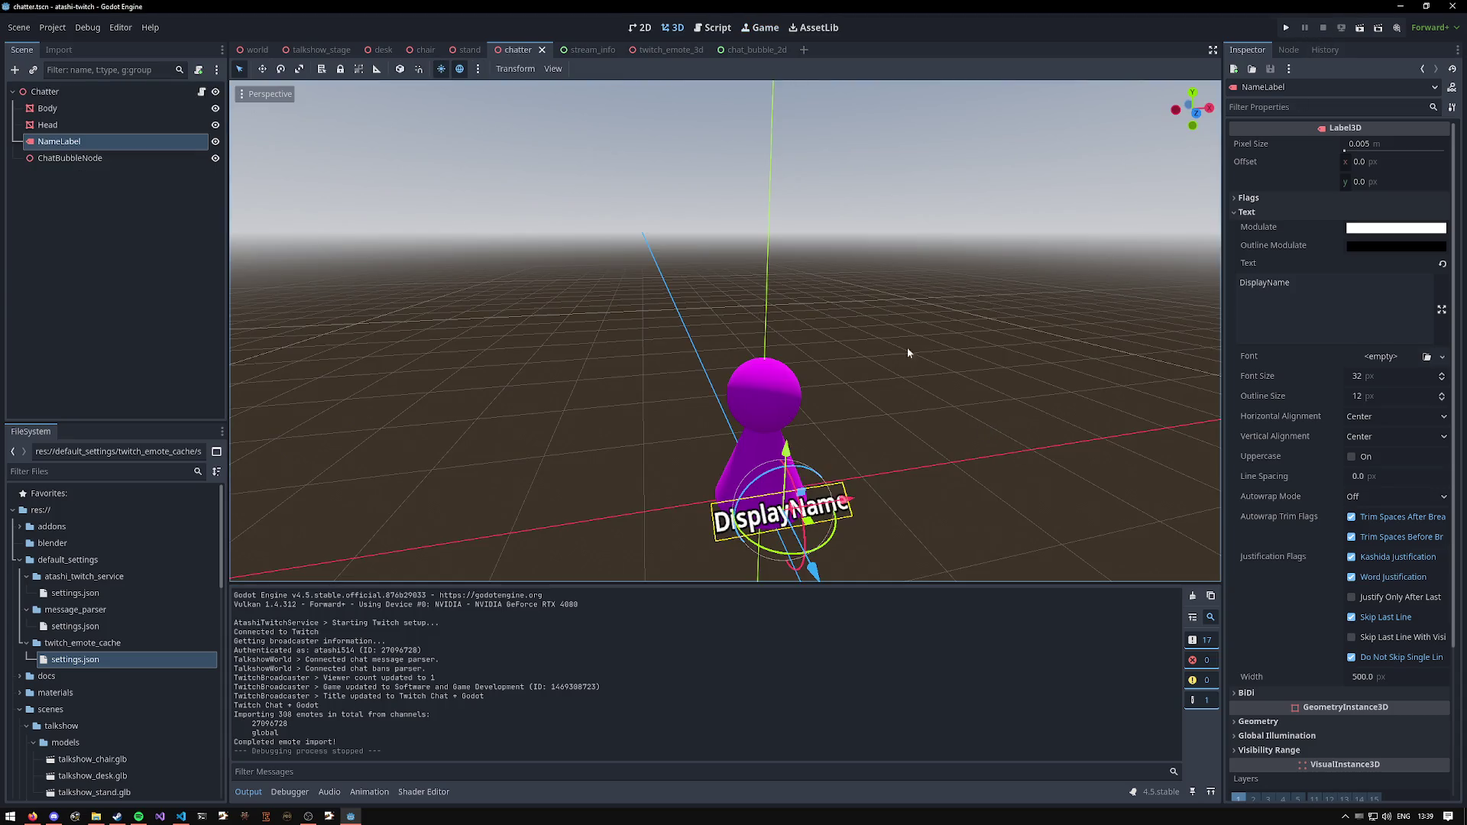
Deselect NameLabel and bring up twitch_chatter.gd in Visual Studio Code
click(172, 327)
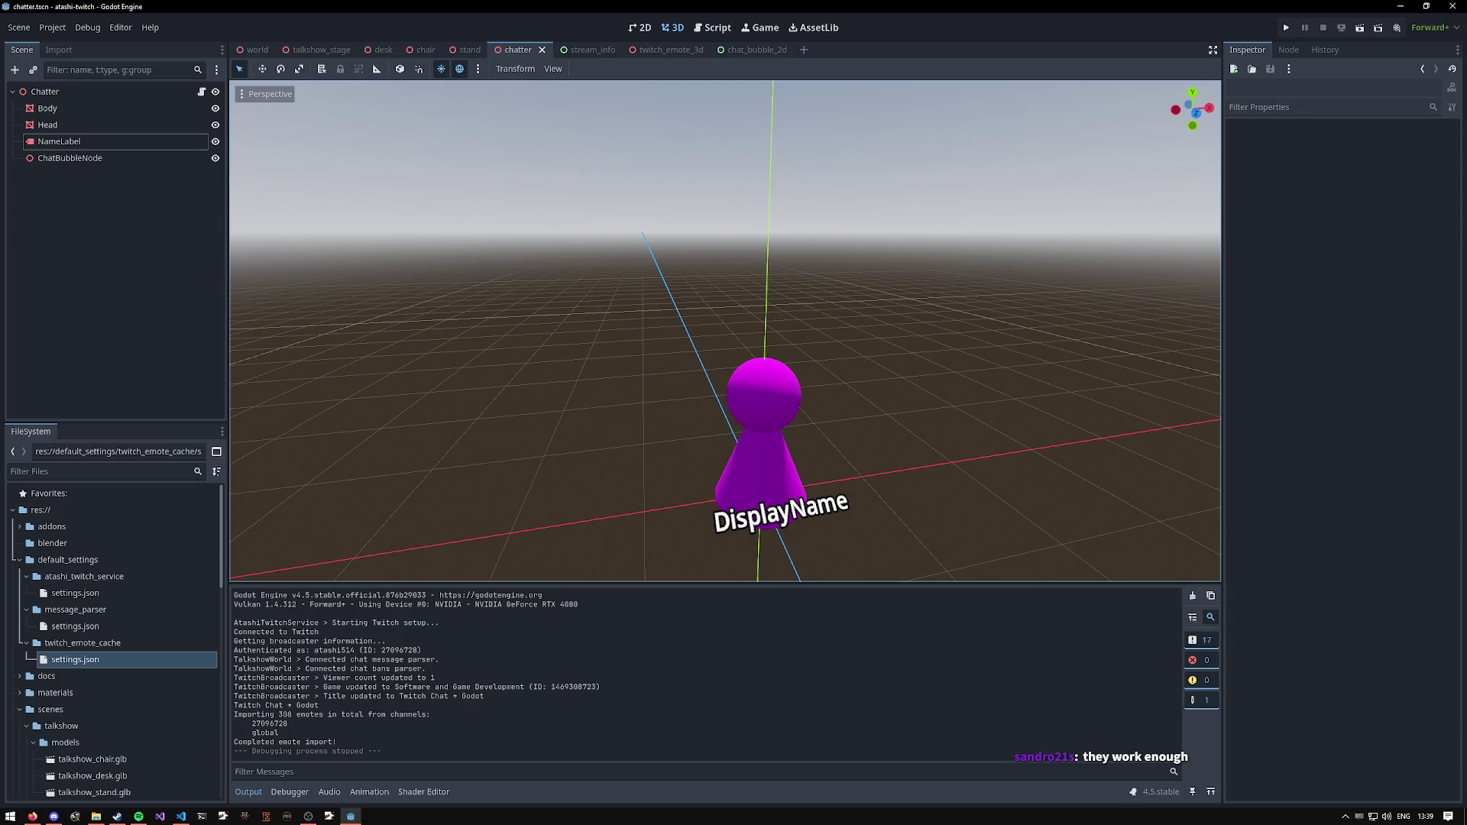
key(alt+Tab)
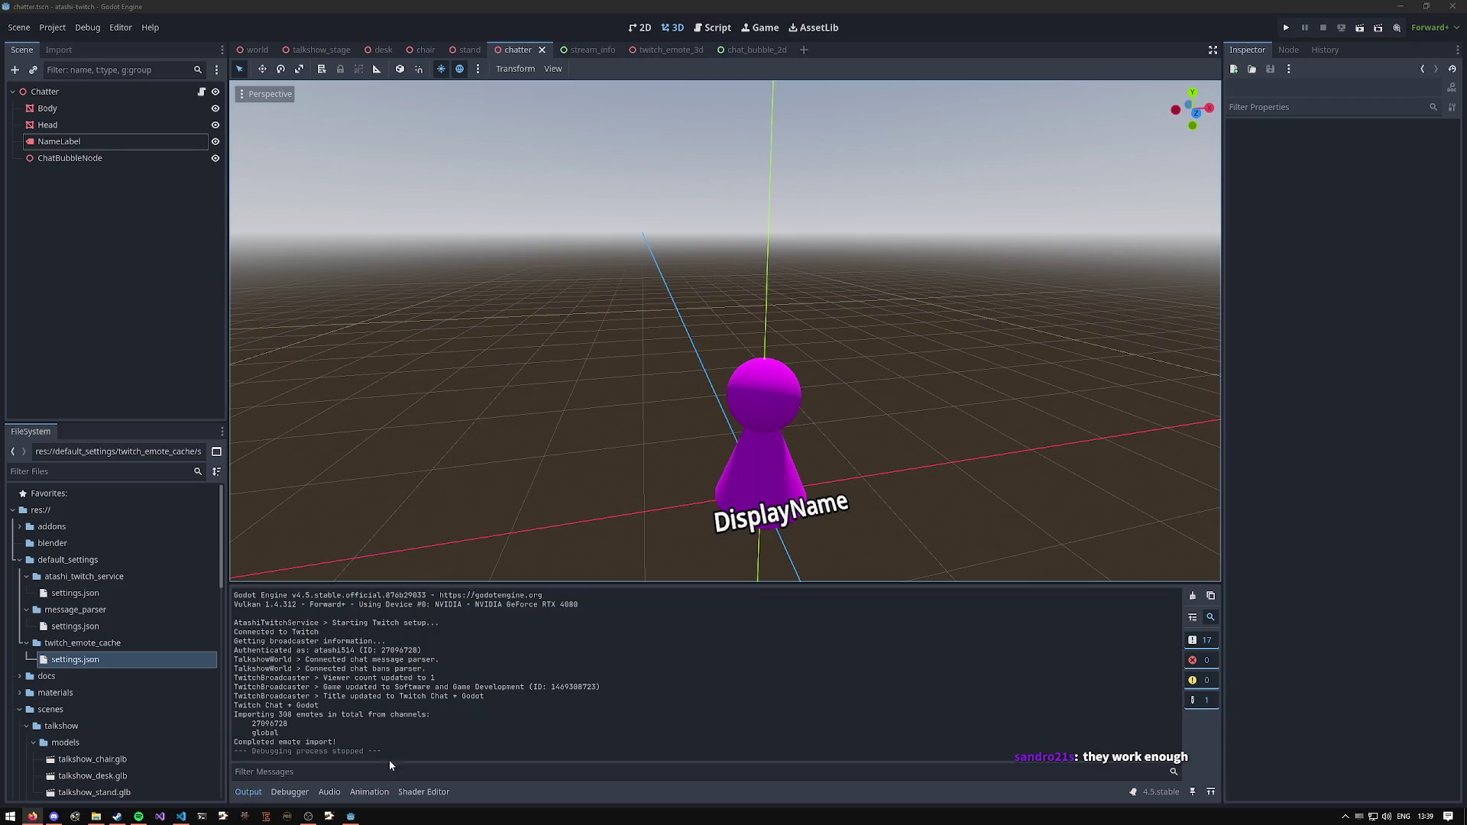
click(181, 816)
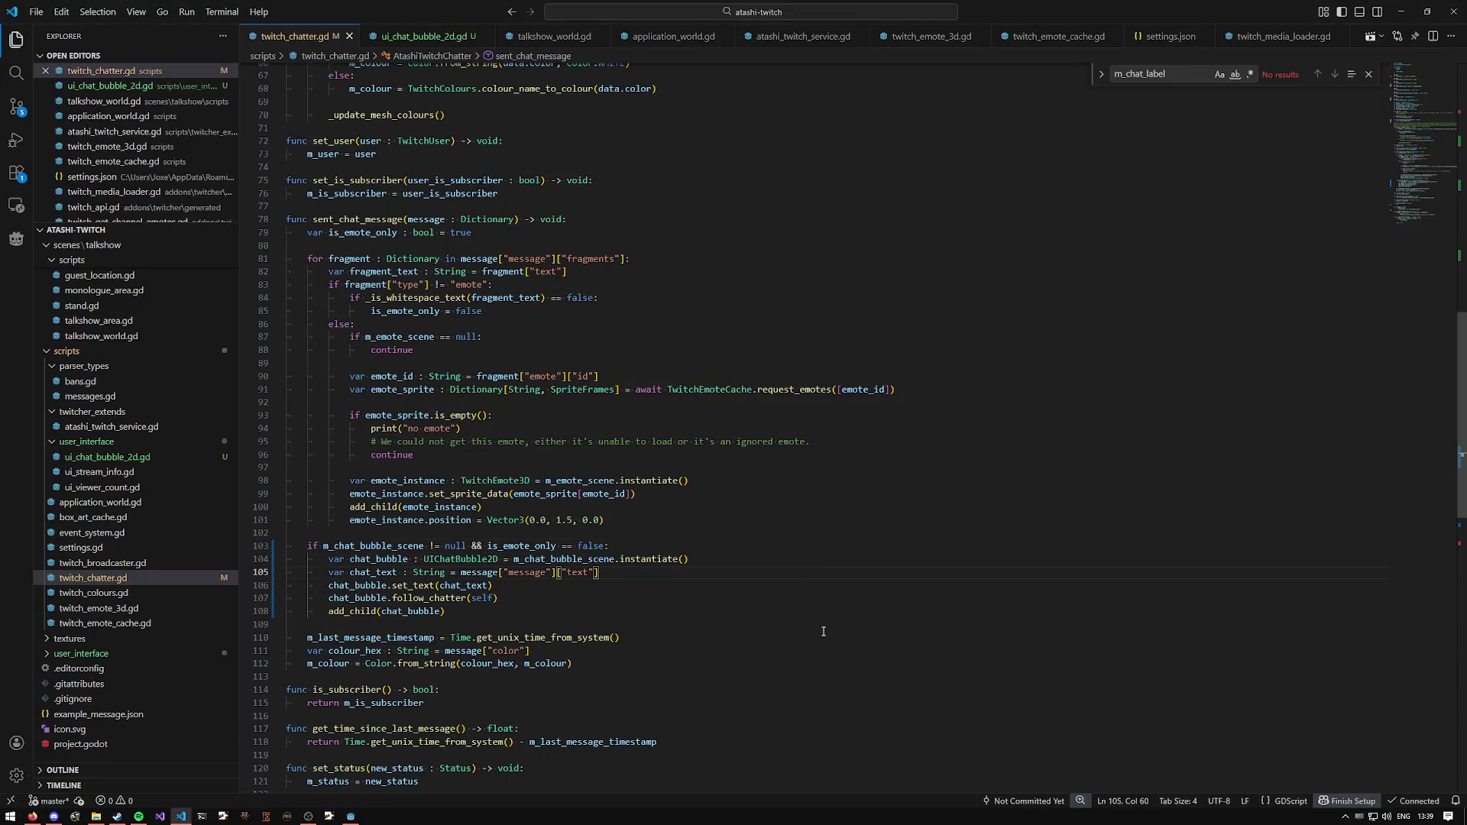
Find the Color.from_string colour parsing call on line 112
scroll(821, 632, down, 5)
scroll(819, 634, down, 5)
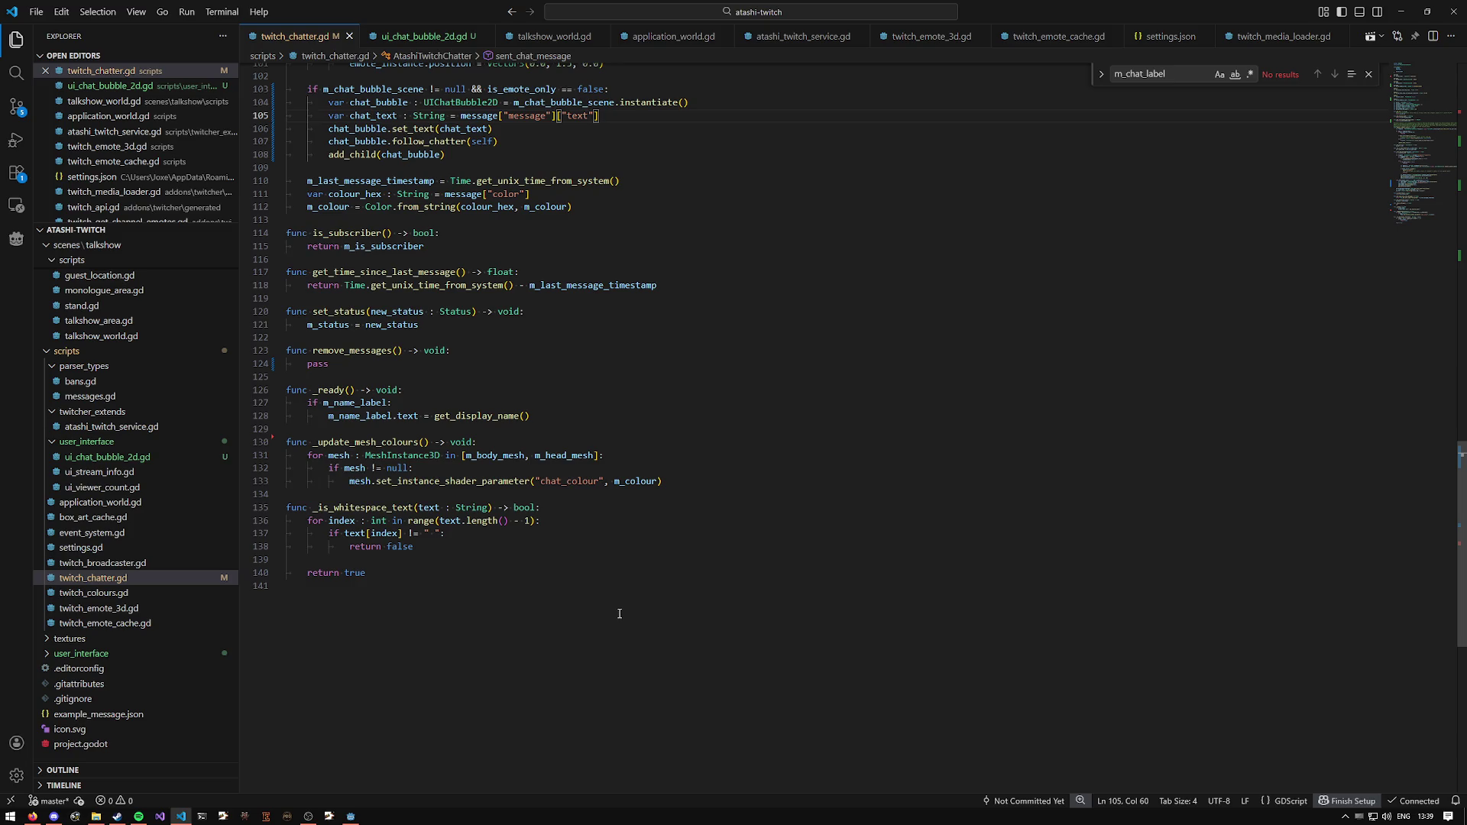
scroll(619, 613, up, 12)
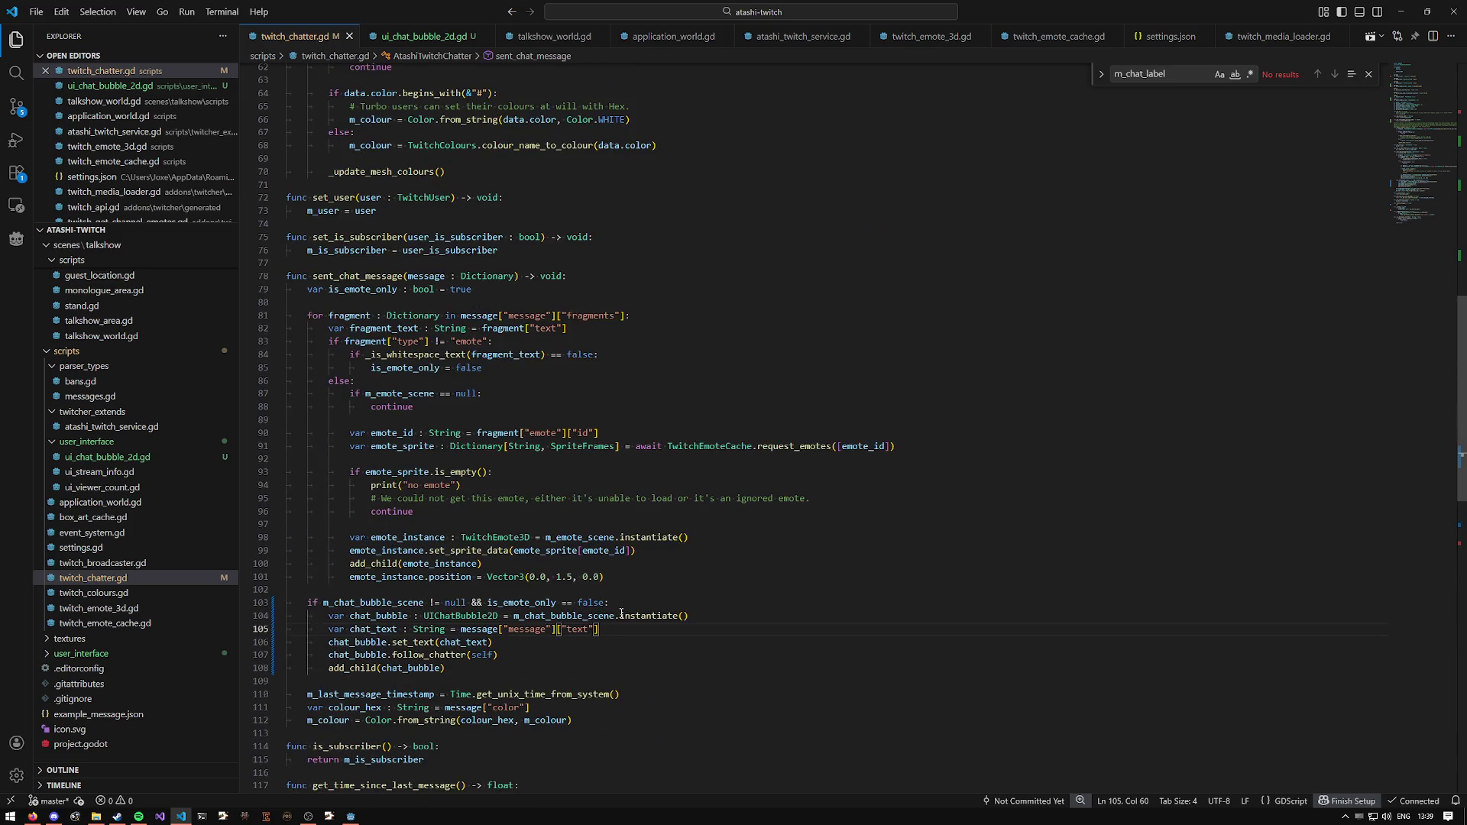
drag(287, 694, 589, 727)
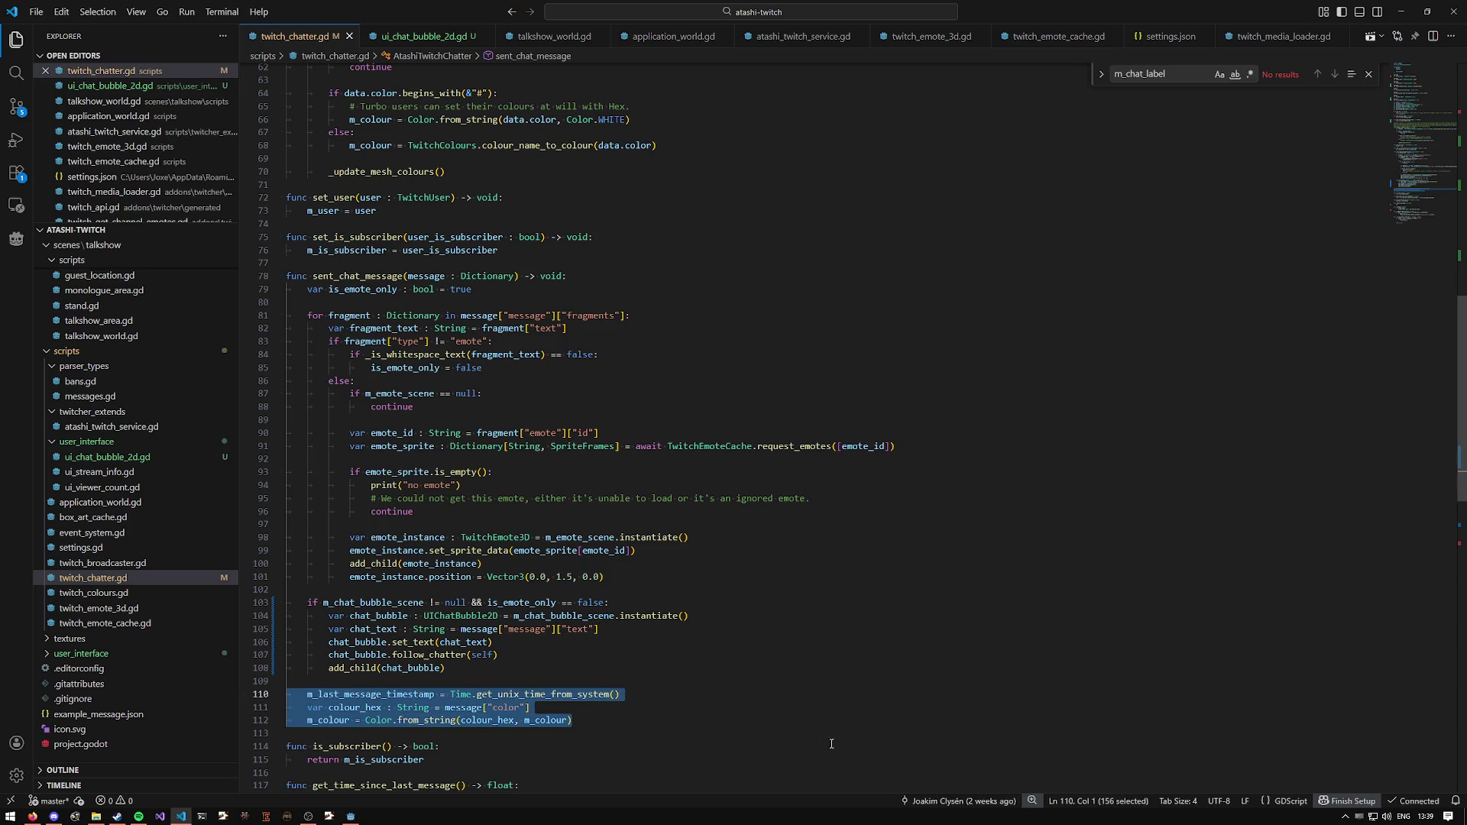
scroll(589, 726, down, 1)
click(584, 654)
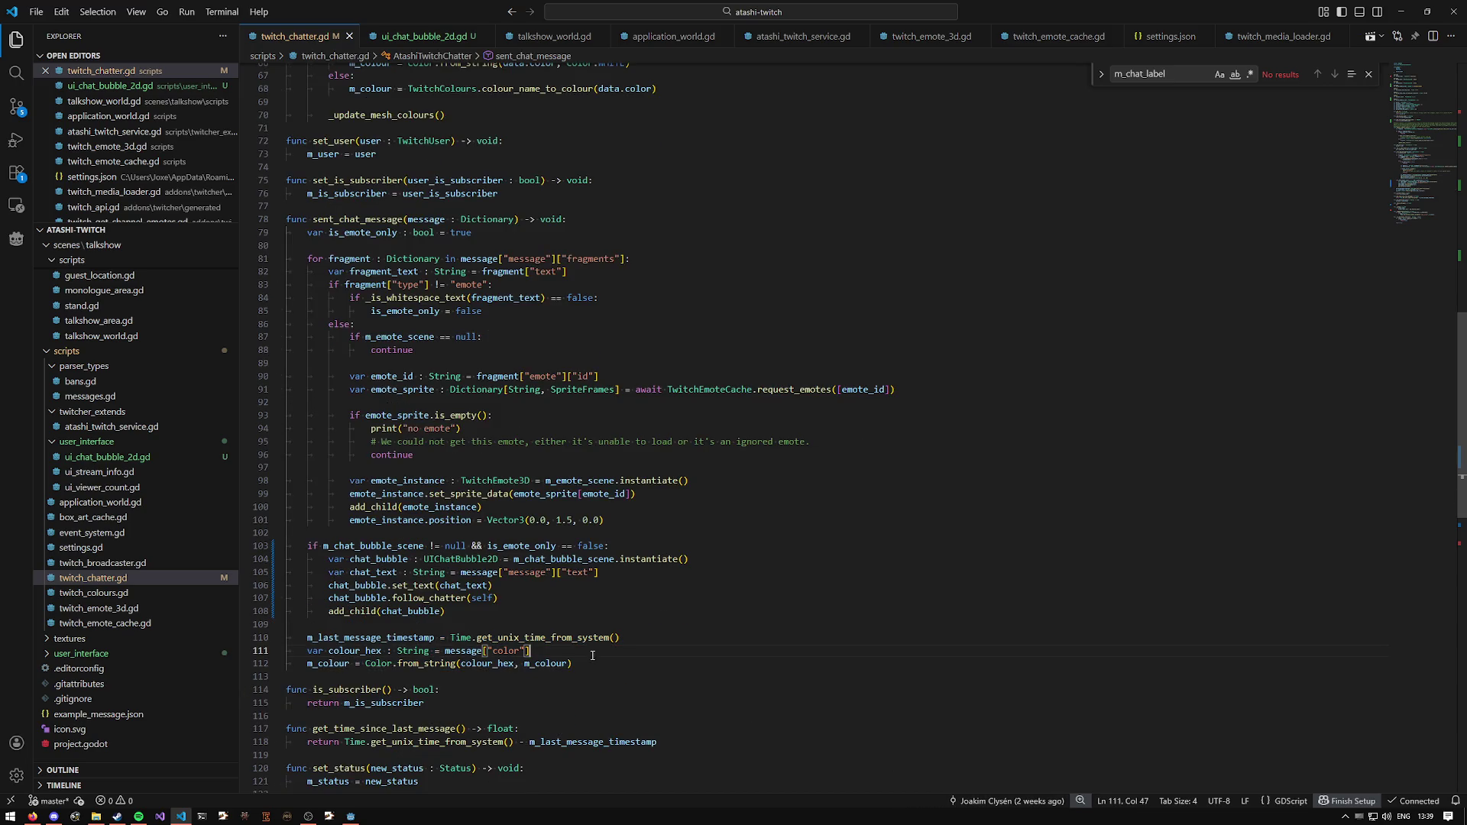
click(512, 663)
mouse_move(438, 665)
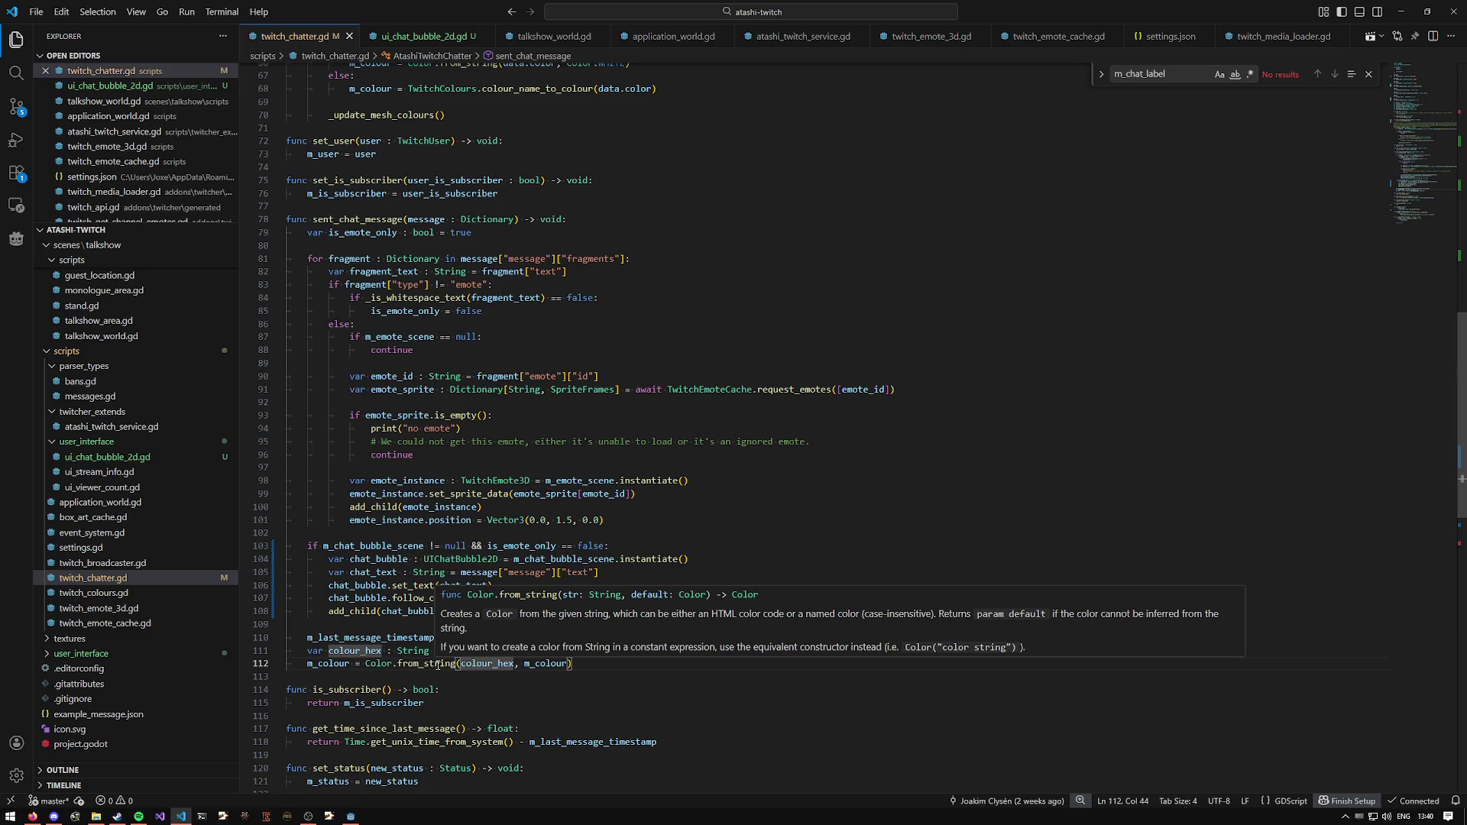
Replace its m_colour fallback with Color.WHITE, save, and return to Godot
double_click(545, 663)
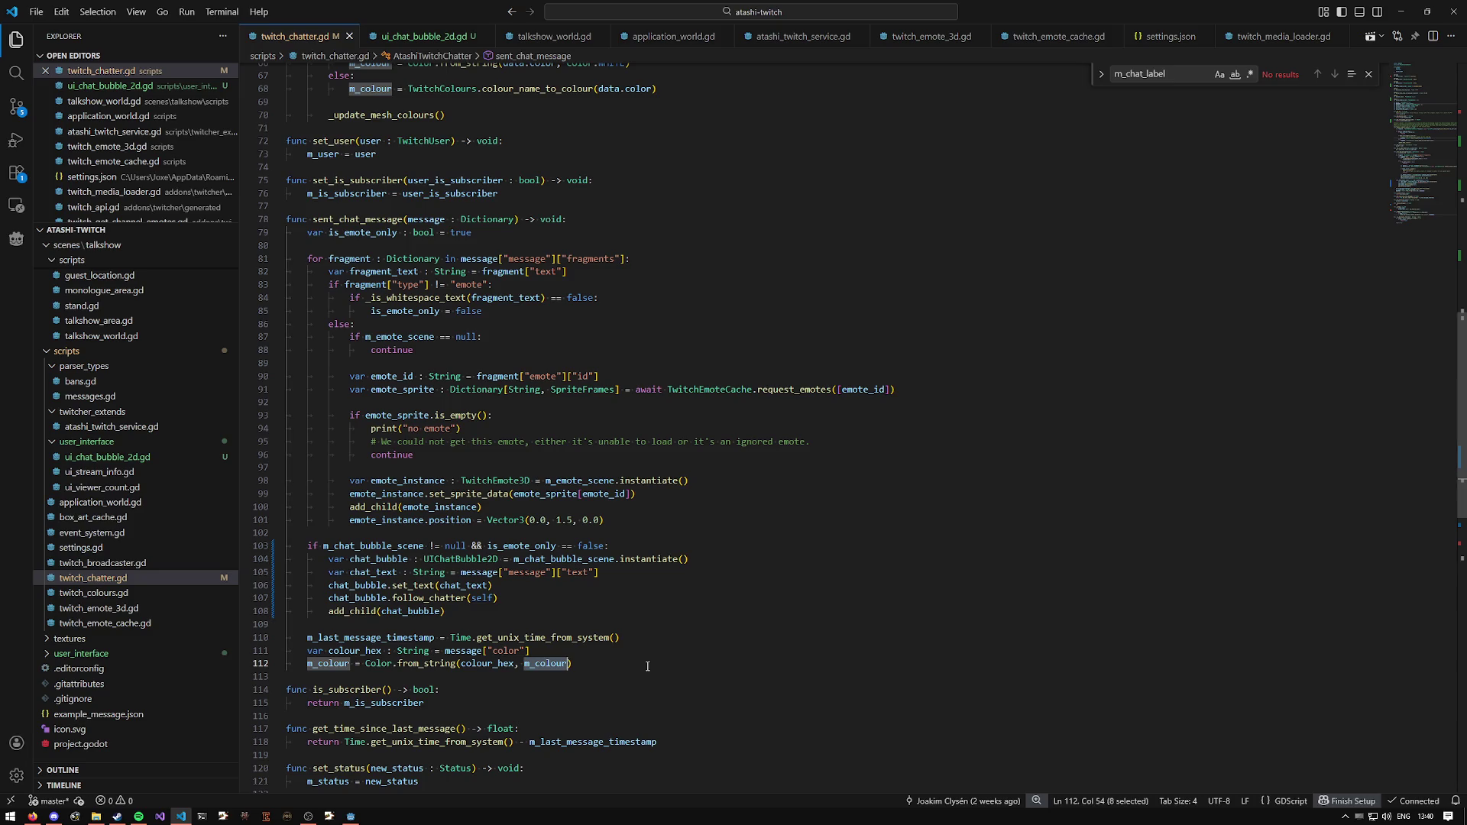
text(COLOR.WHITE)
key(BackSpace)
key(BackSpace)
key(BackSpace)
text(Color.)
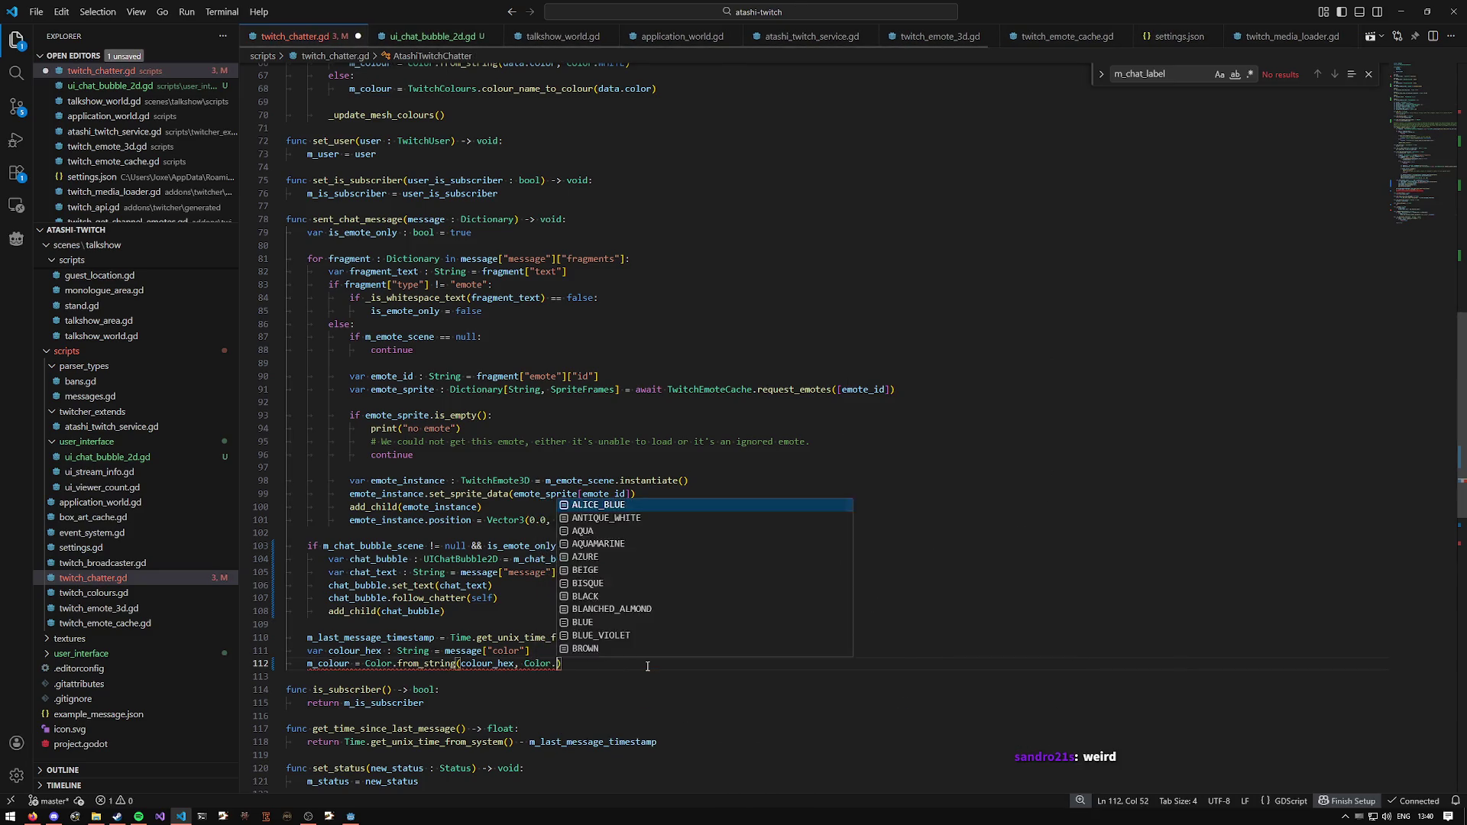
text(WHITE)
key(ctrl+s)
key(alt+Tab)
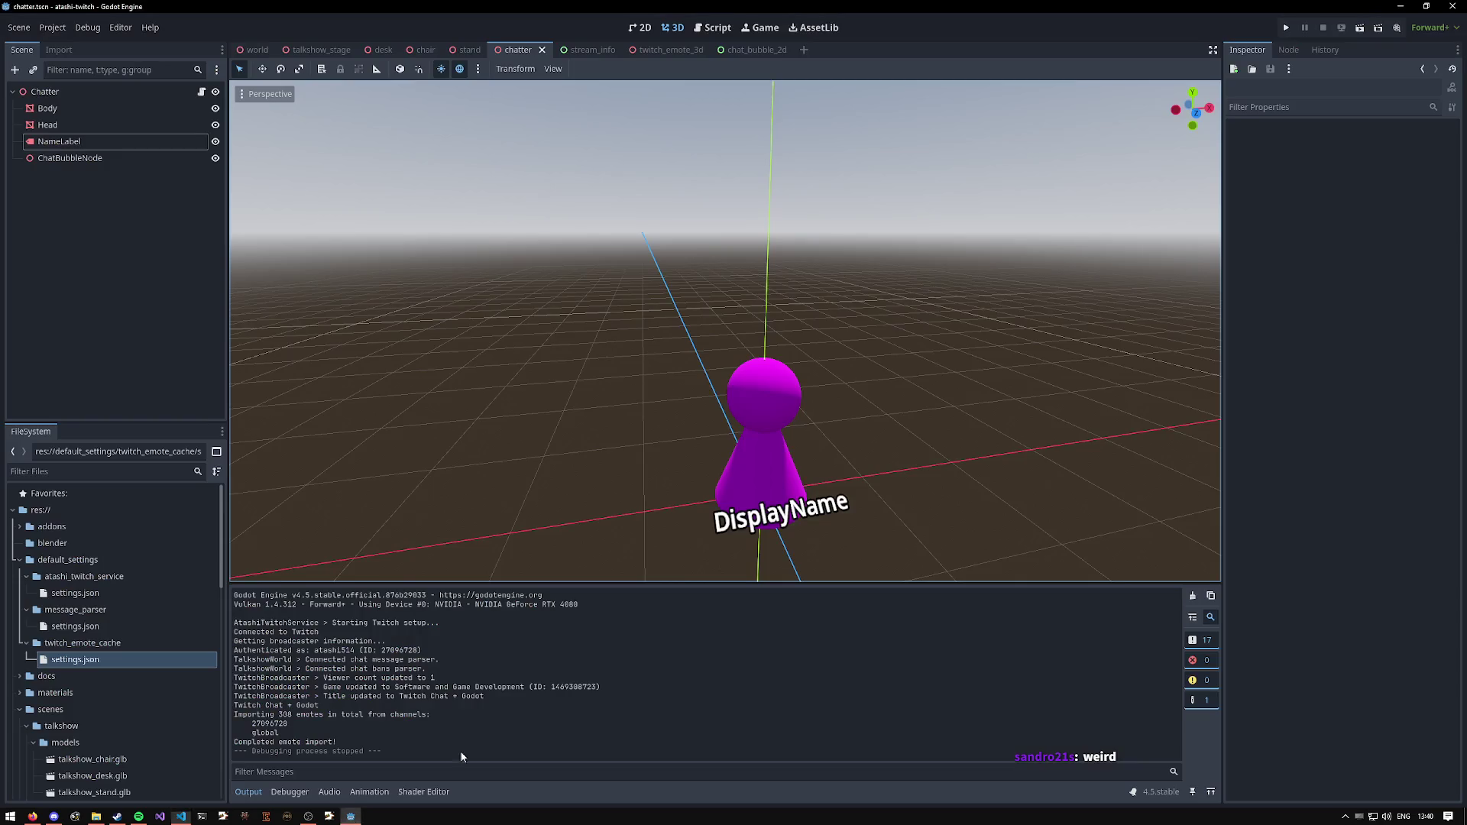
Run the game, take over its camera, and select the chatter's head to view its magenta Chat Colour
click(1290, 27)
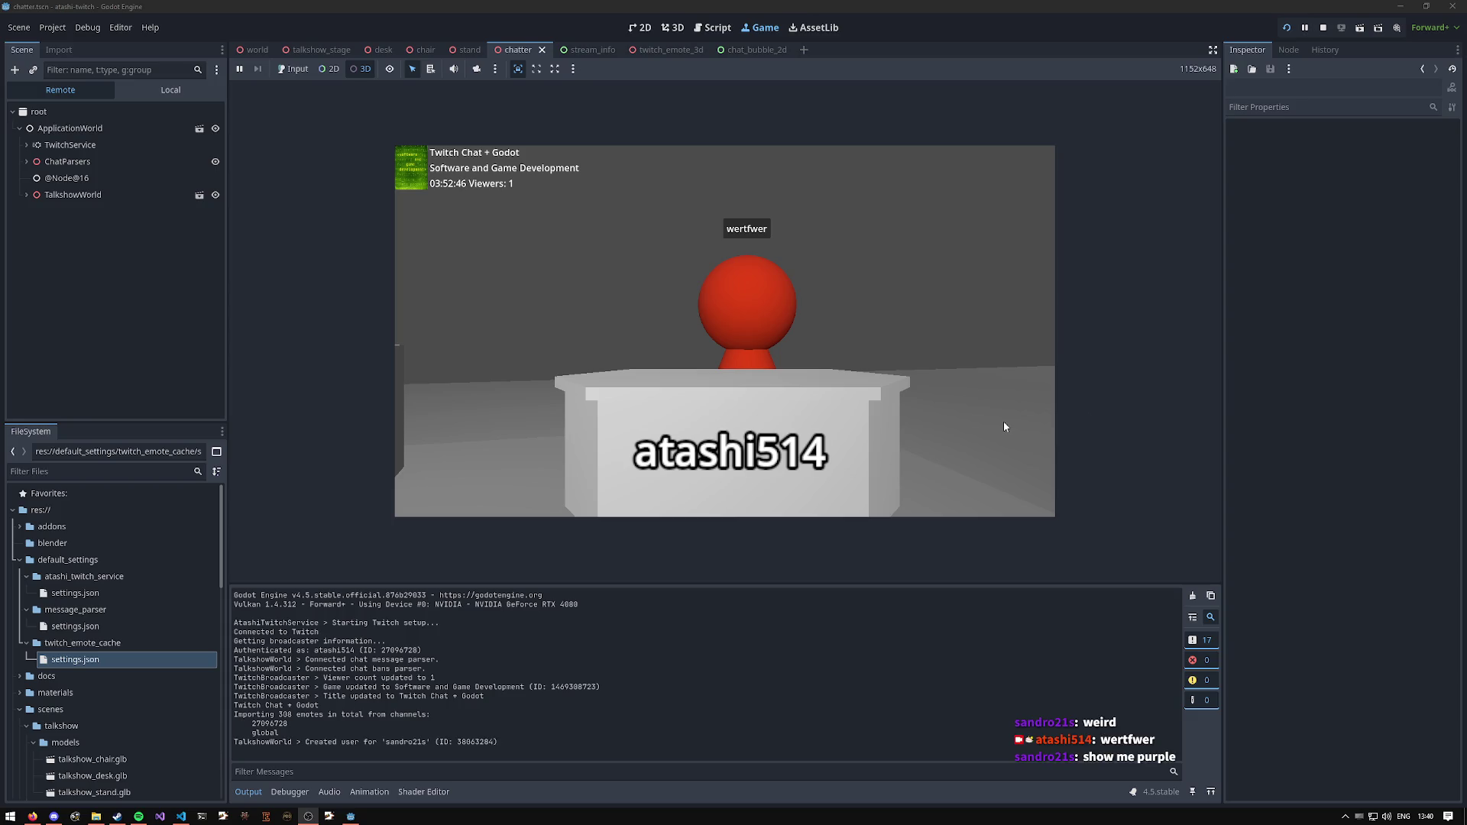
click(474, 69)
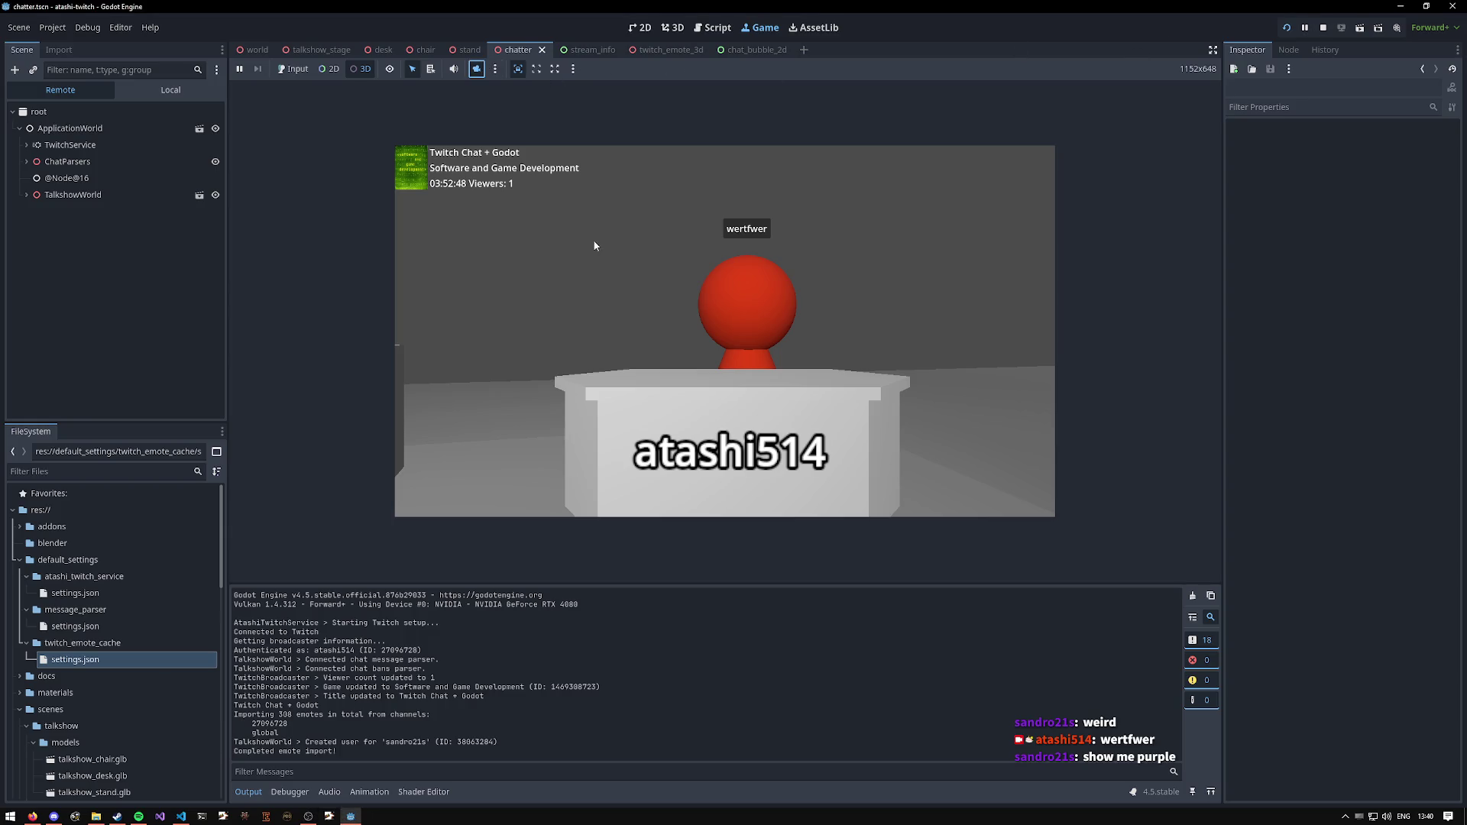
click(730, 291)
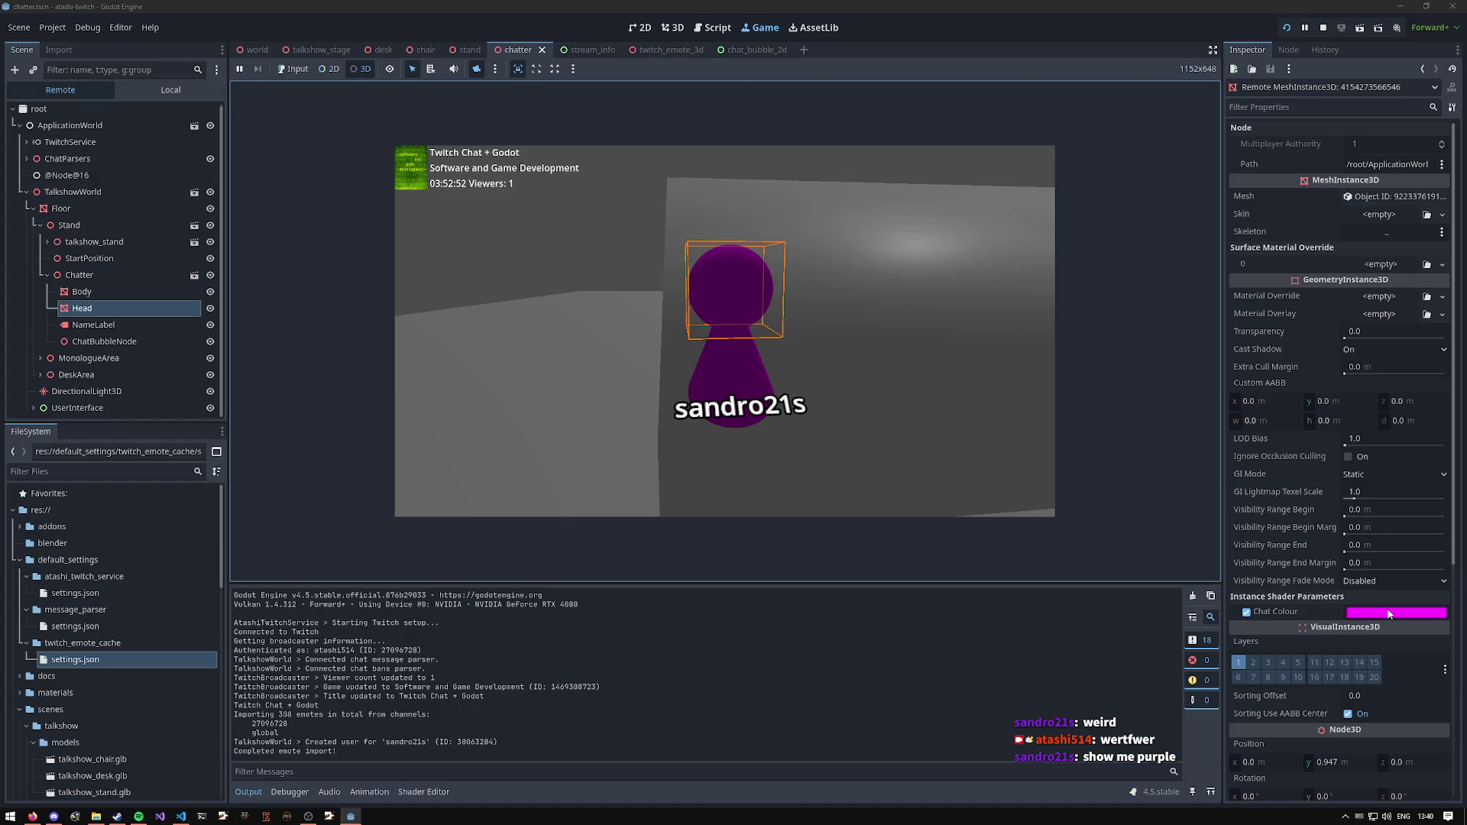
mouse_move(1389, 614)
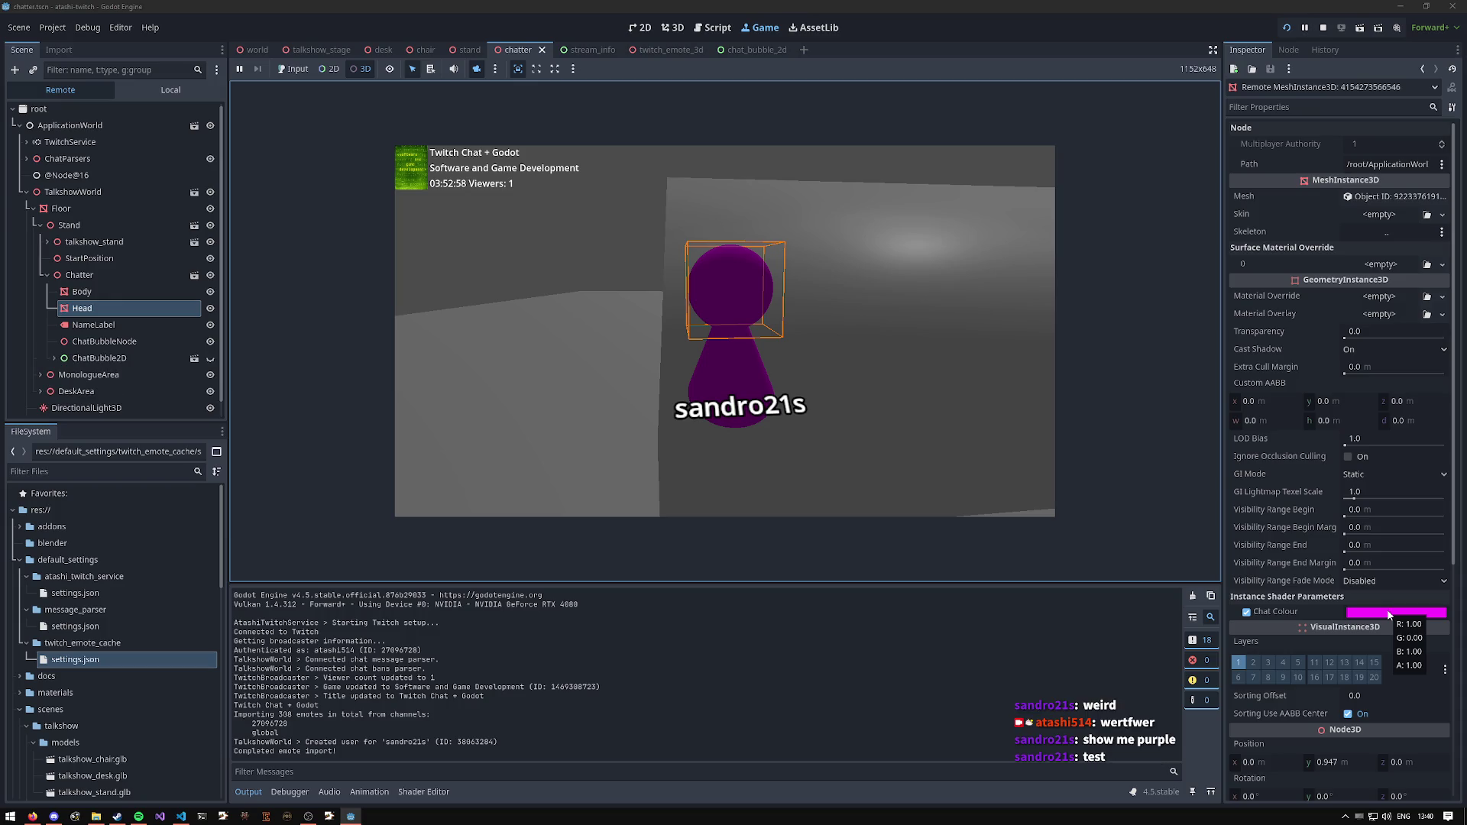
key(alt+Tab)
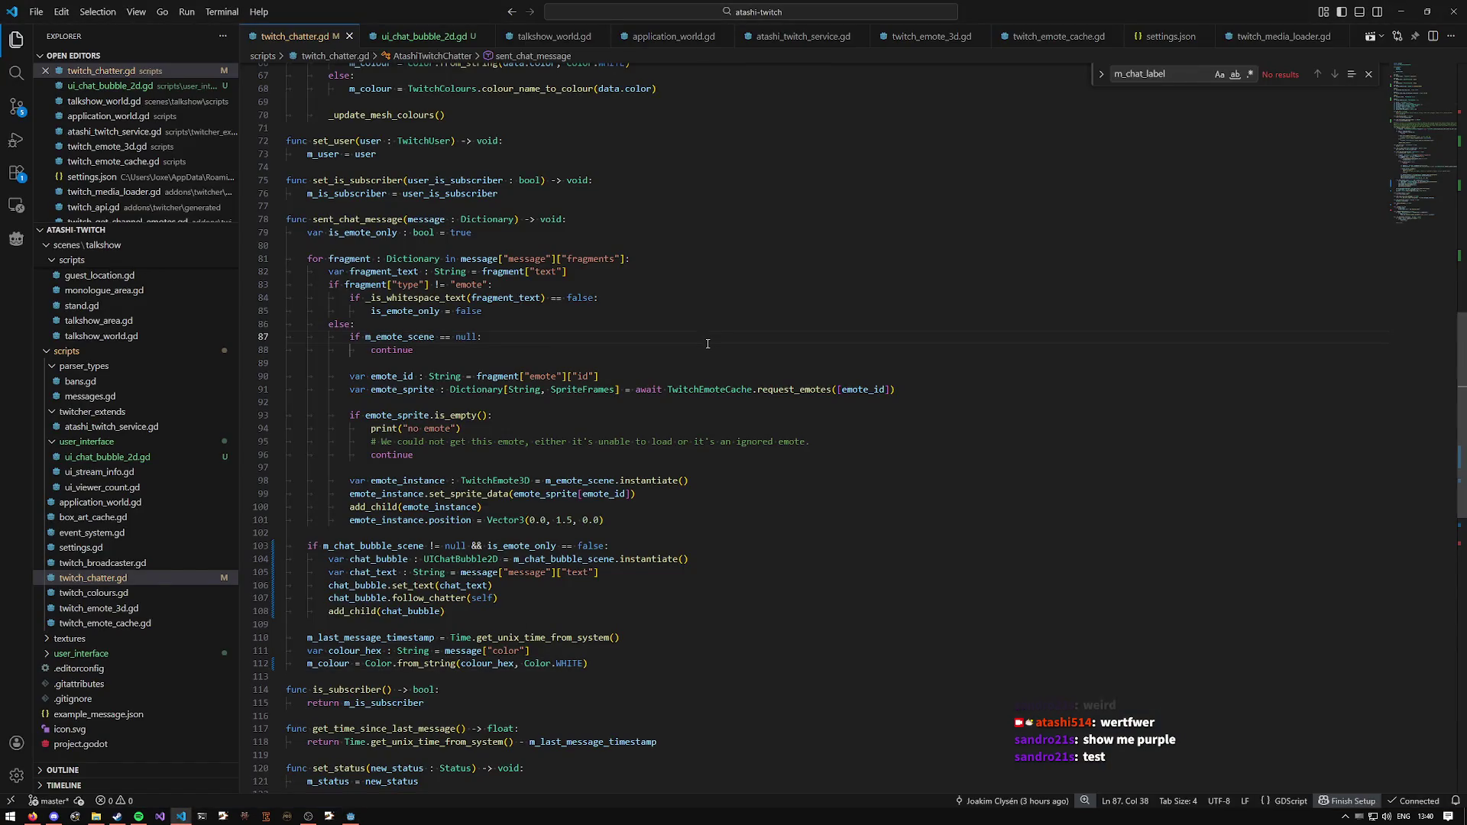
Open twitch_colours.gd and look at the DODGER_BLUE constant
key(ctrl+Tab)
key(ctrl+Tab)
key(ctrl+Tab)
key(ctrl+shift+Tab)
key(ctrl+shift+Tab)
key(ctrl+shift+Tab)
key(ctrl+p)
text(twitch chat color)
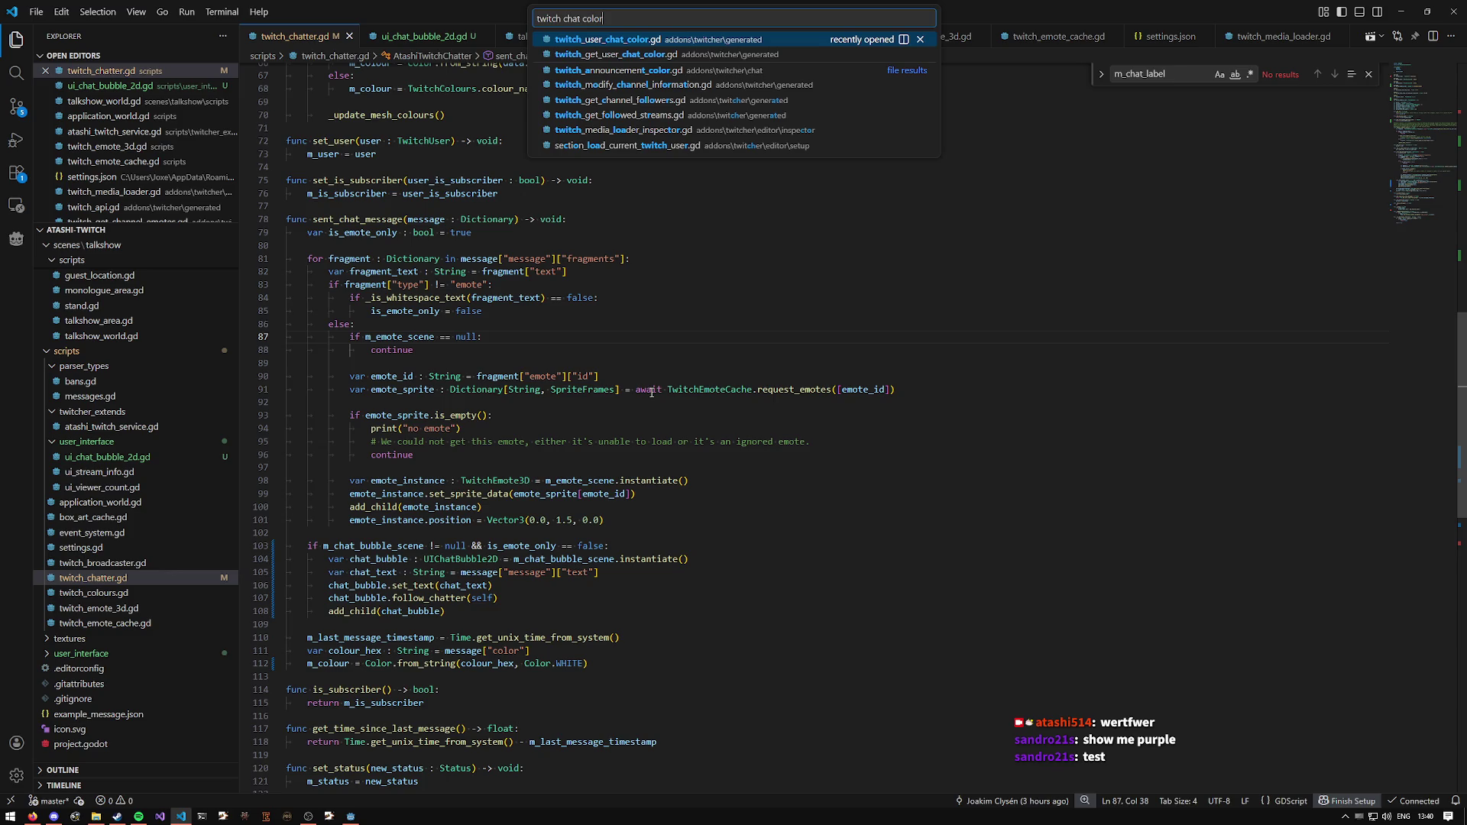
key(ctrl+BackSpace)
key(ctrl+BackSpace)
key(ctrl+BackSpace)
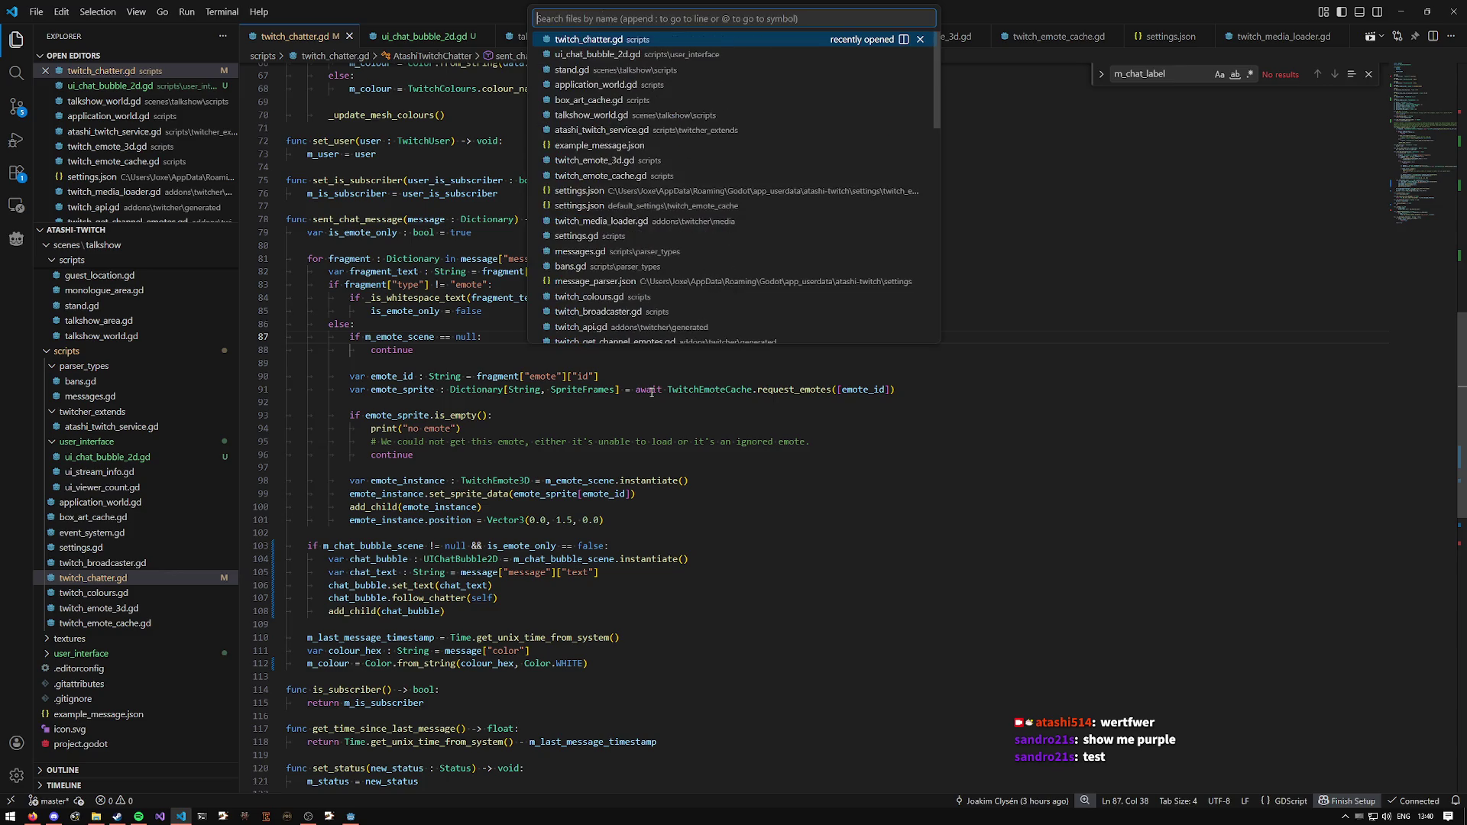
key(Escape)
click(95, 592)
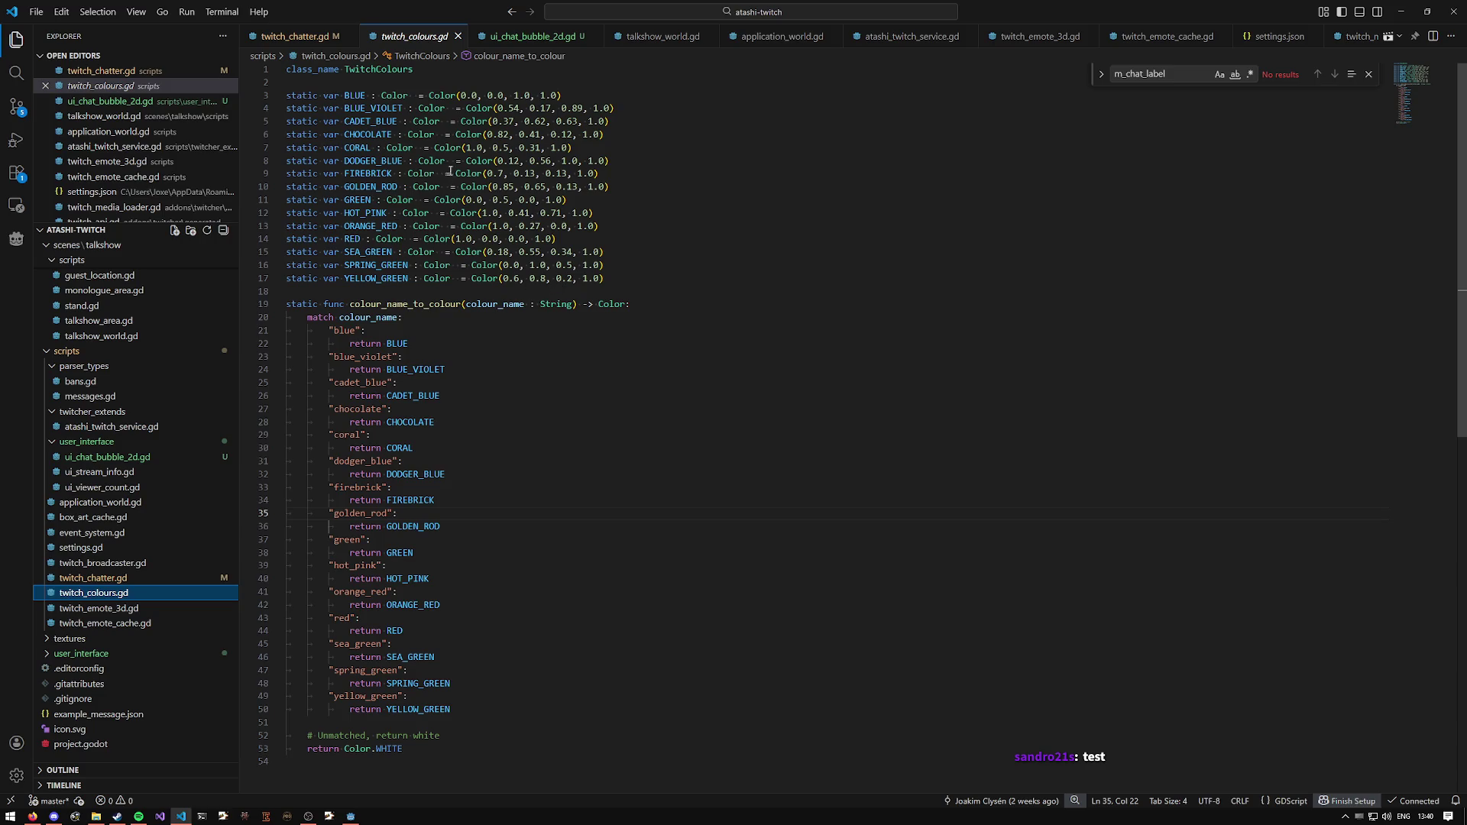
double_click(352, 162)
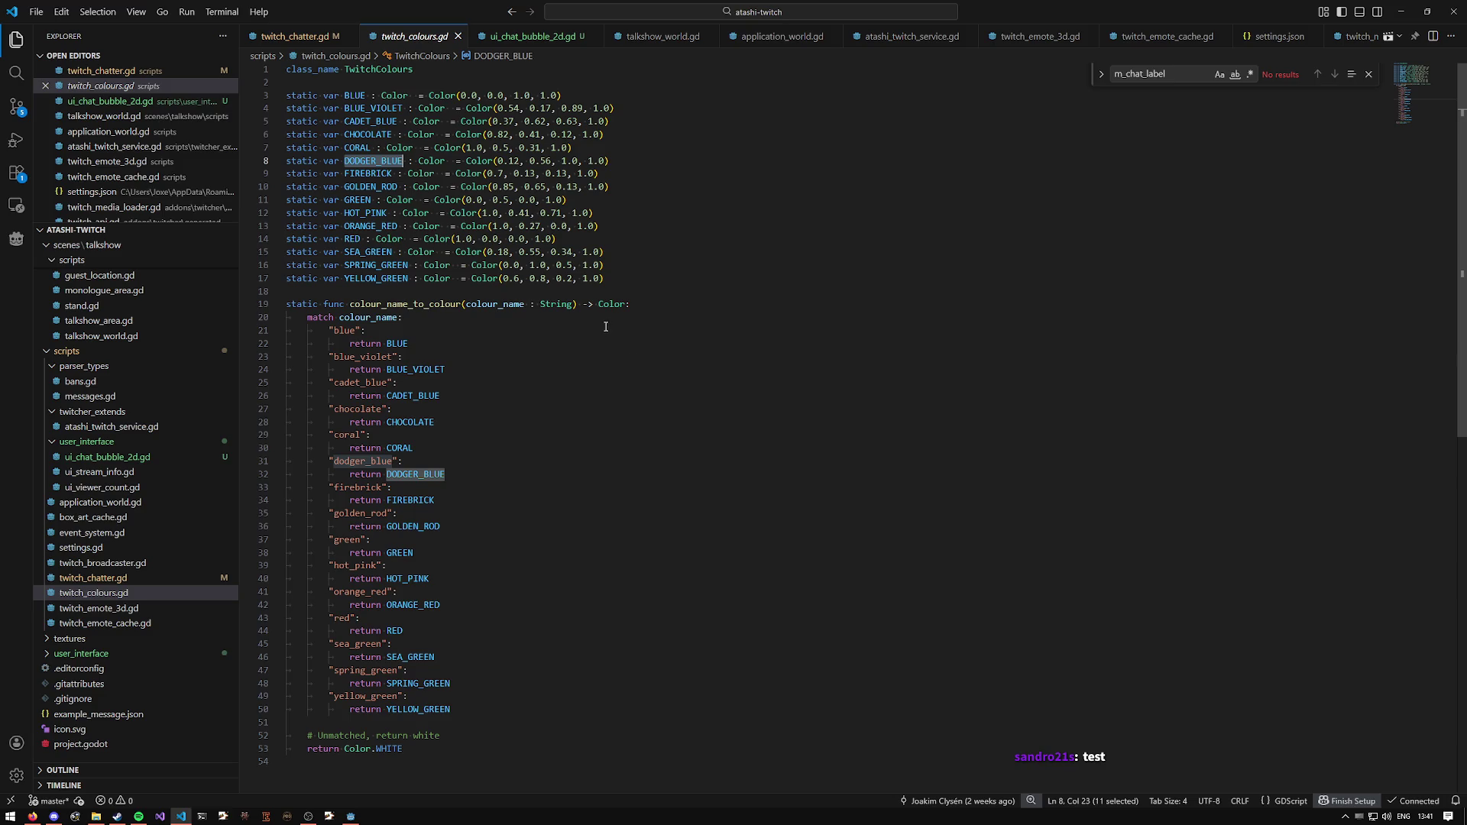
click(619, 278)
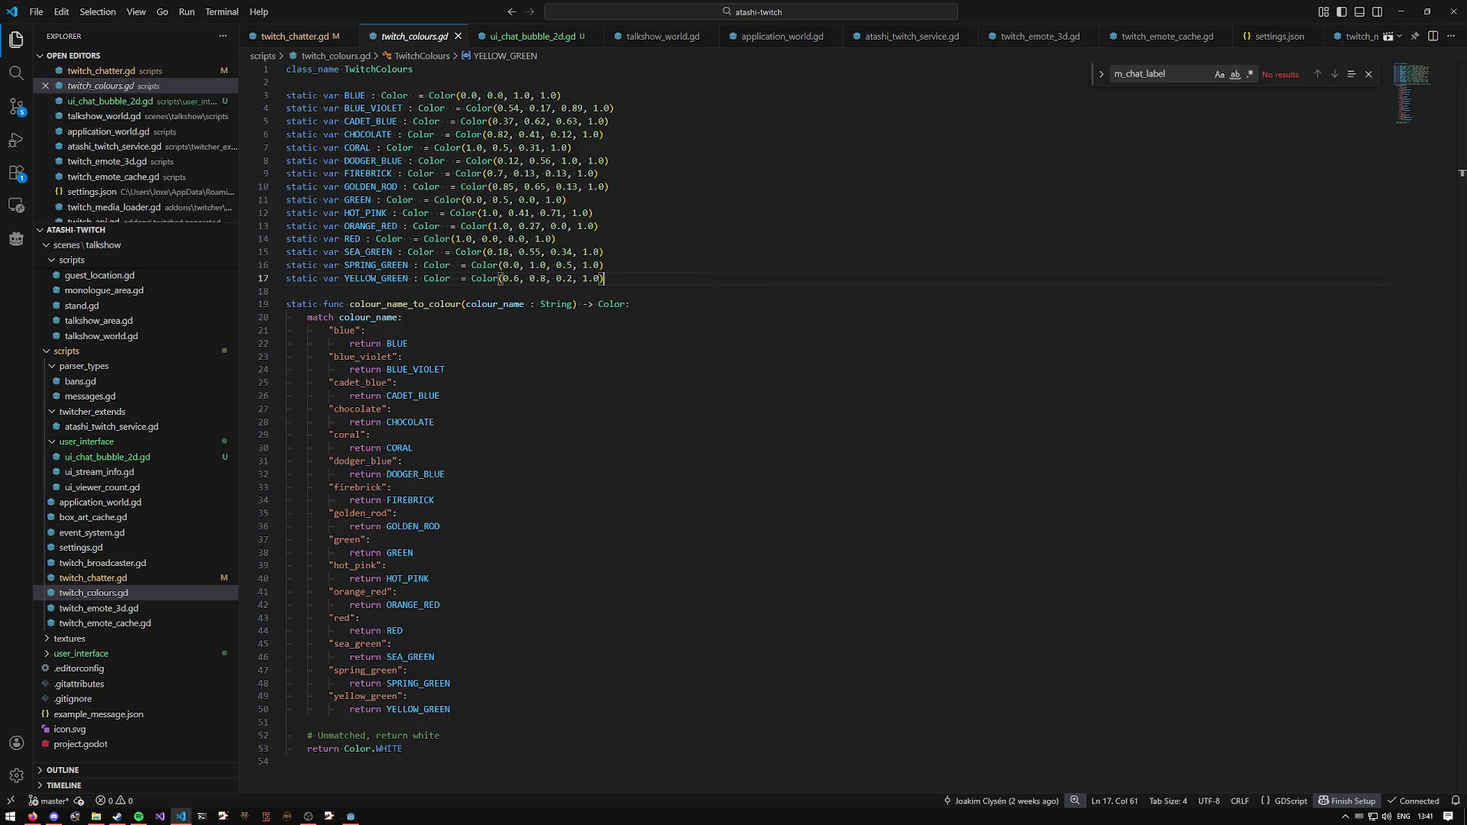
Review the colour constant definitions, including HOT_PINK, then go back to the running game
key(alt+Tab)
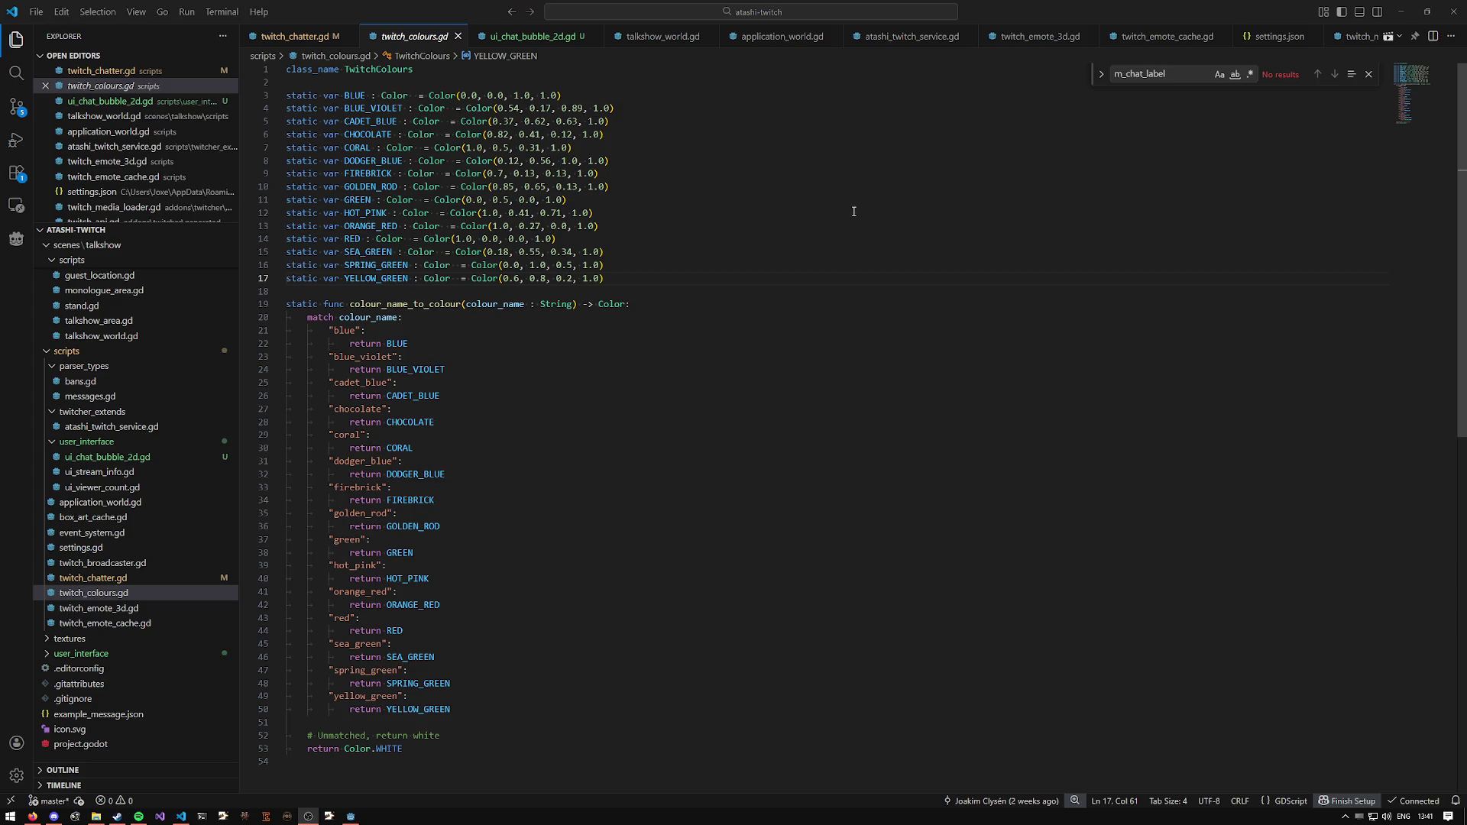
drag(616, 278, 286, 96)
click(816, 261)
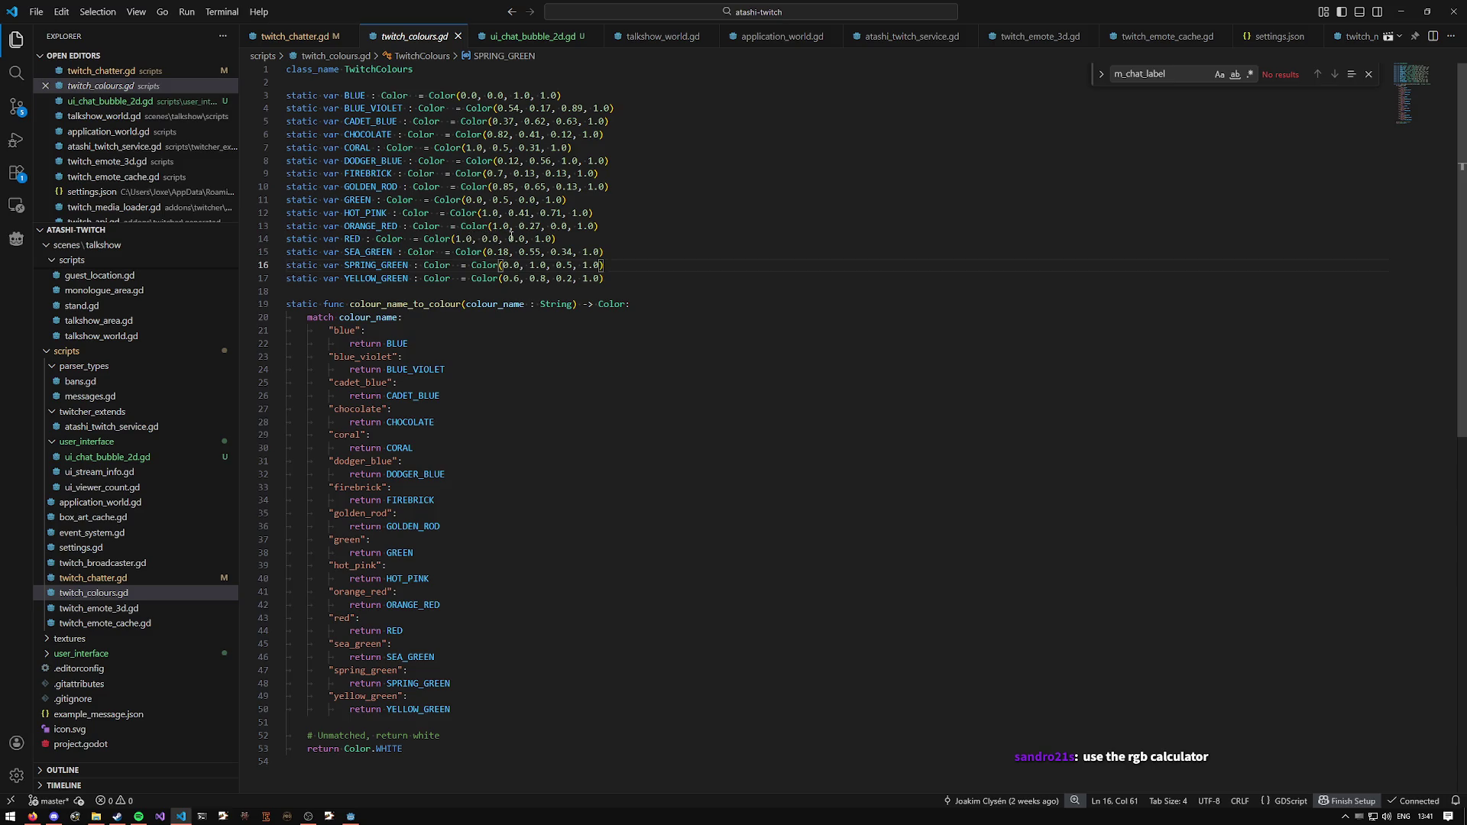
click(479, 212)
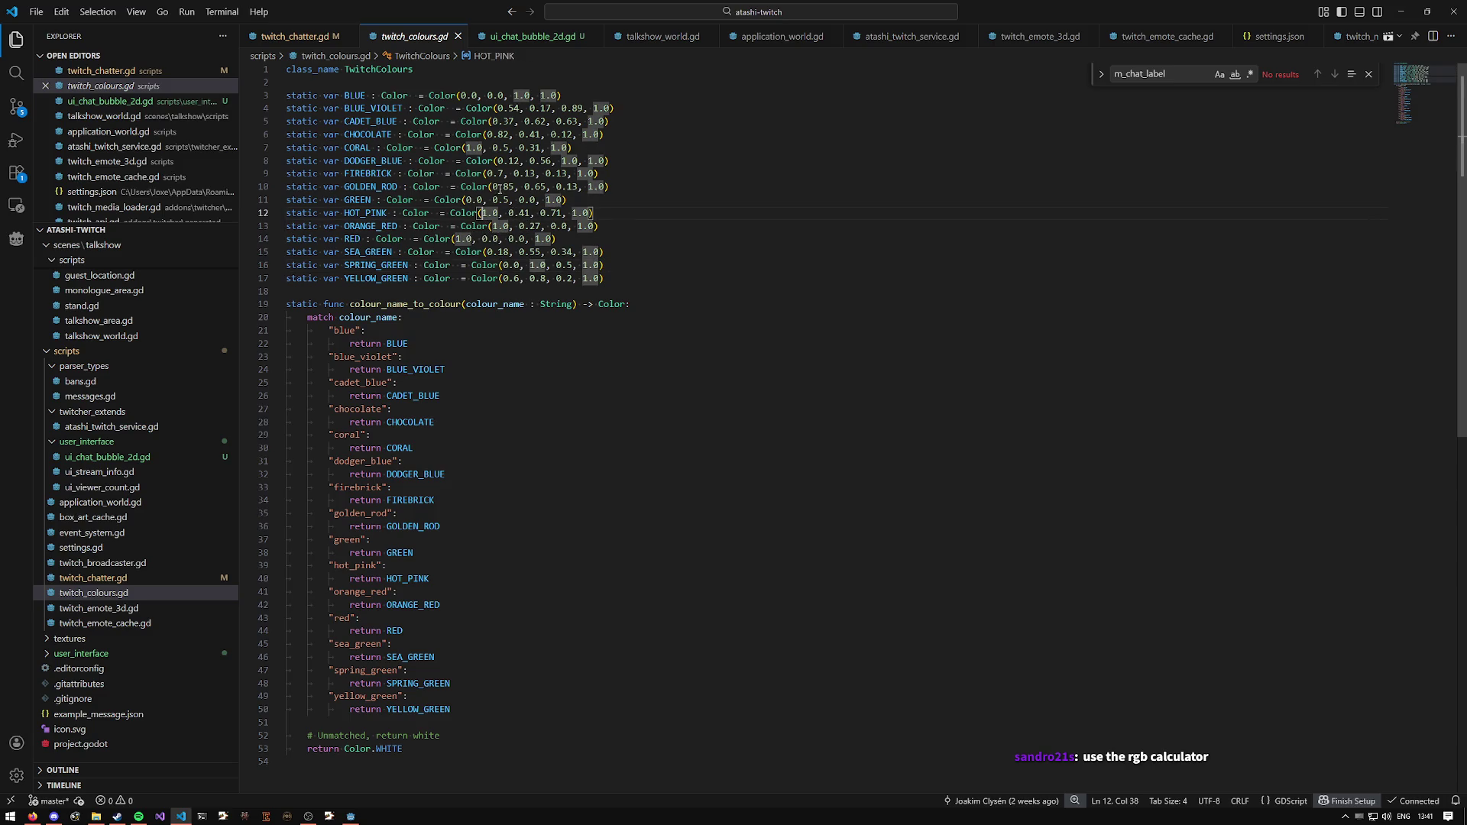
key(alt+Tab)
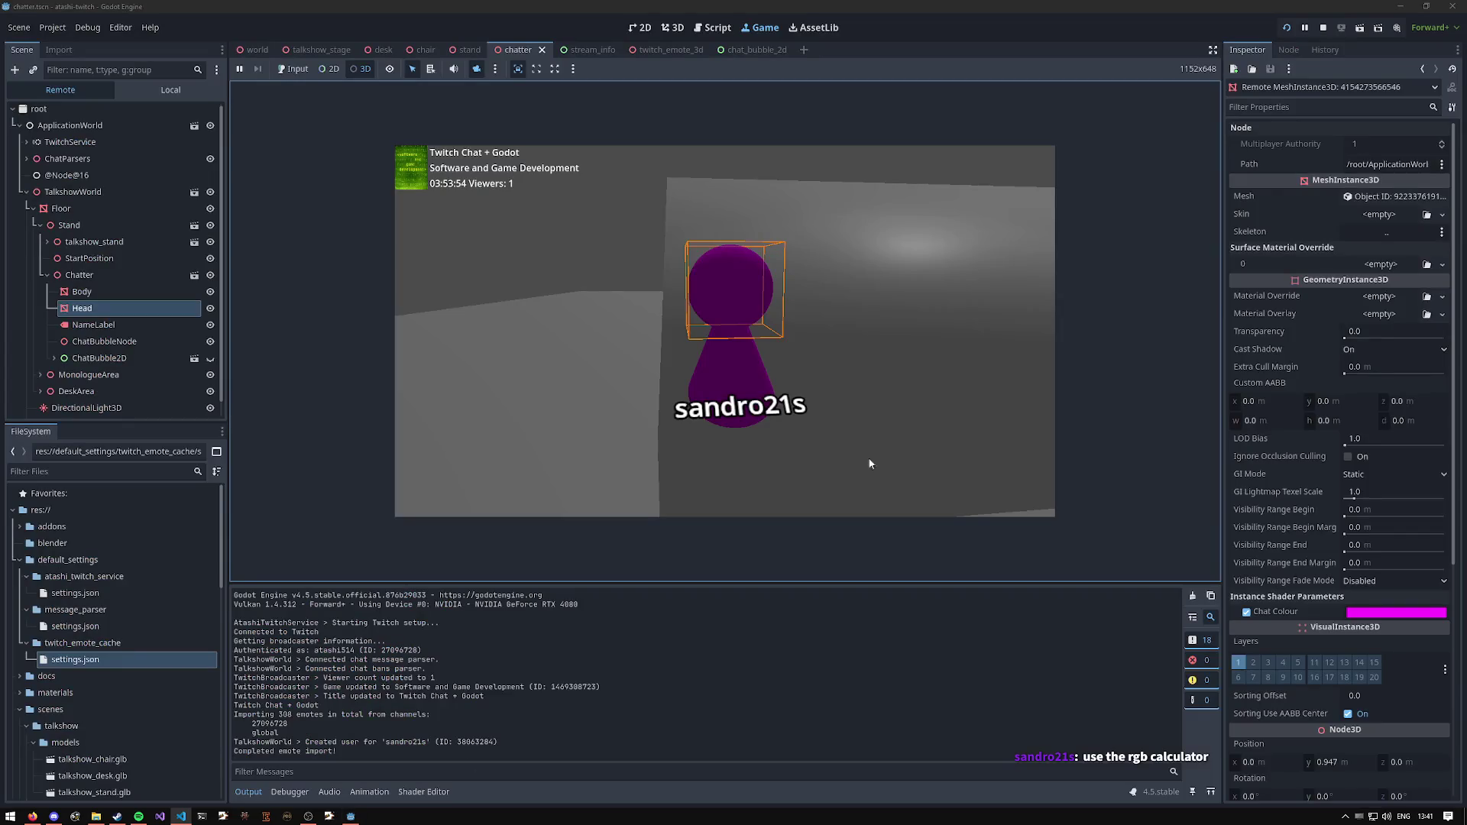
Recheck the avatar's Chat Colour value, then show twitch_chatter.gd in VS Code
mouse_move(1380, 615)
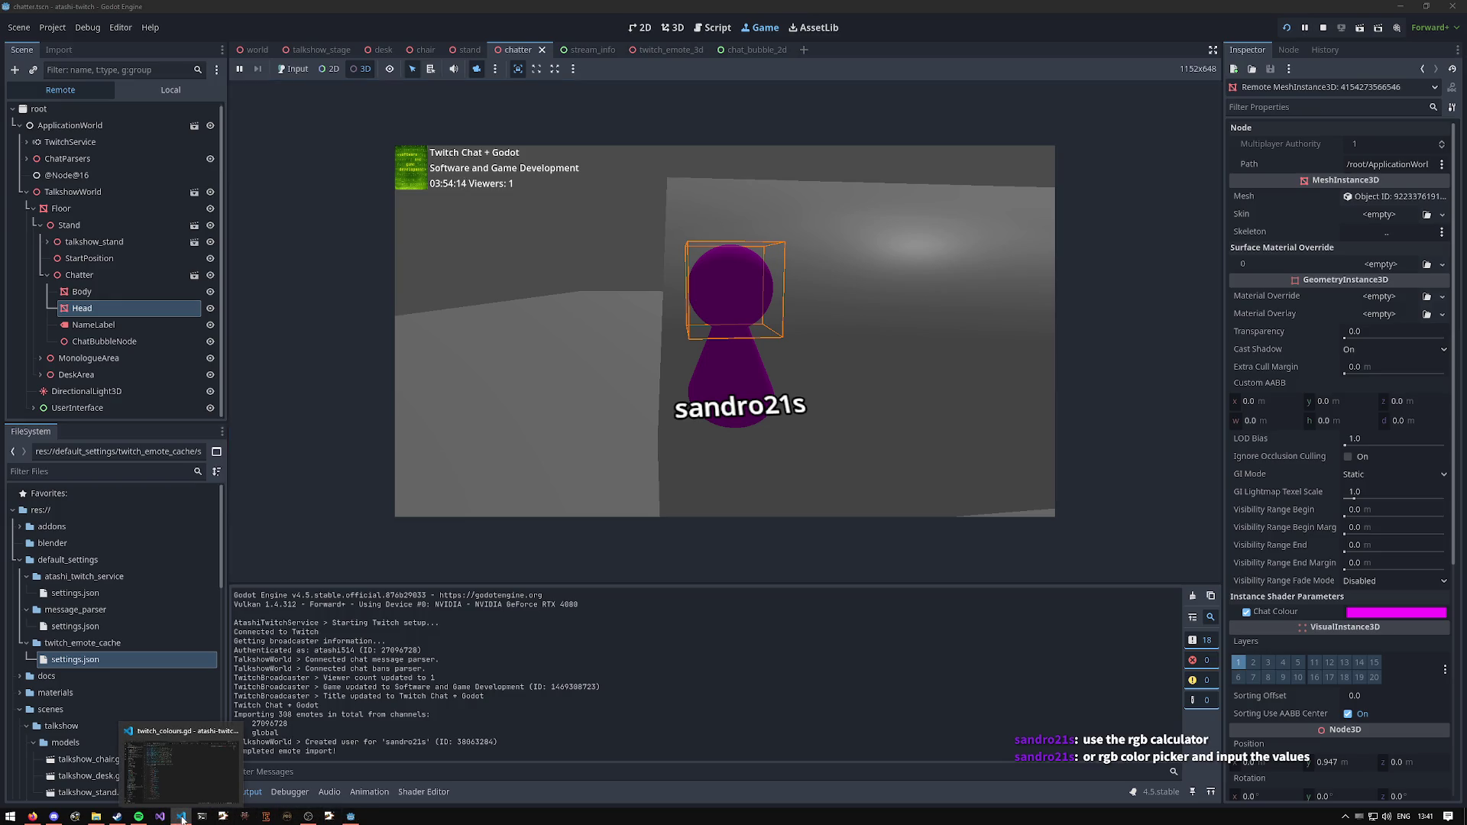
click(182, 816)
key(ctrl+Tab)
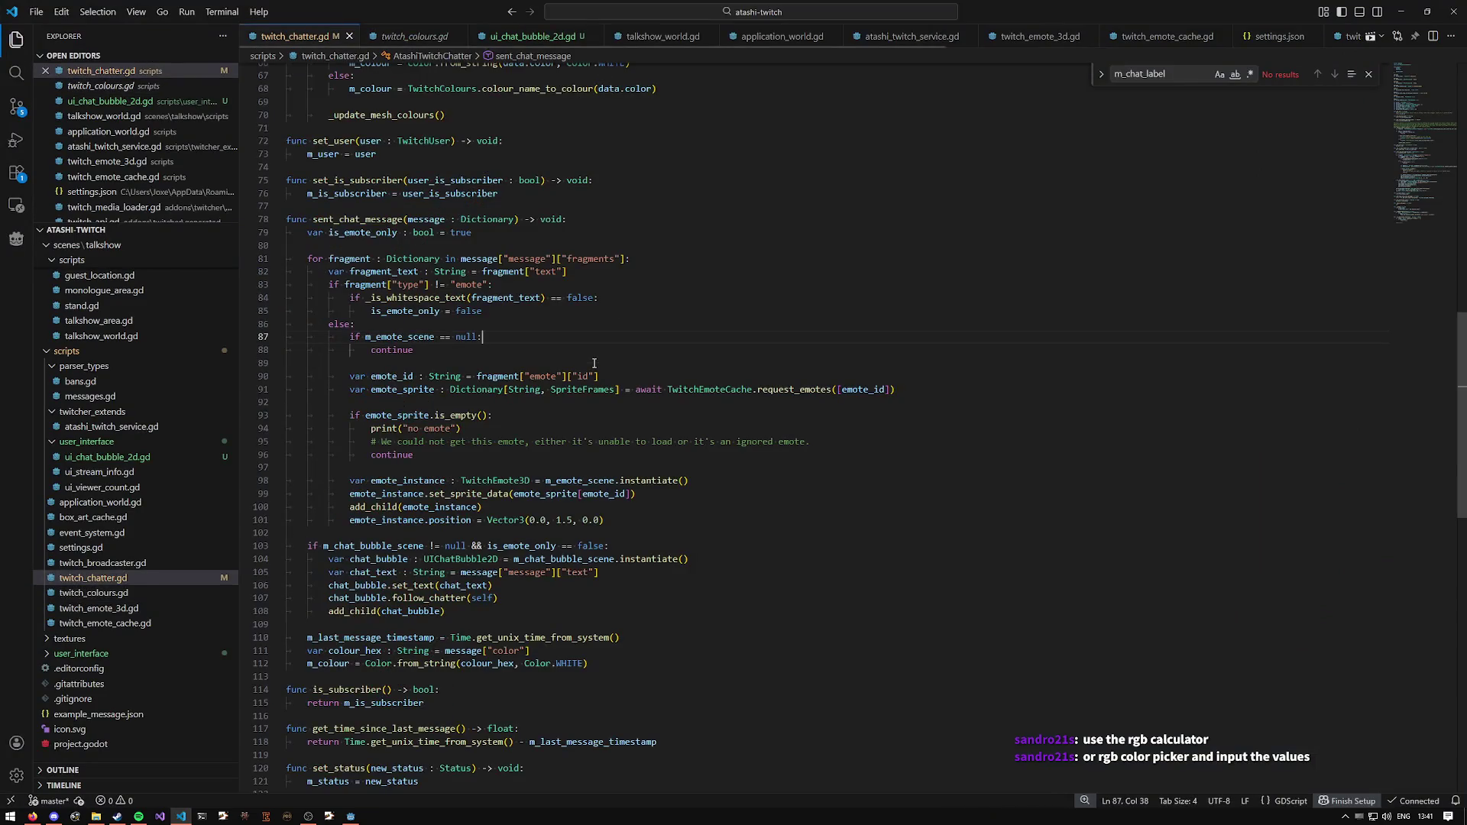
Add print(colour_hex) below line 111 of twitch_chatter.gd, save, and go to Godot to test
click(692, 651)
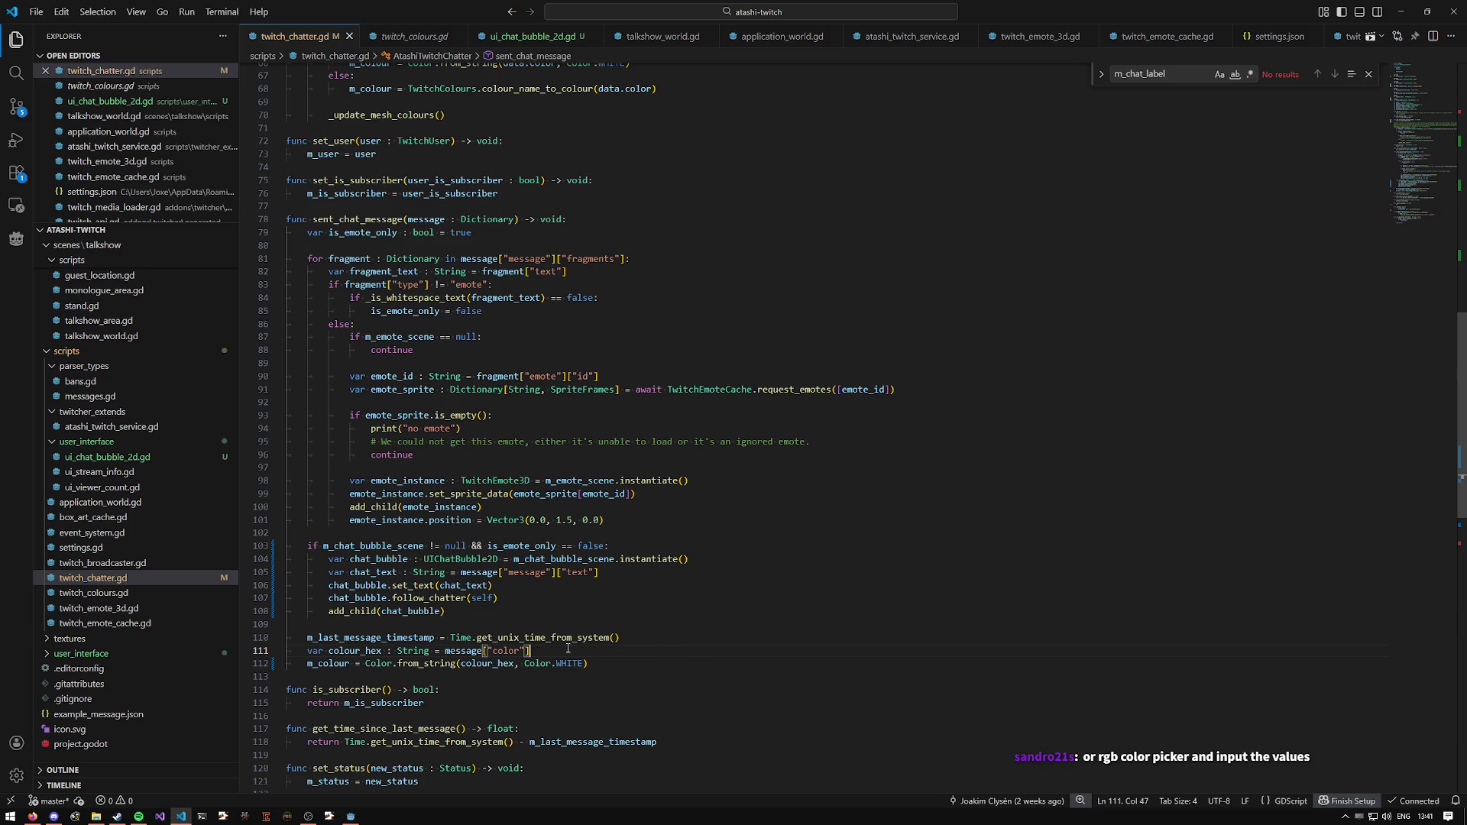
key(Return)
text(print(colour_hex))
key(ctrl+s)
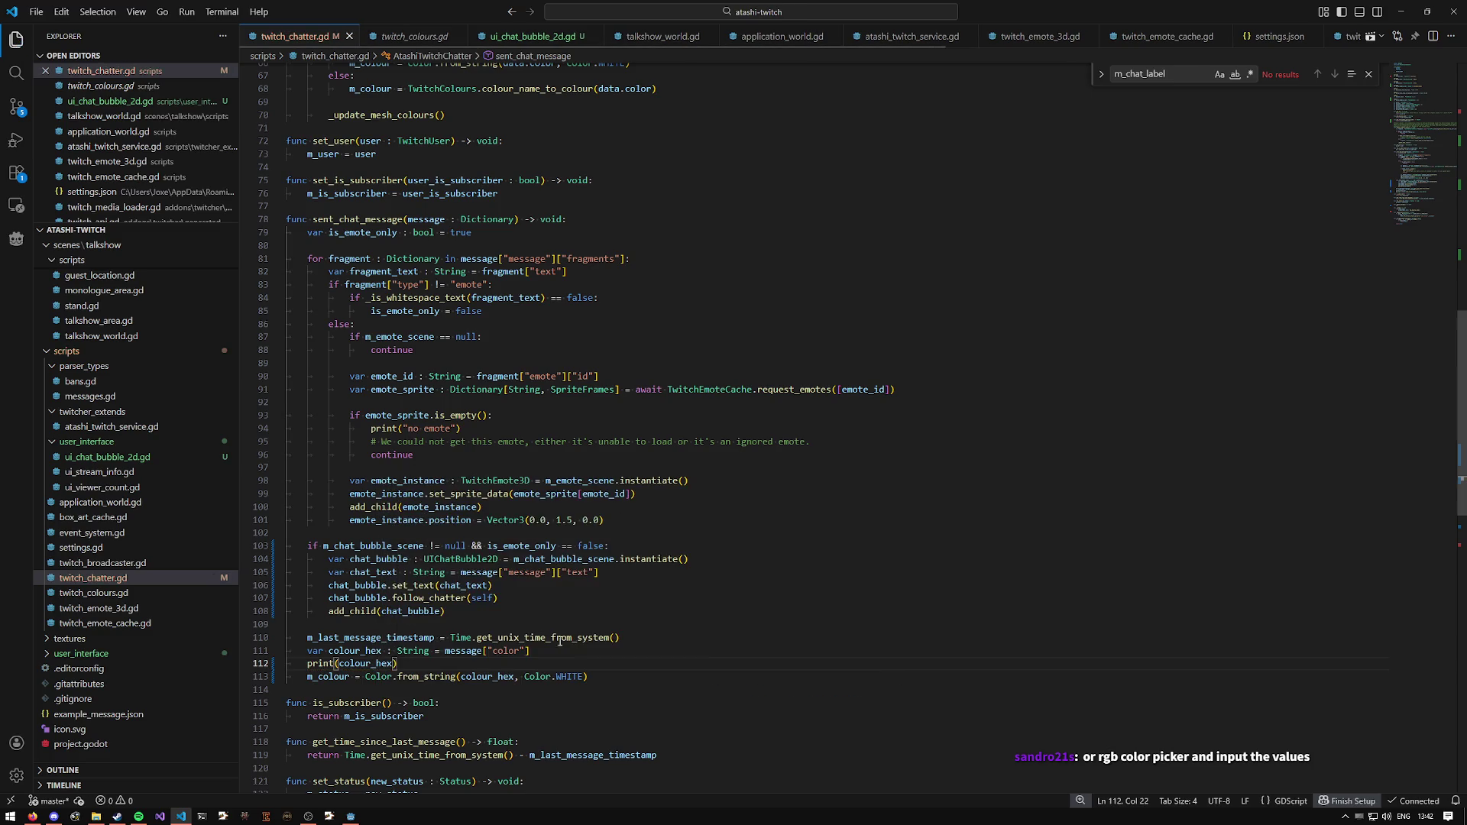
key(alt+Tab)
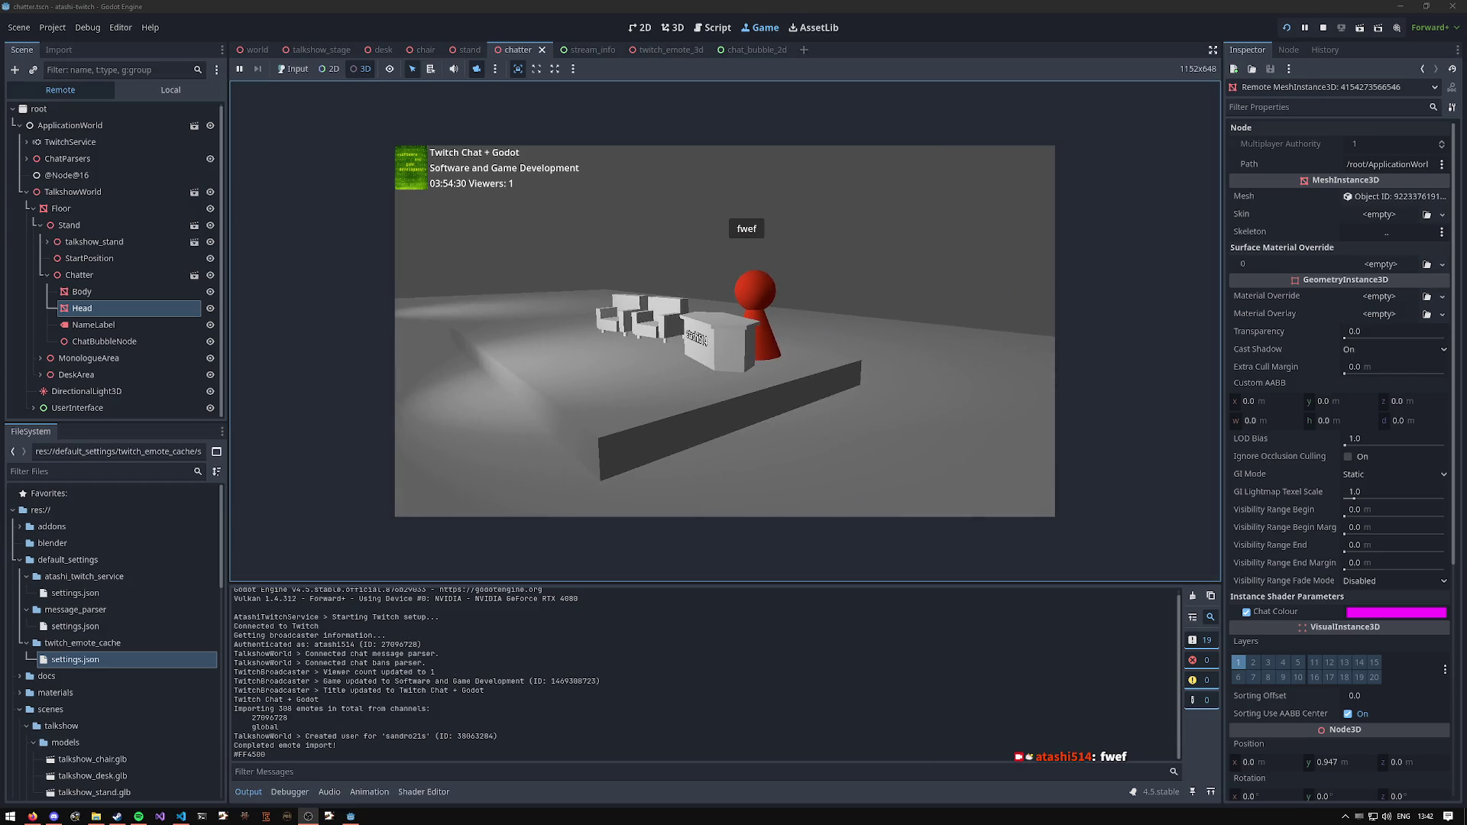
Select the logged colour FF4500 in Godot's Output panel, then return to VS Code
double_click(255, 753)
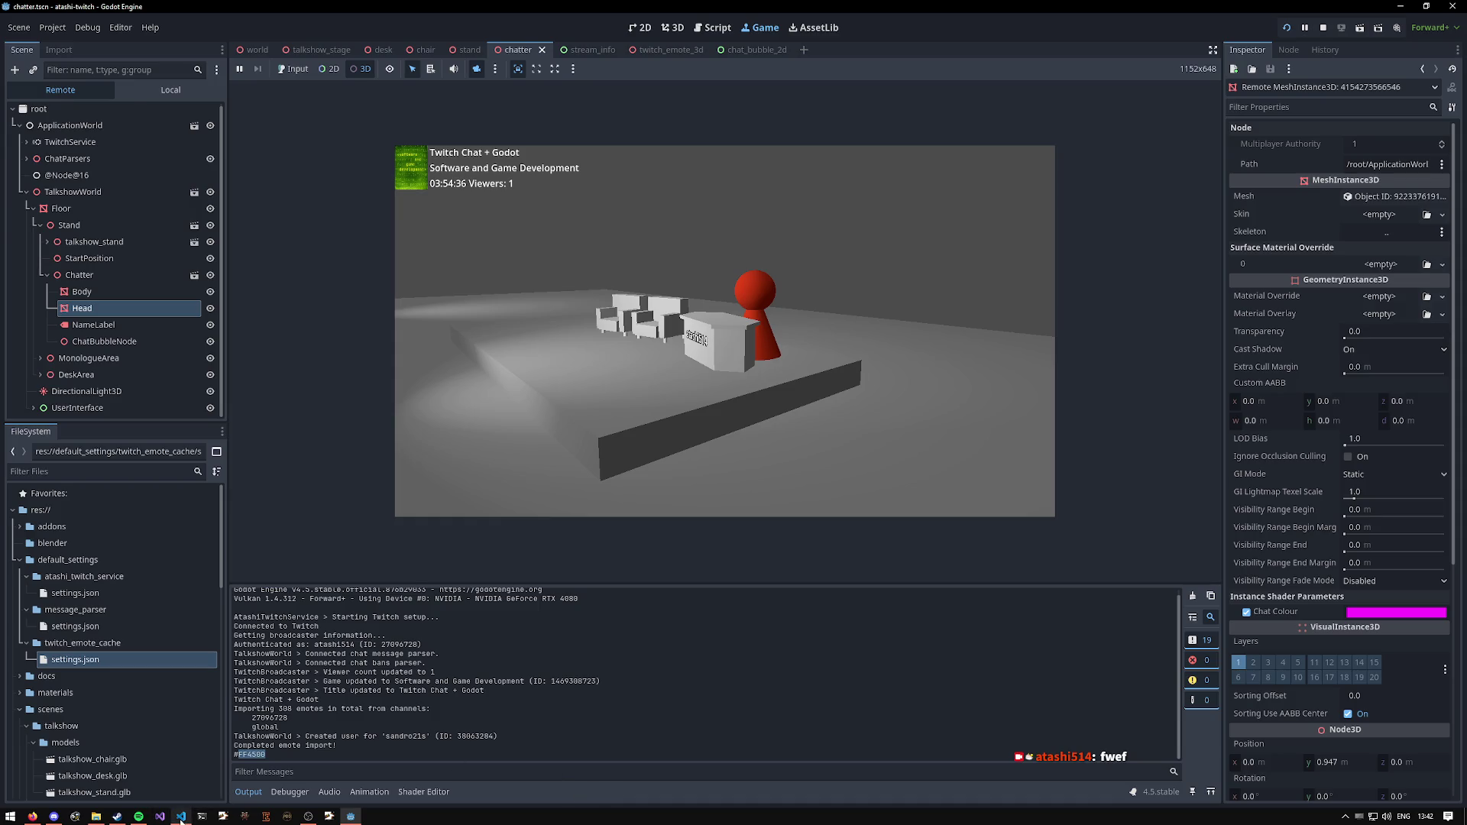
key(alt+Tab)
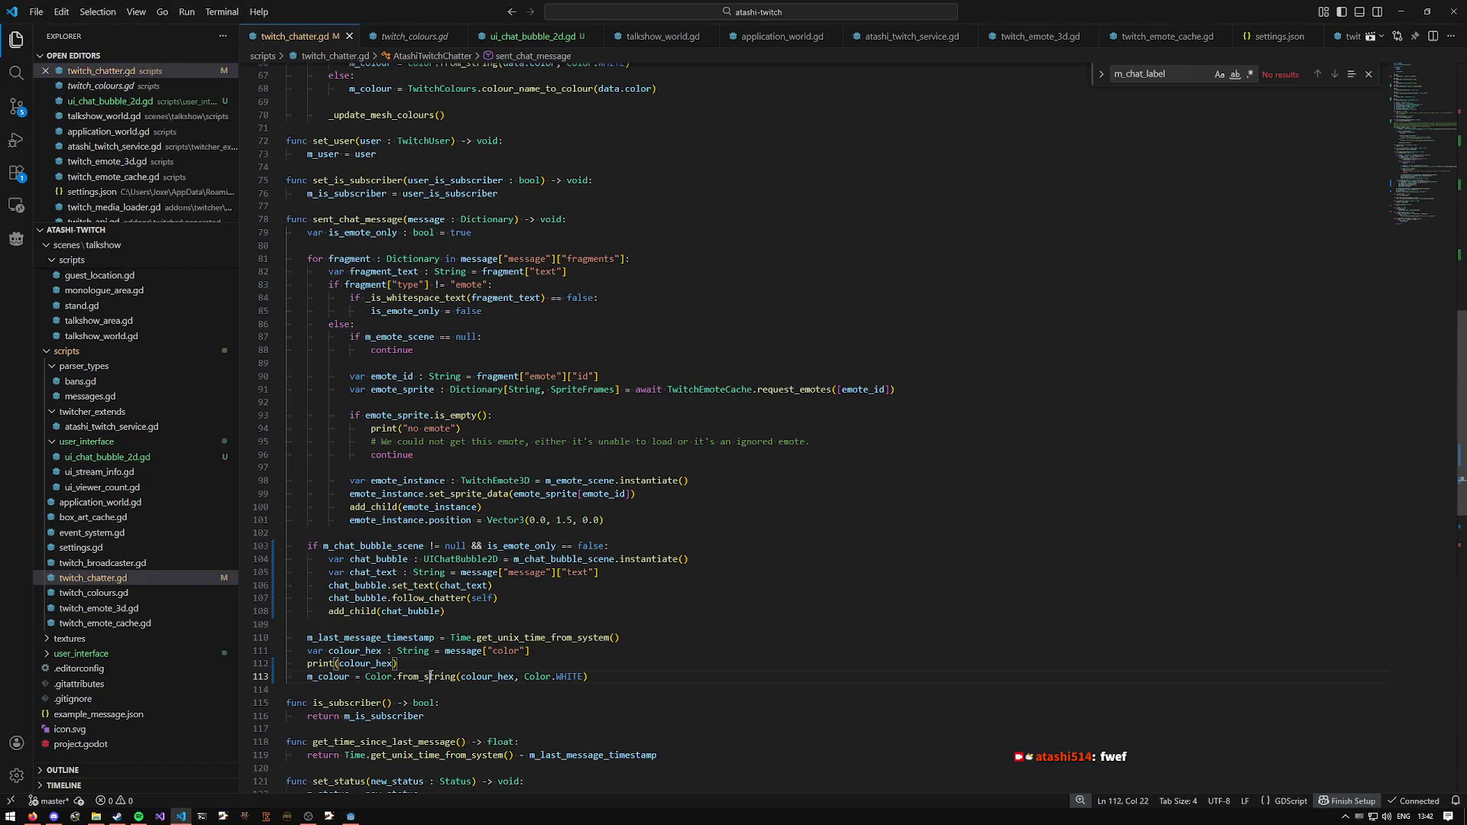
Read the hover documentation for Color.from_string in twitch_chatter.gd
double_click(425, 677)
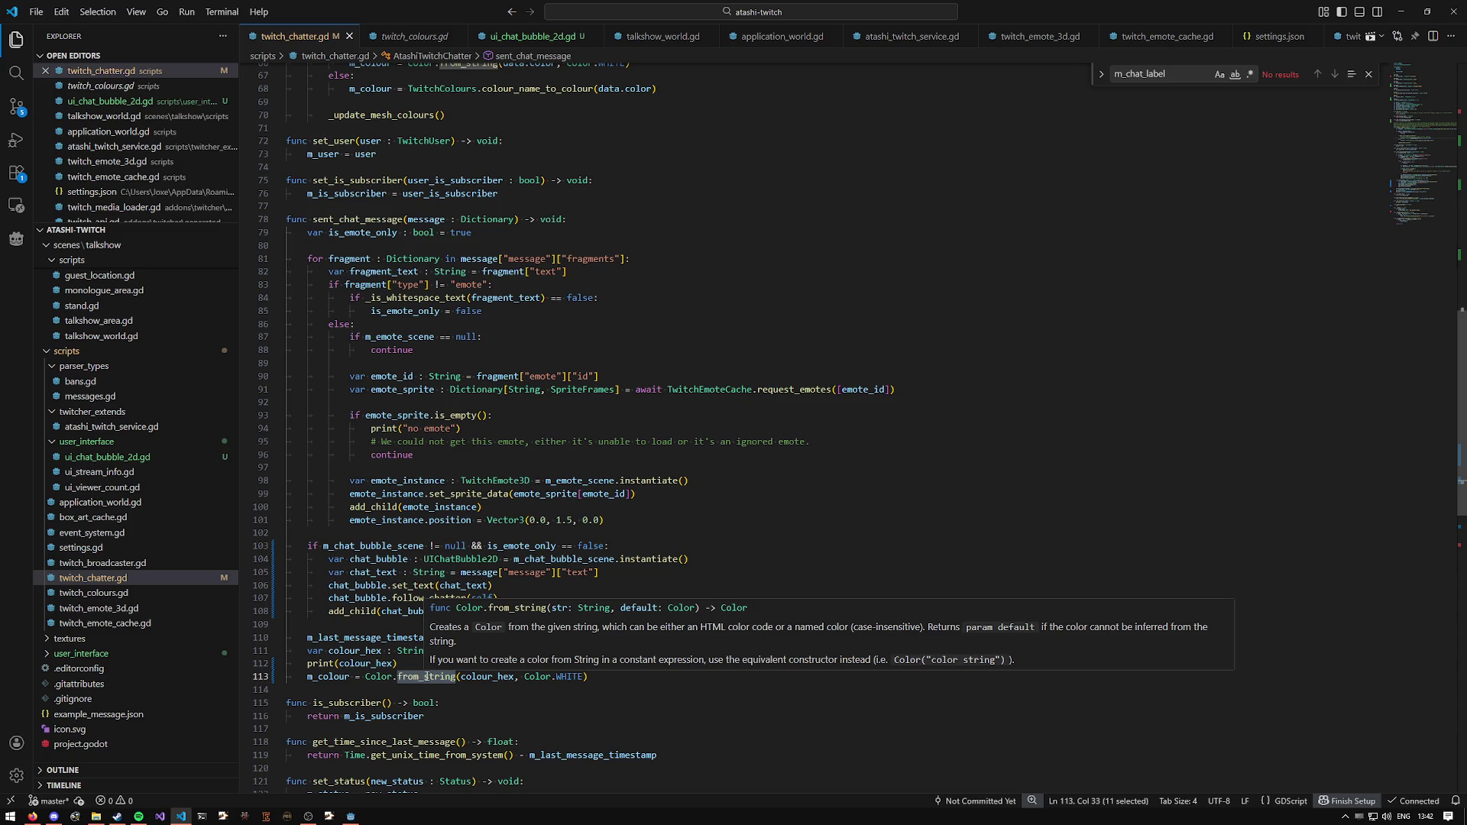
click(366, 654)
scroll(727, 653, down, 3)
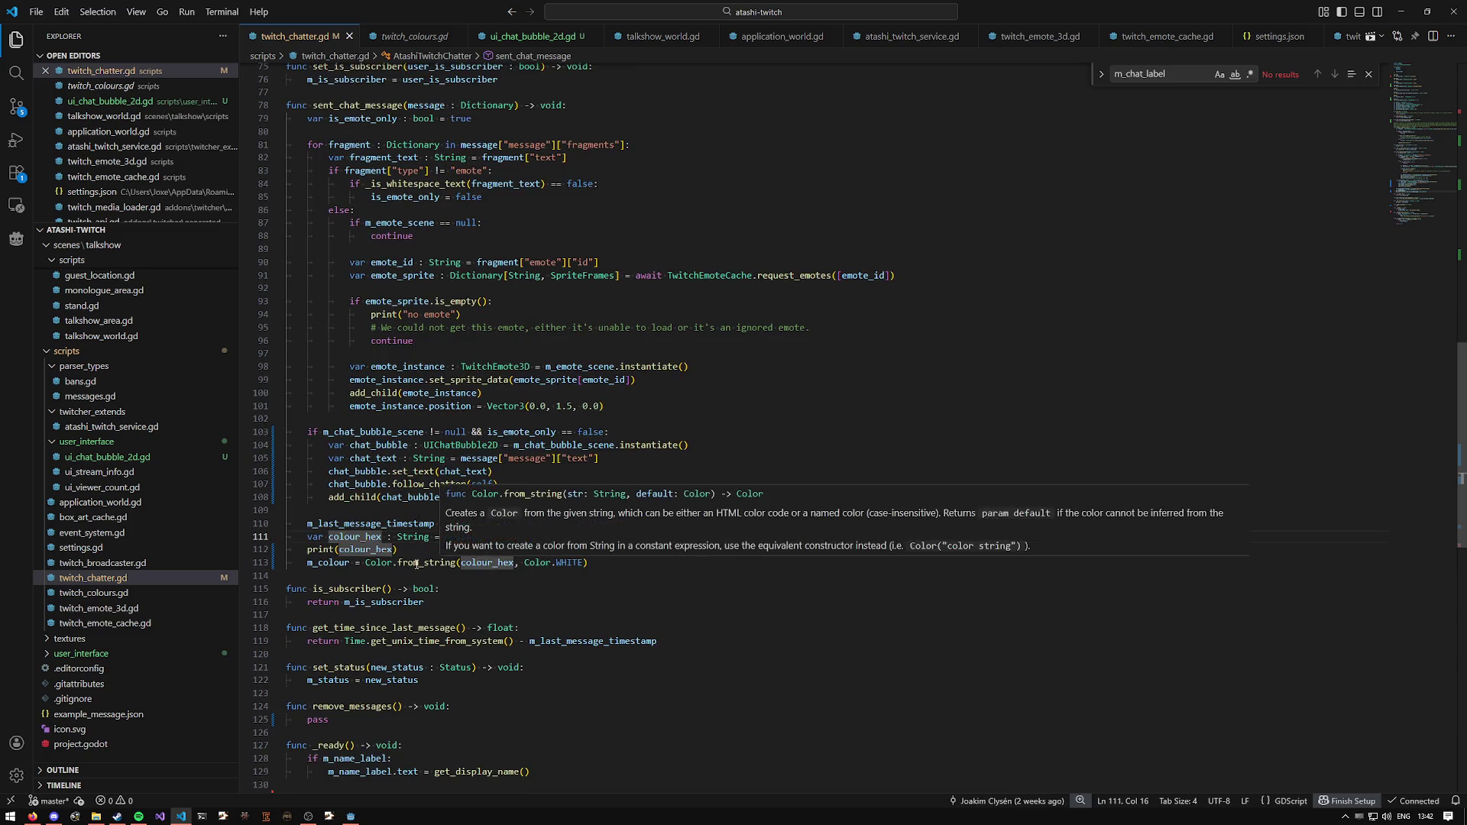
Open twitch_broadcaster.gd and scroll through its code
click(103, 563)
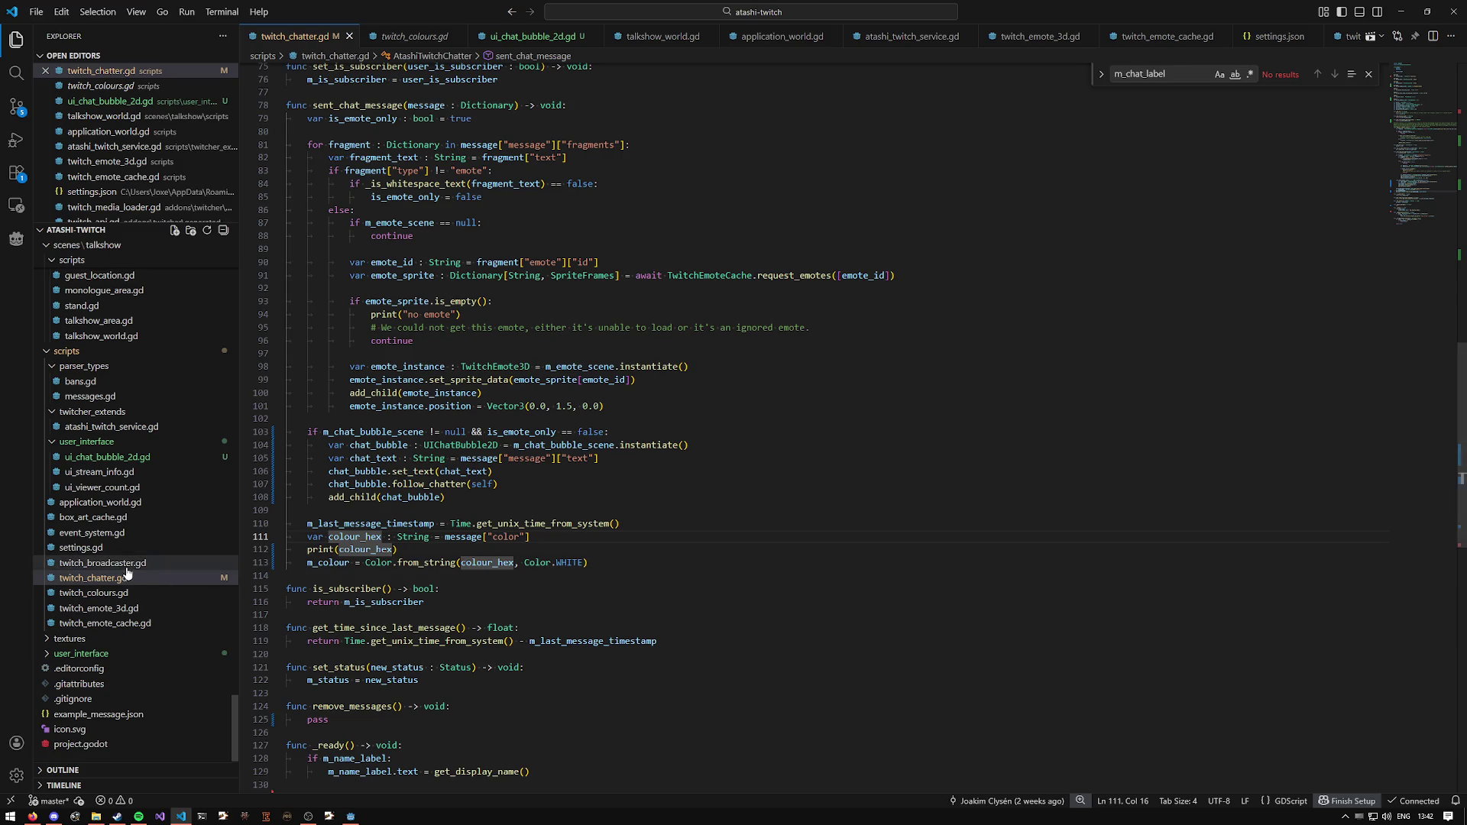
scroll(700, 573, down, 10)
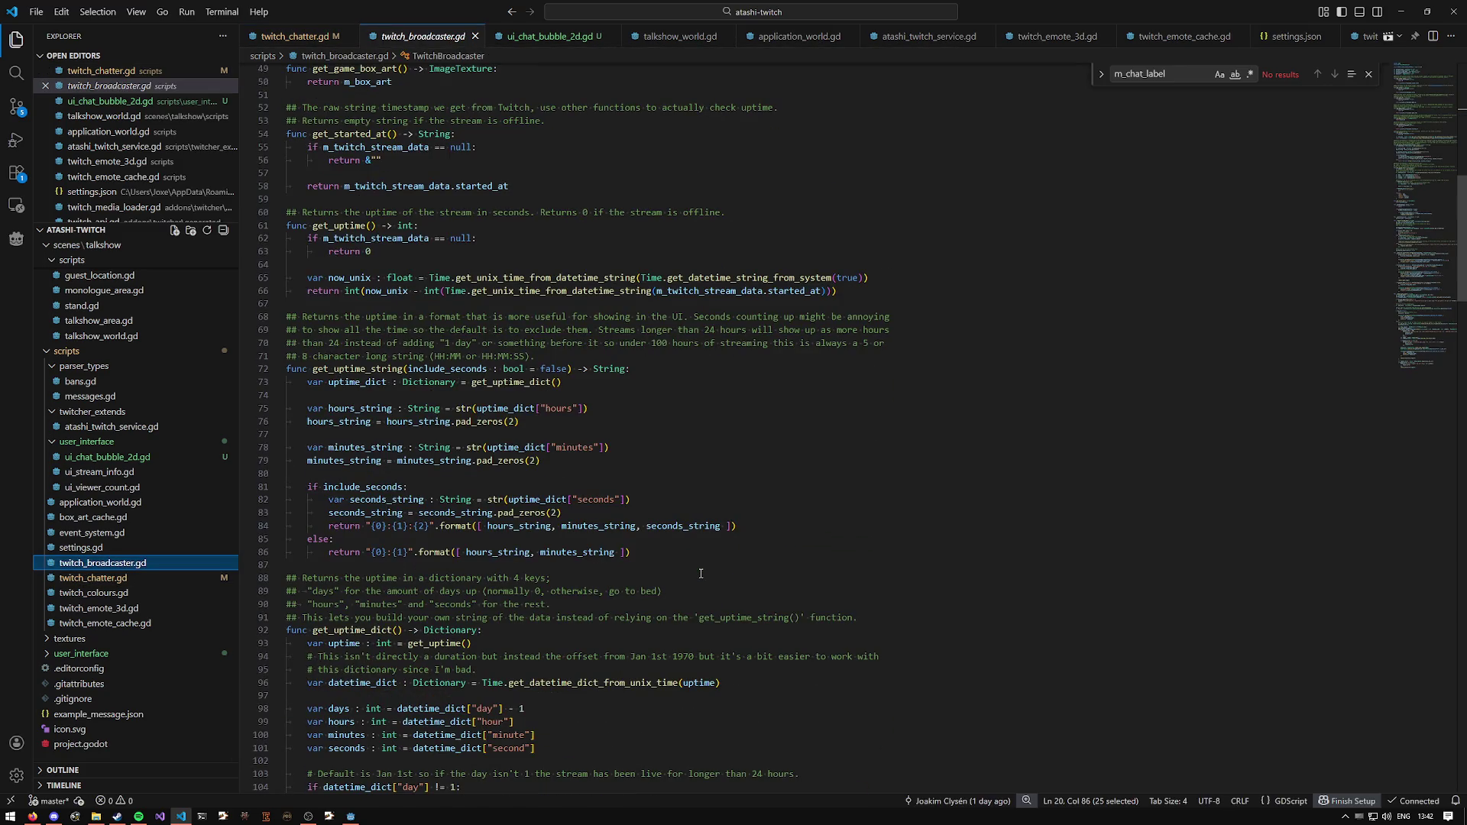
scroll(666, 589, down, 2)
scroll(672, 573, down, 20)
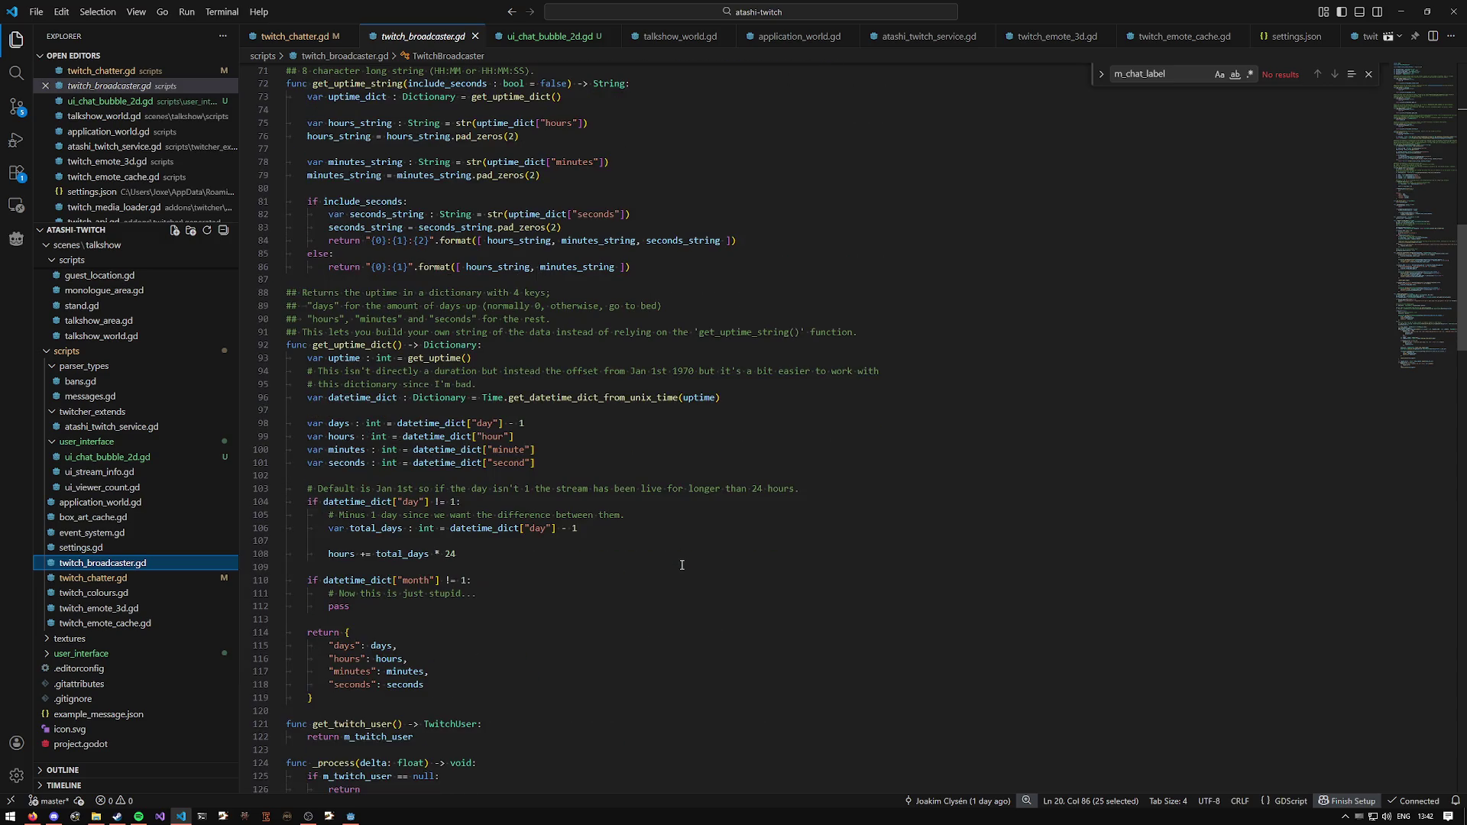
scroll(656, 566, down, 20)
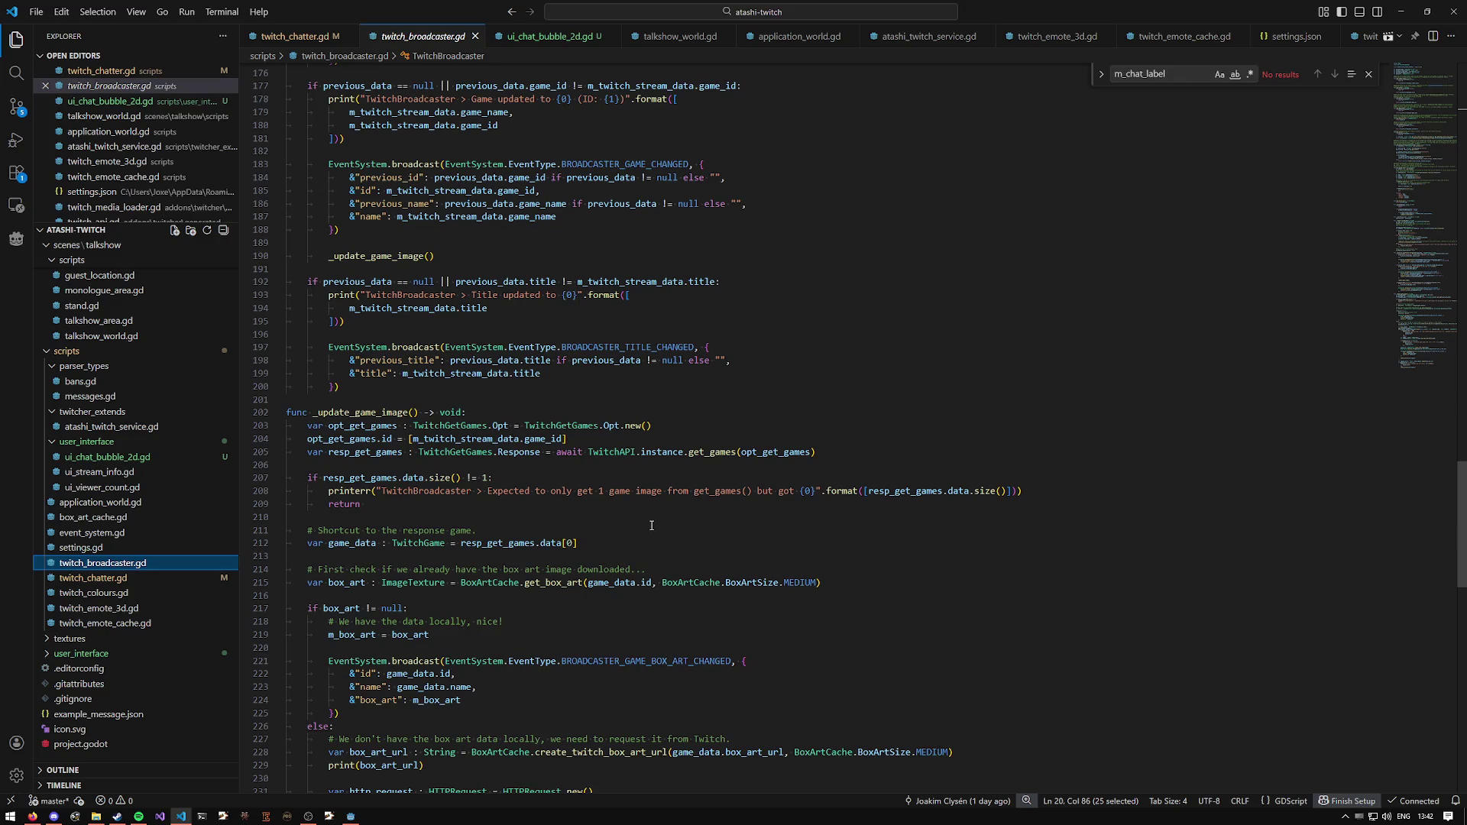
scroll(651, 526, down, 6)
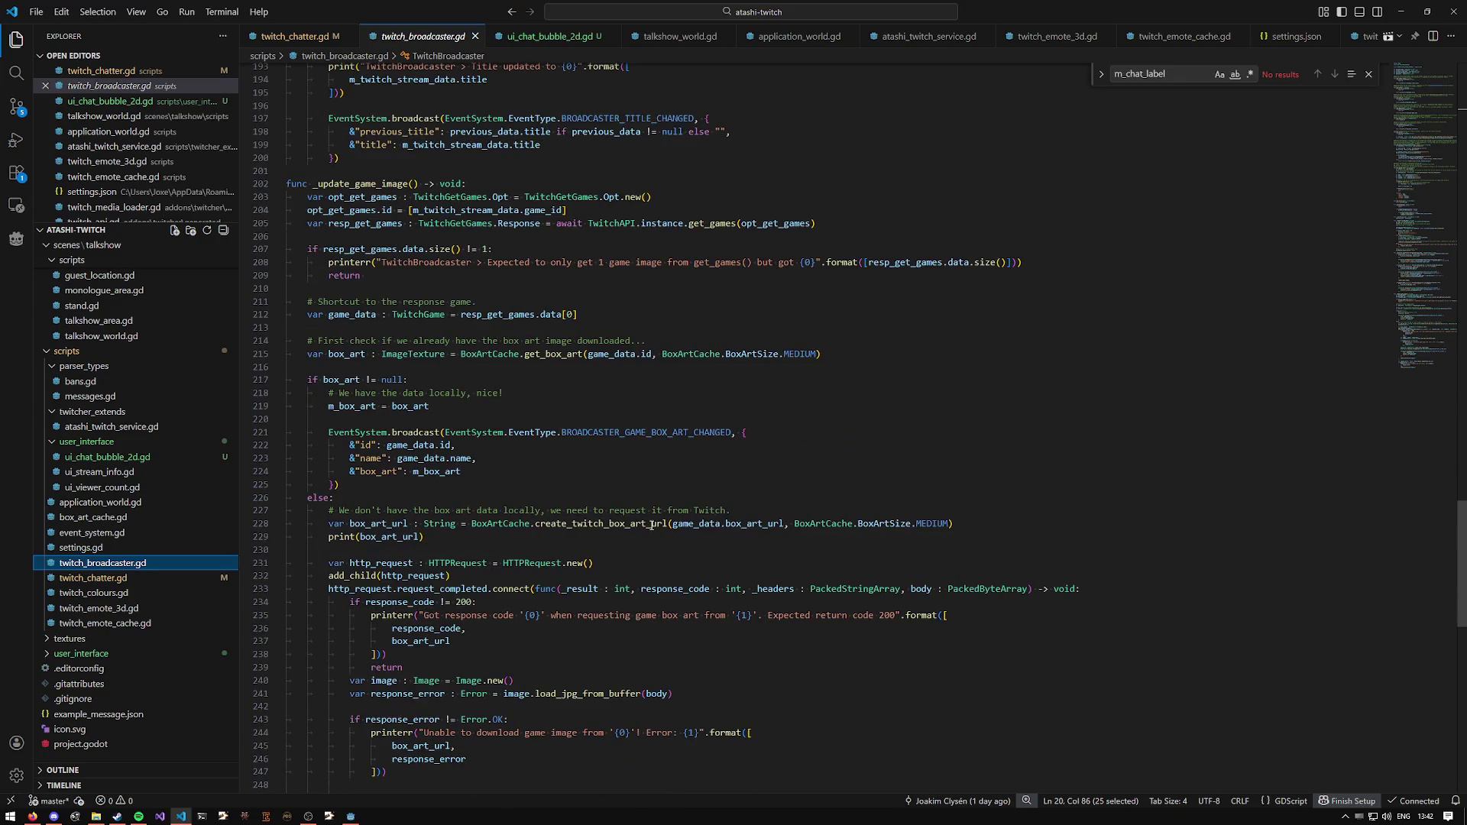
scroll(651, 526, down, 7)
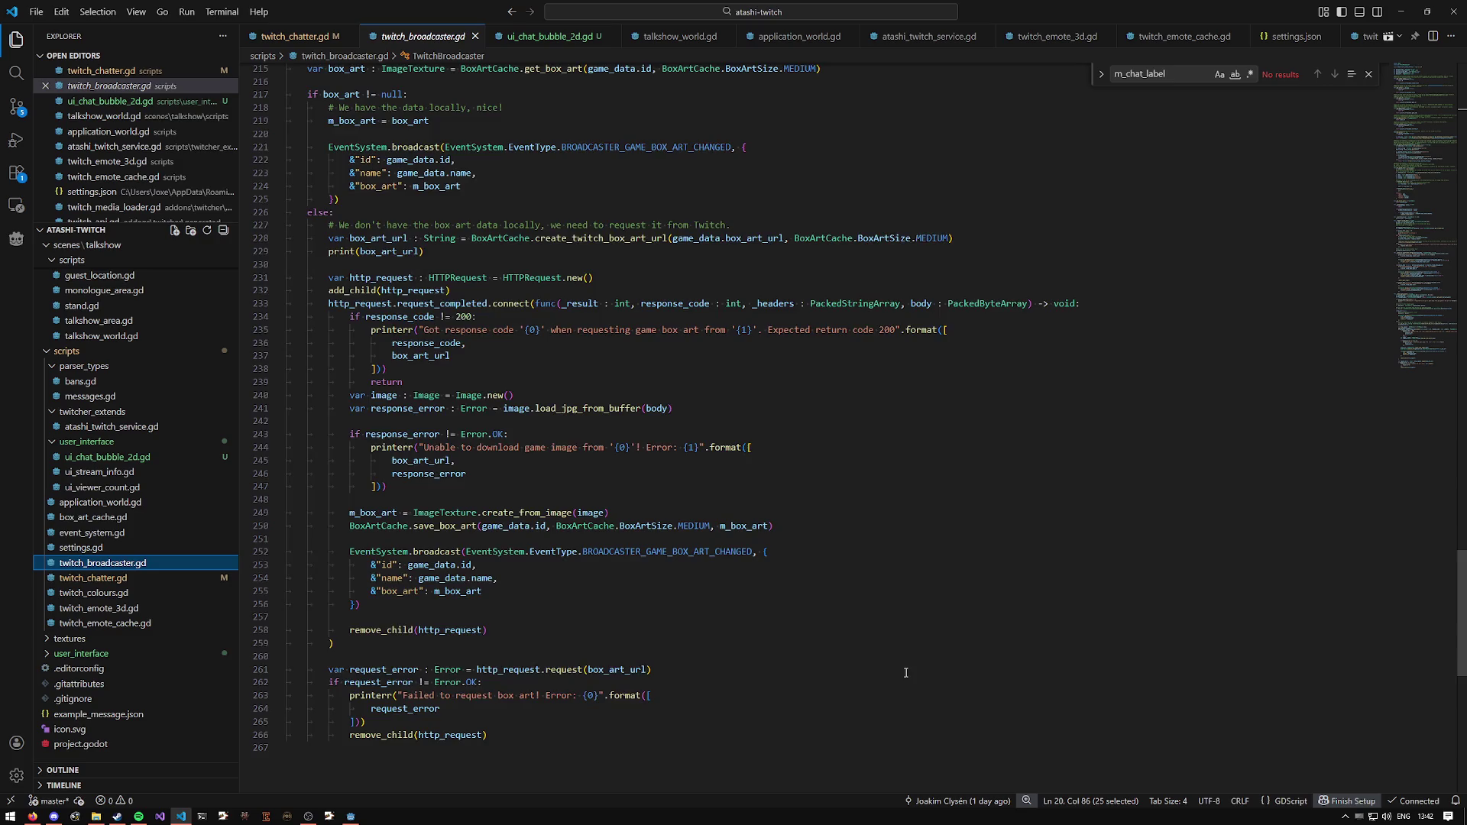
scroll(905, 672, up, 20)
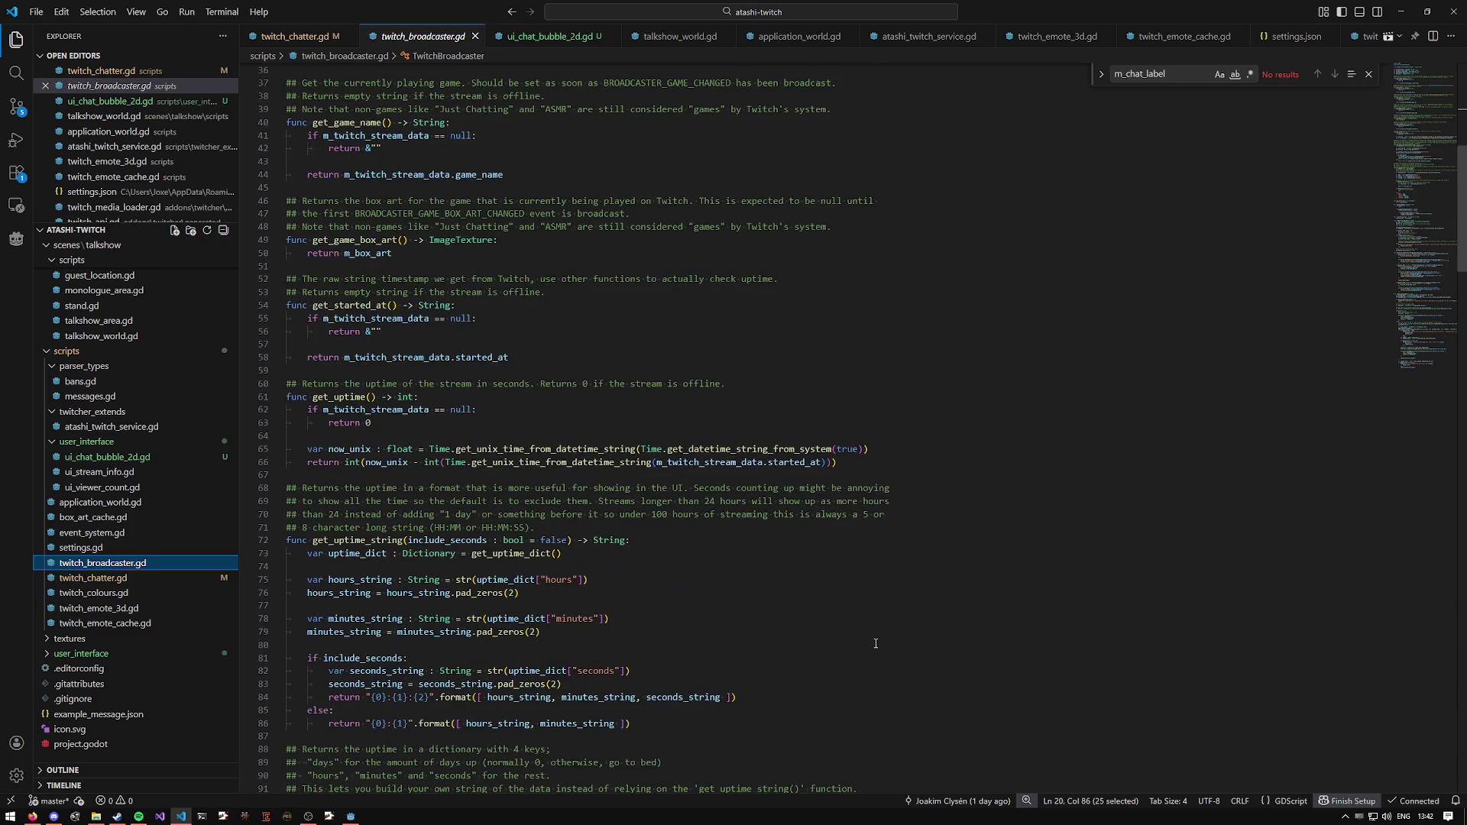
scroll(889, 645, down, 15)
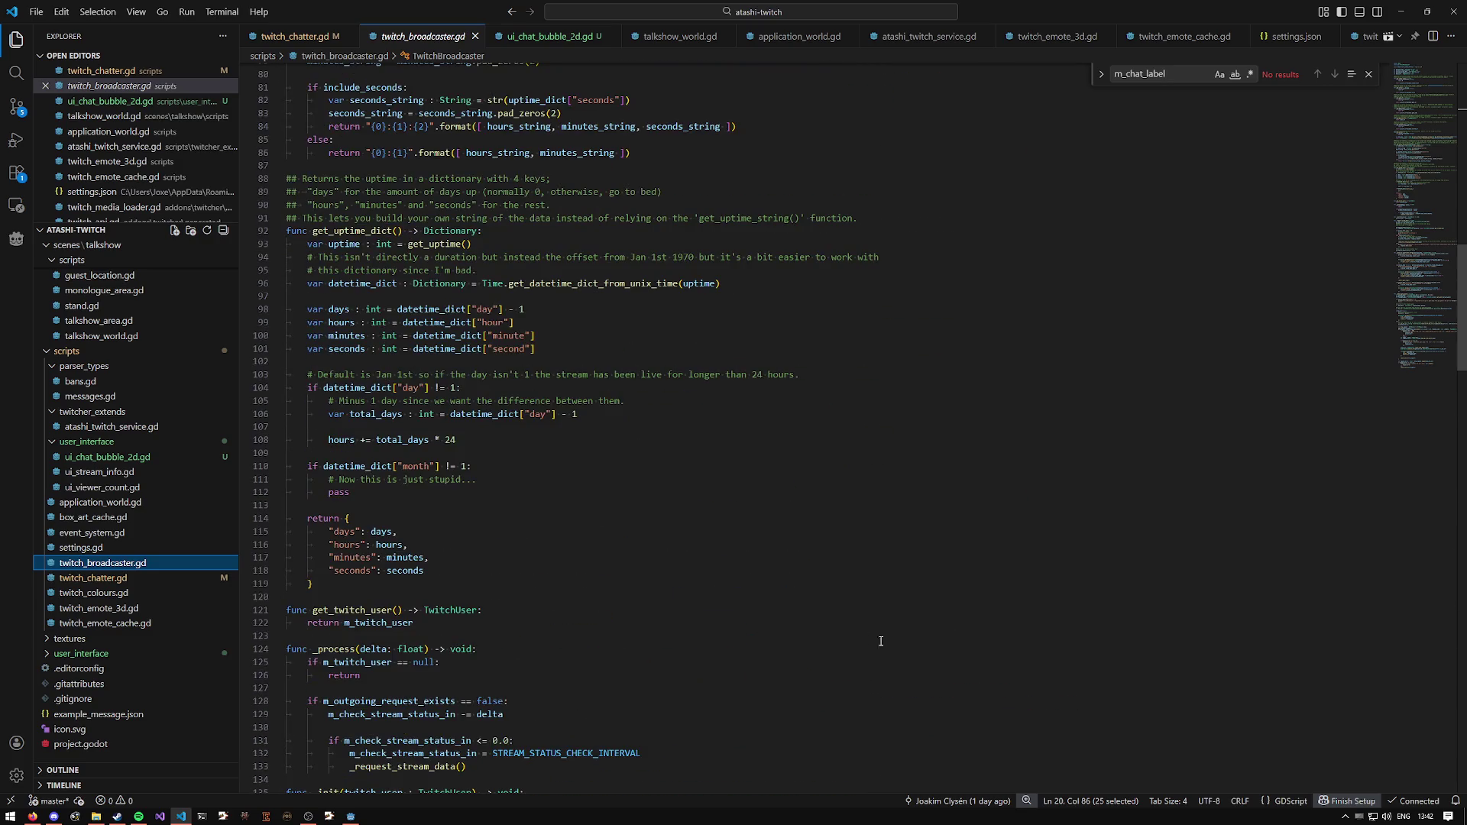
Search twitch_broadcaster.gd for 'chatter', then go back to twitch_chatter.gd
click(797, 571)
key(ctrl+f)
text(chatter)
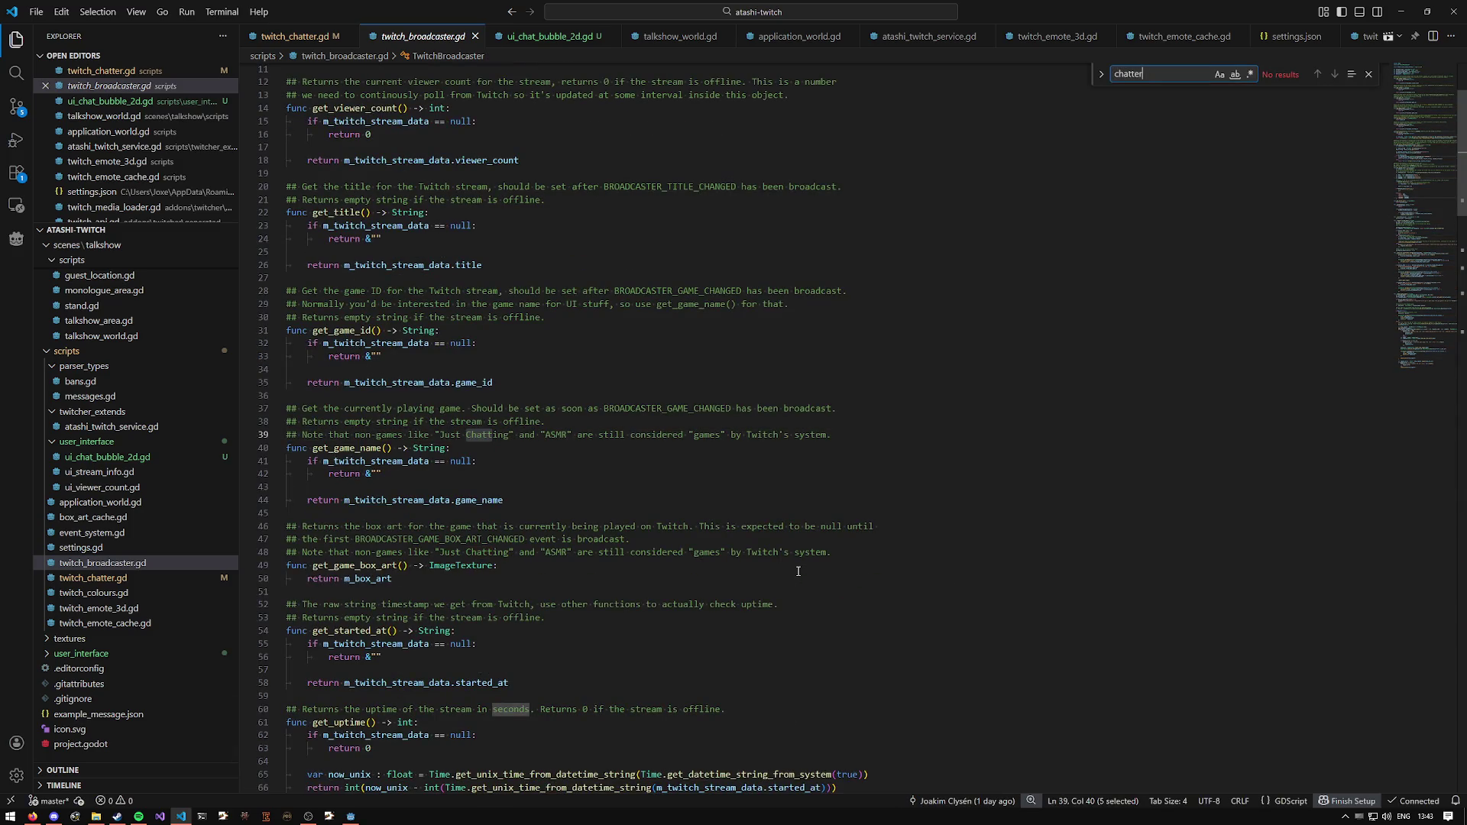
click(93, 578)
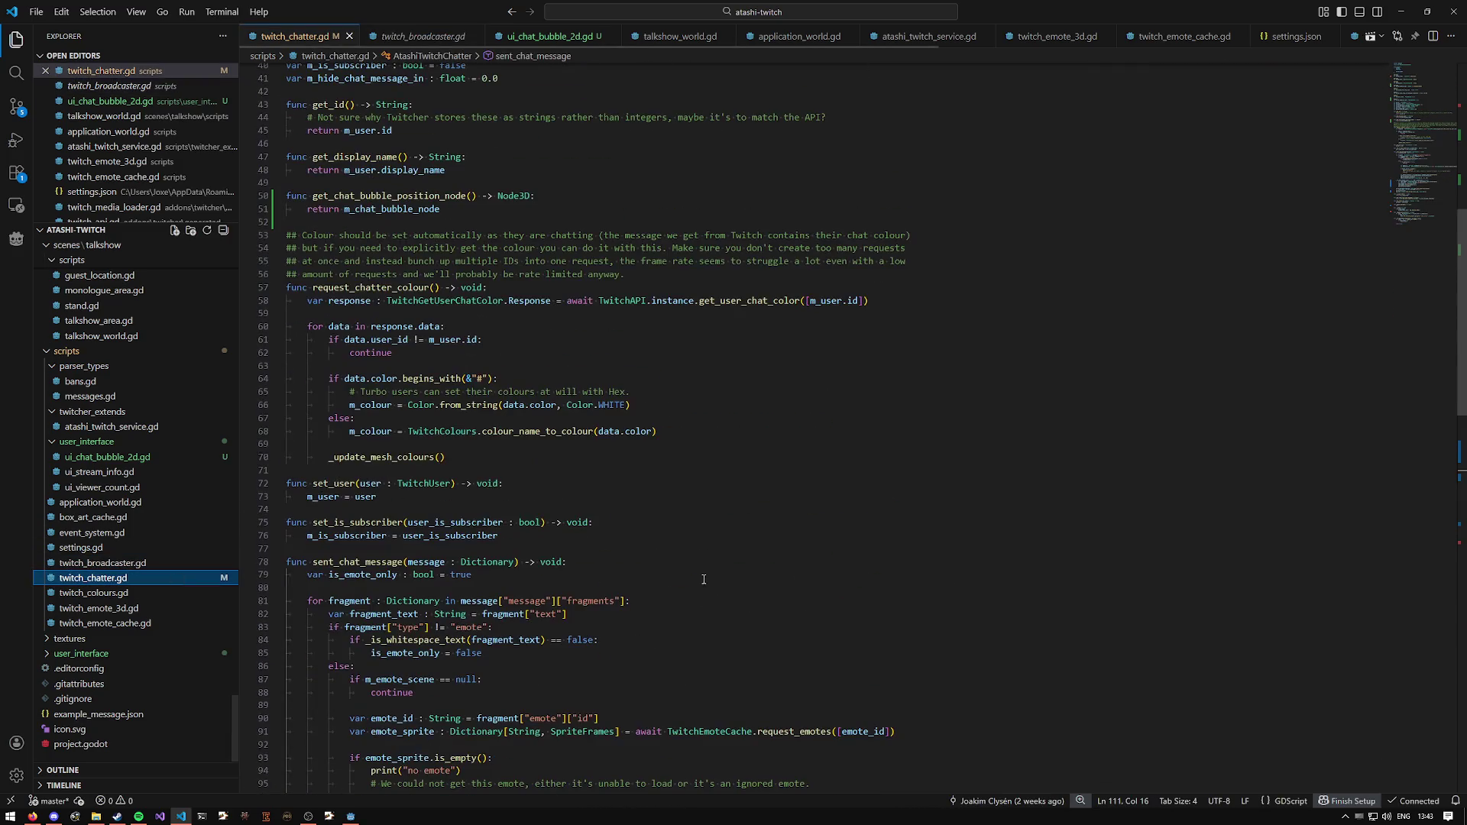
Insert print(data.color) above the hex check in request_chatter_colour, save, and restart the game in Godot
click(537, 456)
click(699, 388)
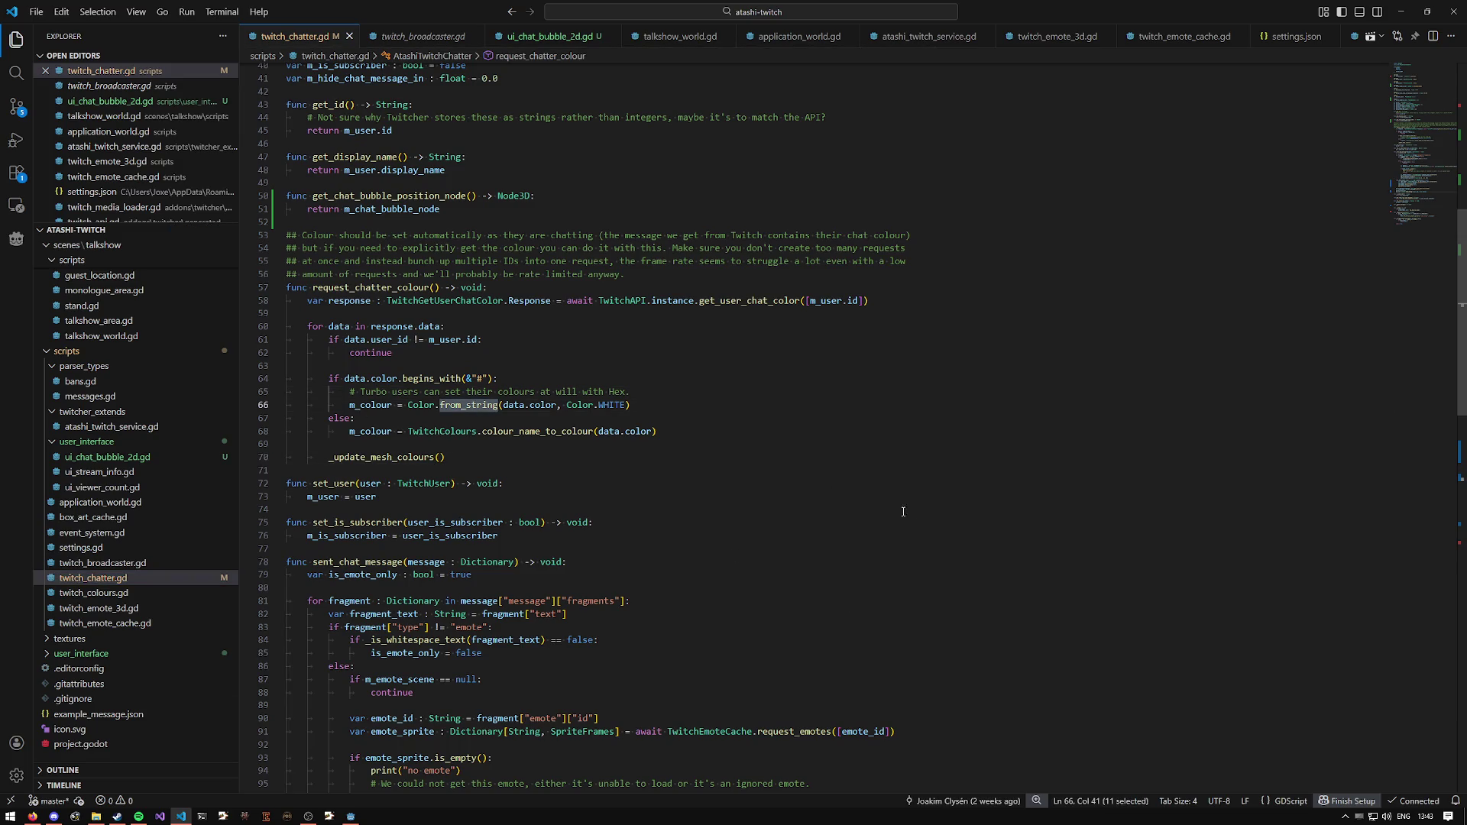
key(Return)
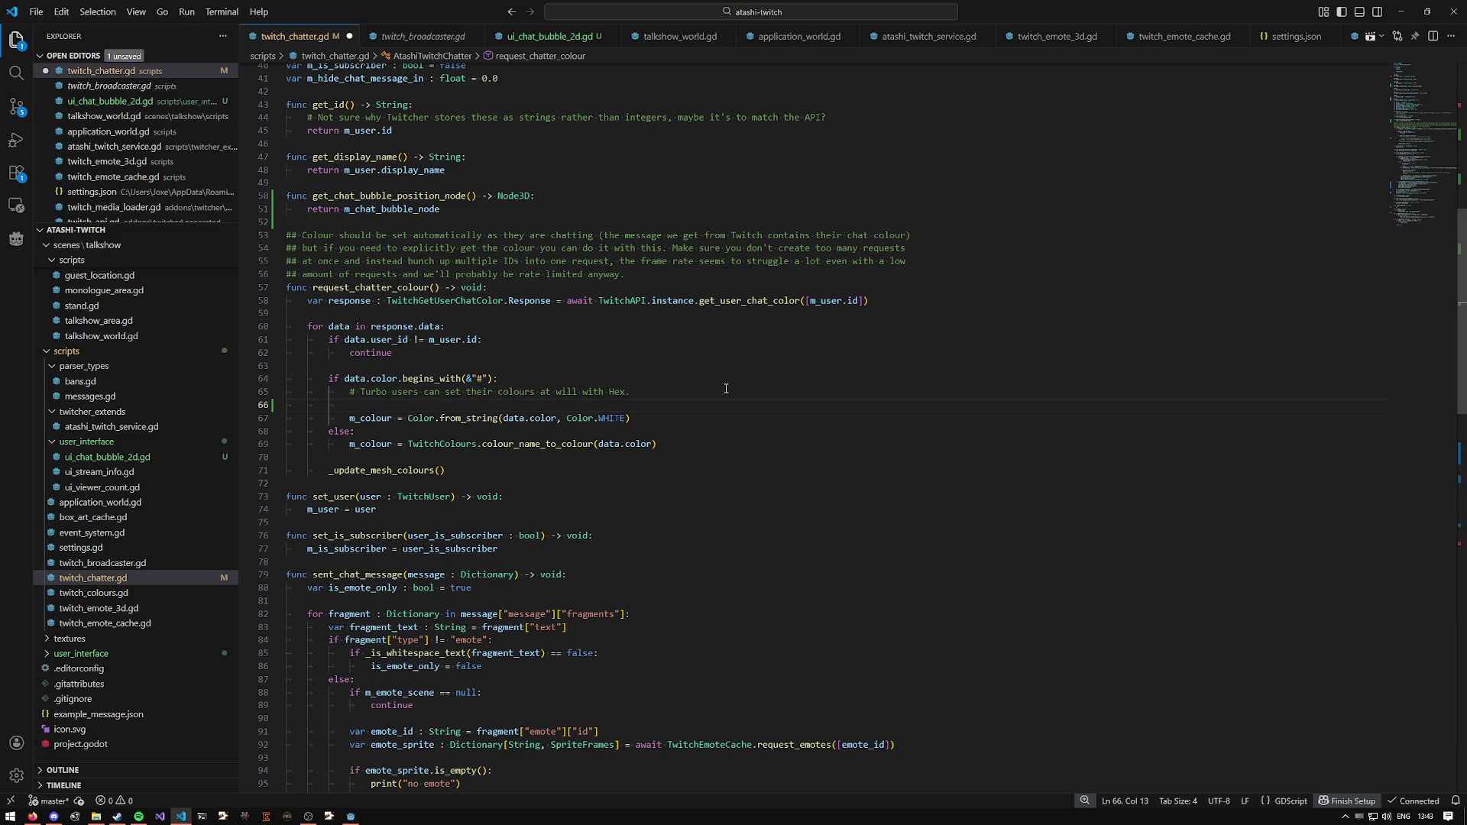
text(print(data.)
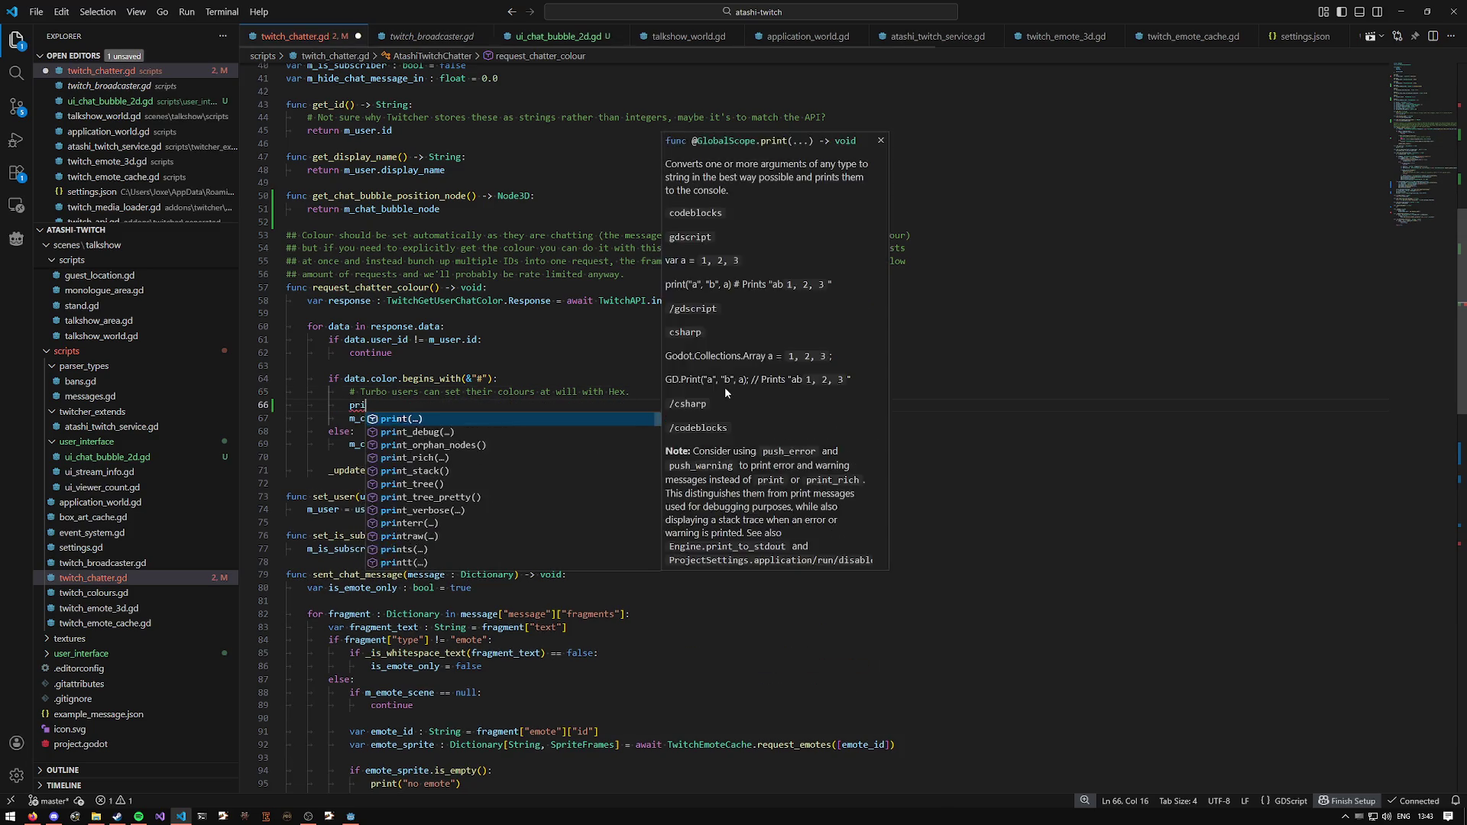
text(color))
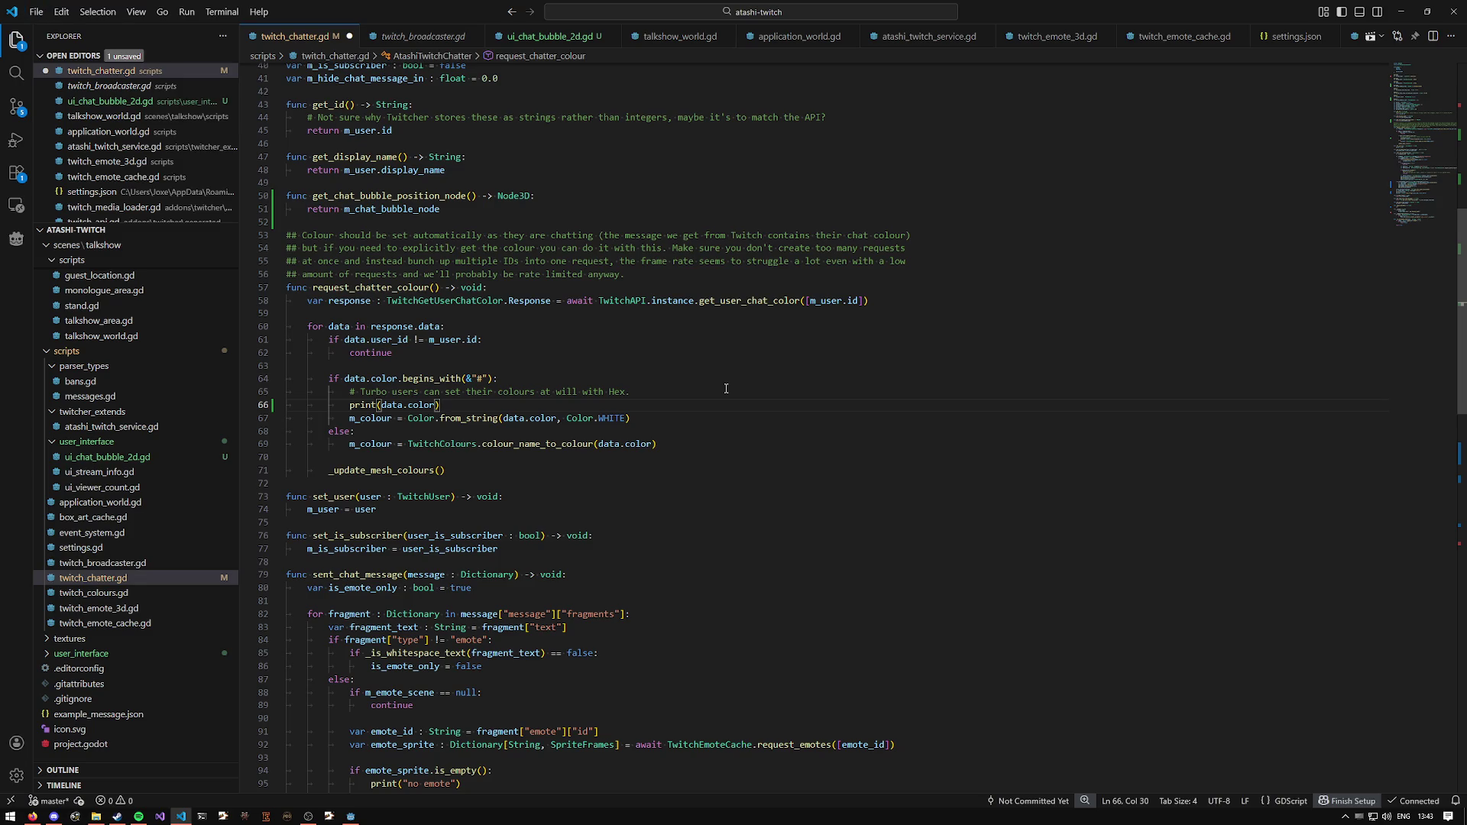
key(alt+Up)
key(alt+Up)
key(Home)
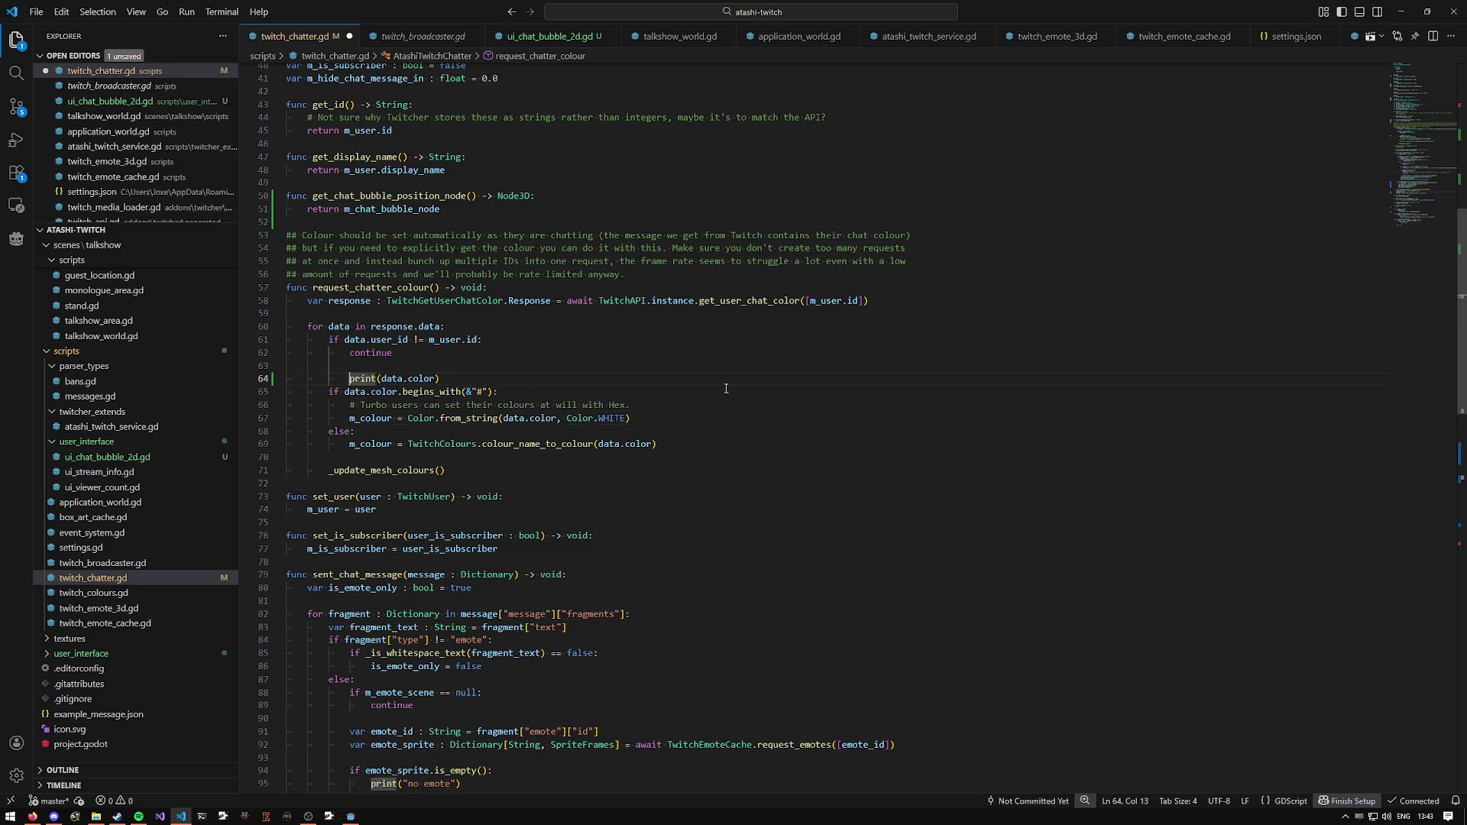
key(BackSpace)
key(ctrl+s)
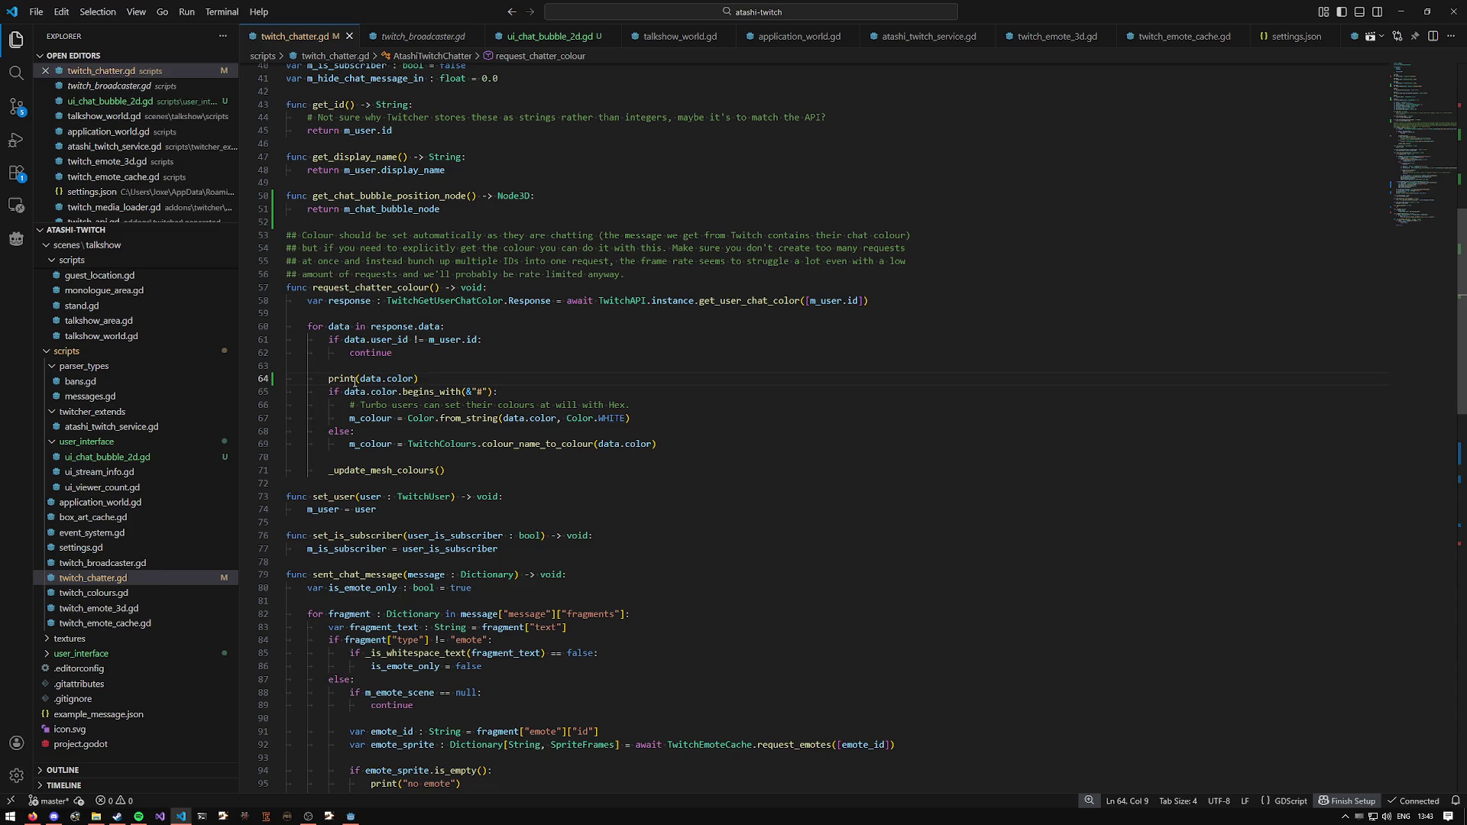
key(alt+Tab)
click(1287, 28)
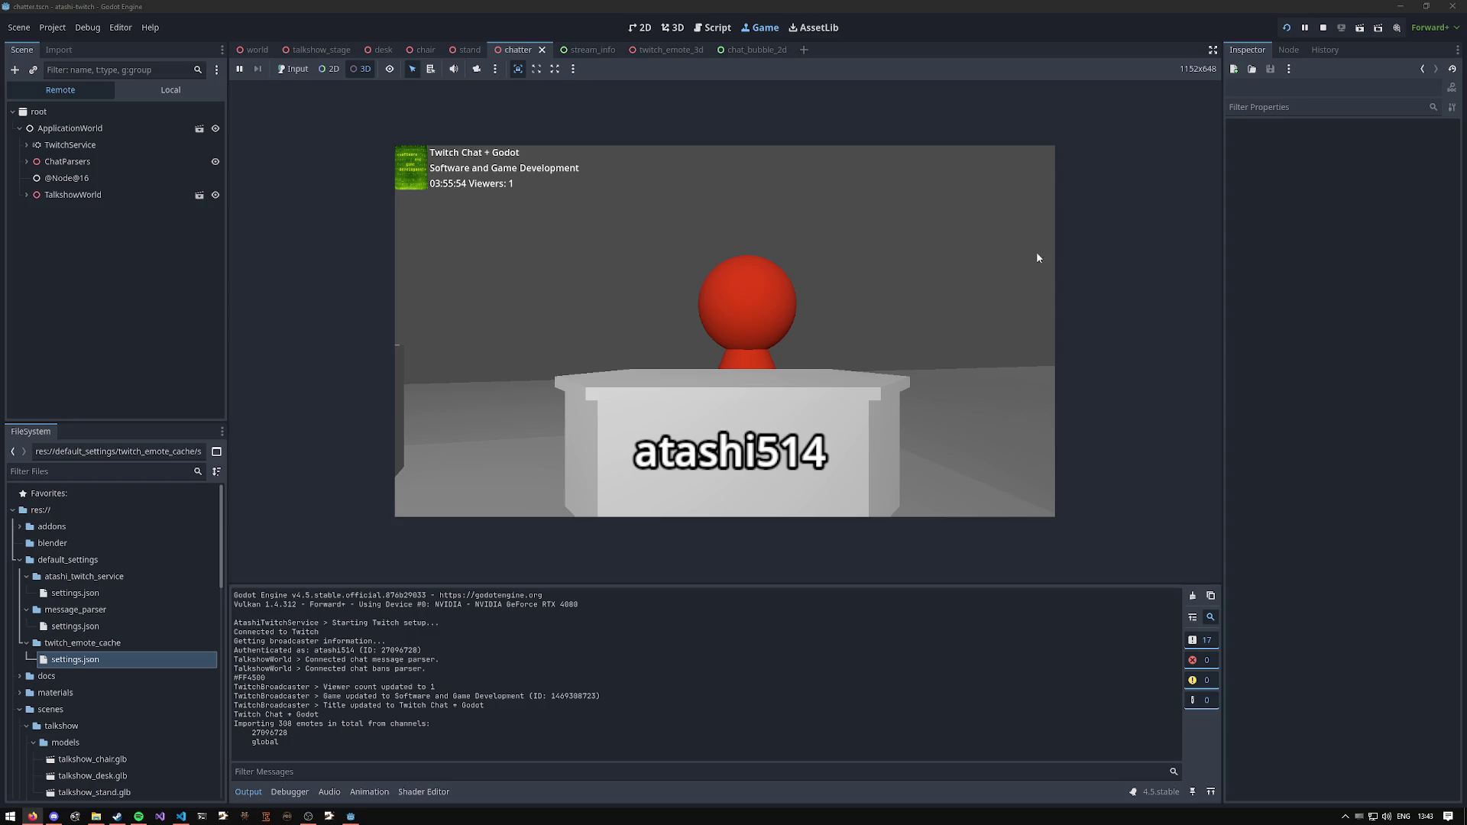
Check the FF4500 log entry against the red head's Chat Colour (R 1.00, G 0.27, B 0.00), then return to VS Code
double_click(252, 678)
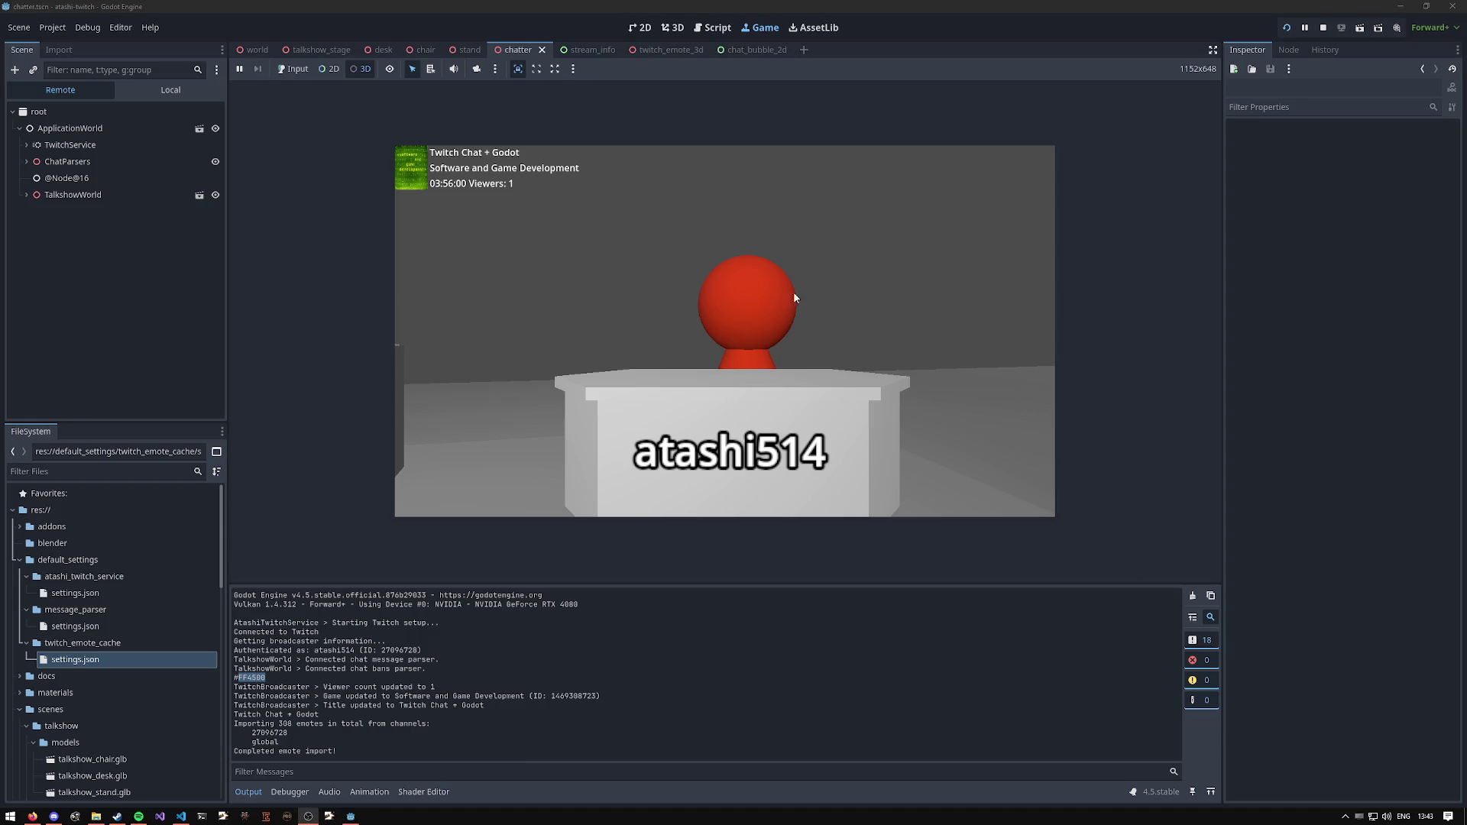
click(724, 310)
mouse_move(1398, 611)
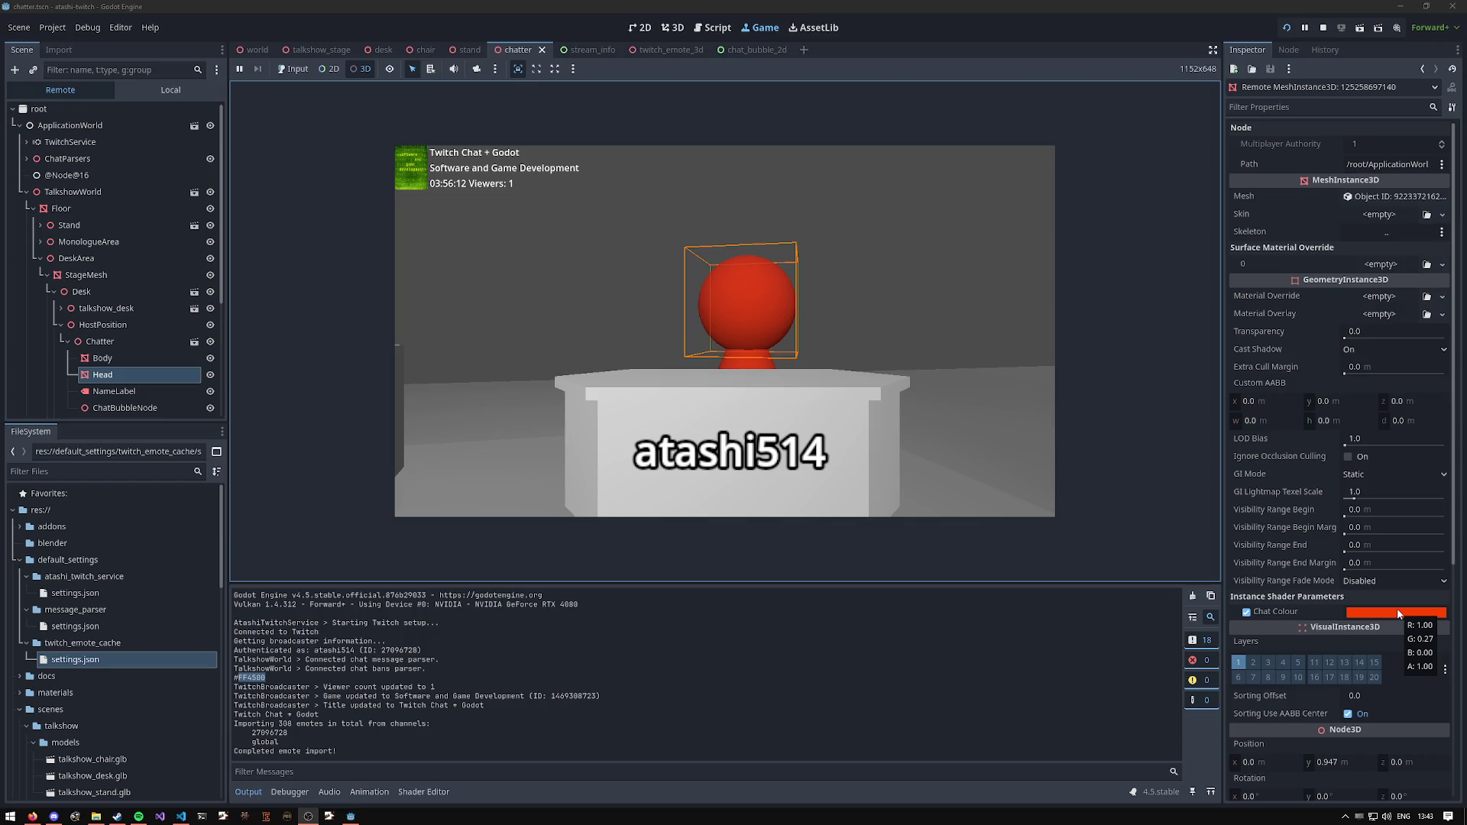
click(181, 816)
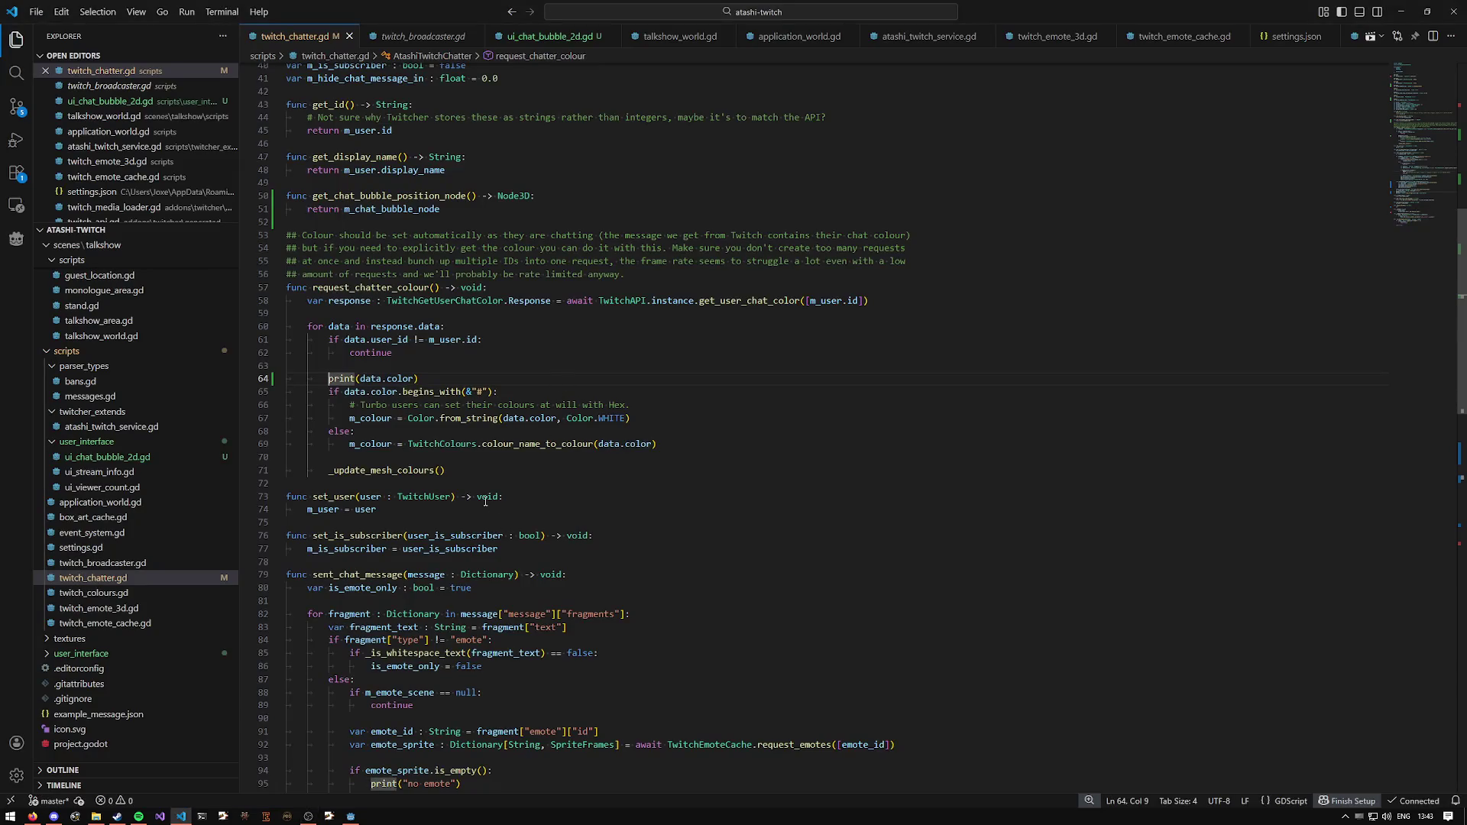
double_click(382, 470)
scroll(764, 534, down, 15)
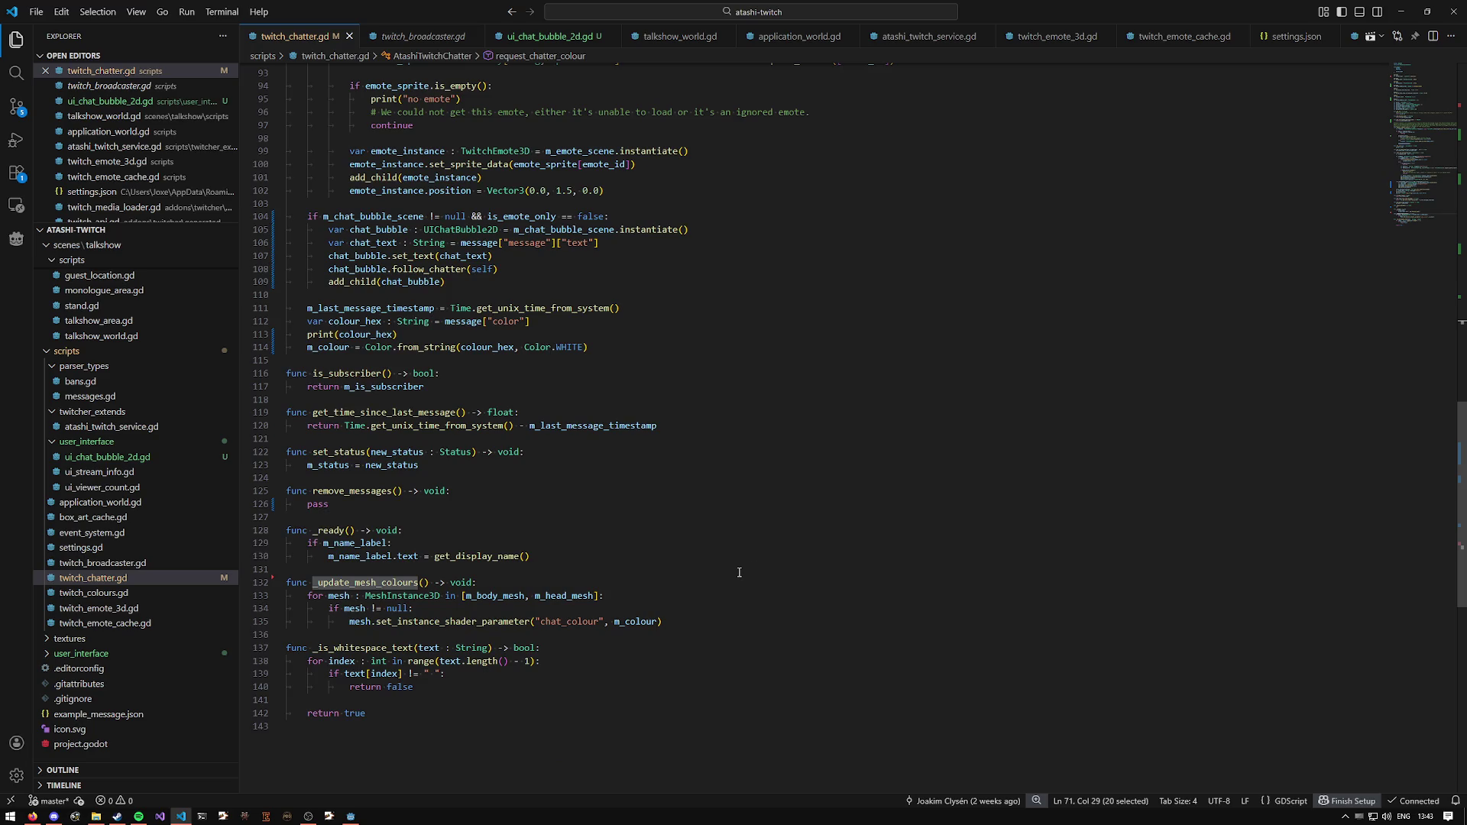
scroll(596, 497, up, 15)
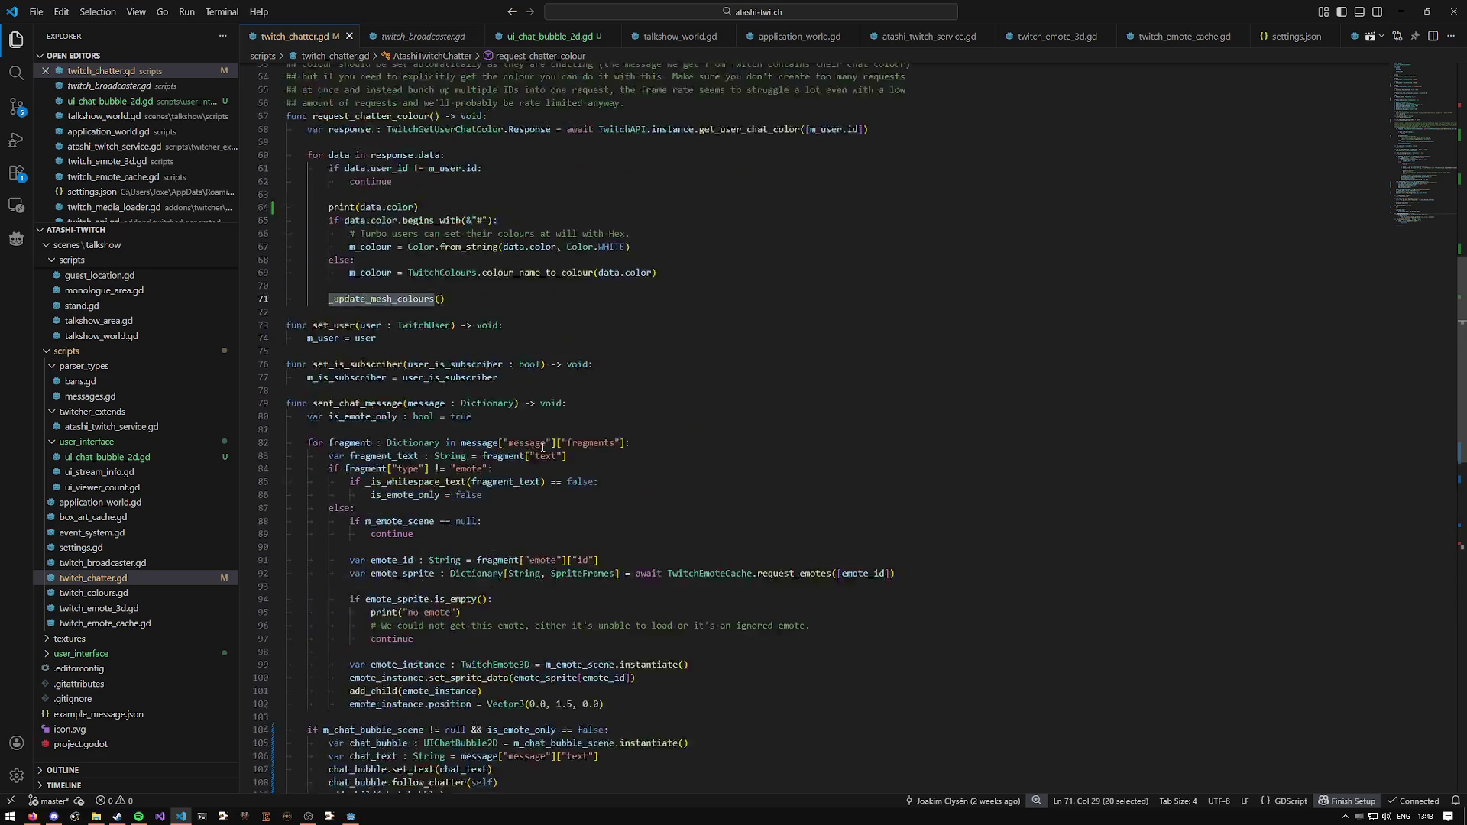
click(446, 528)
scroll(672, 548, down, 10)
scroll(672, 549, up, 15)
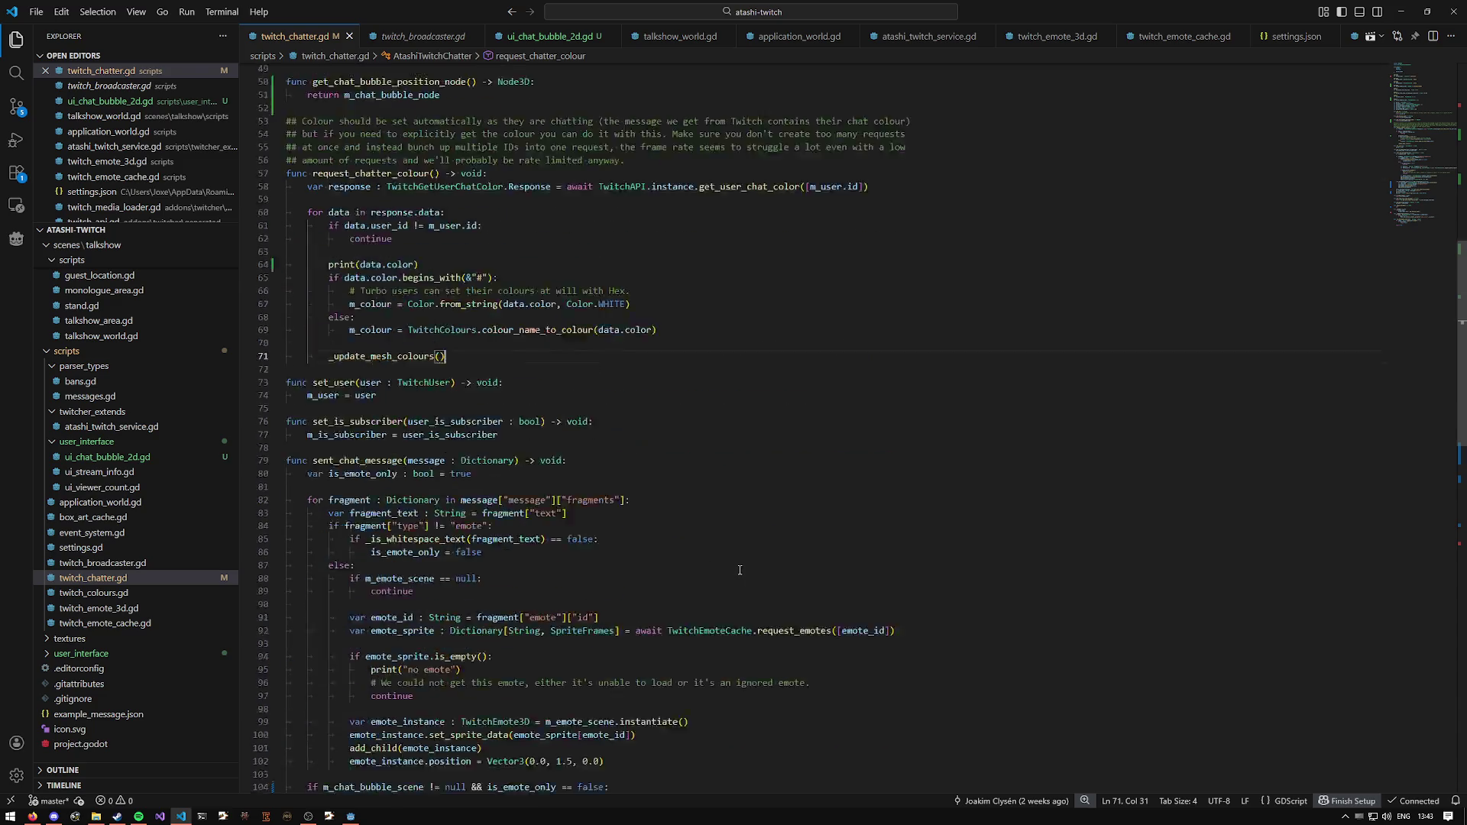
scroll(733, 563, down, 5)
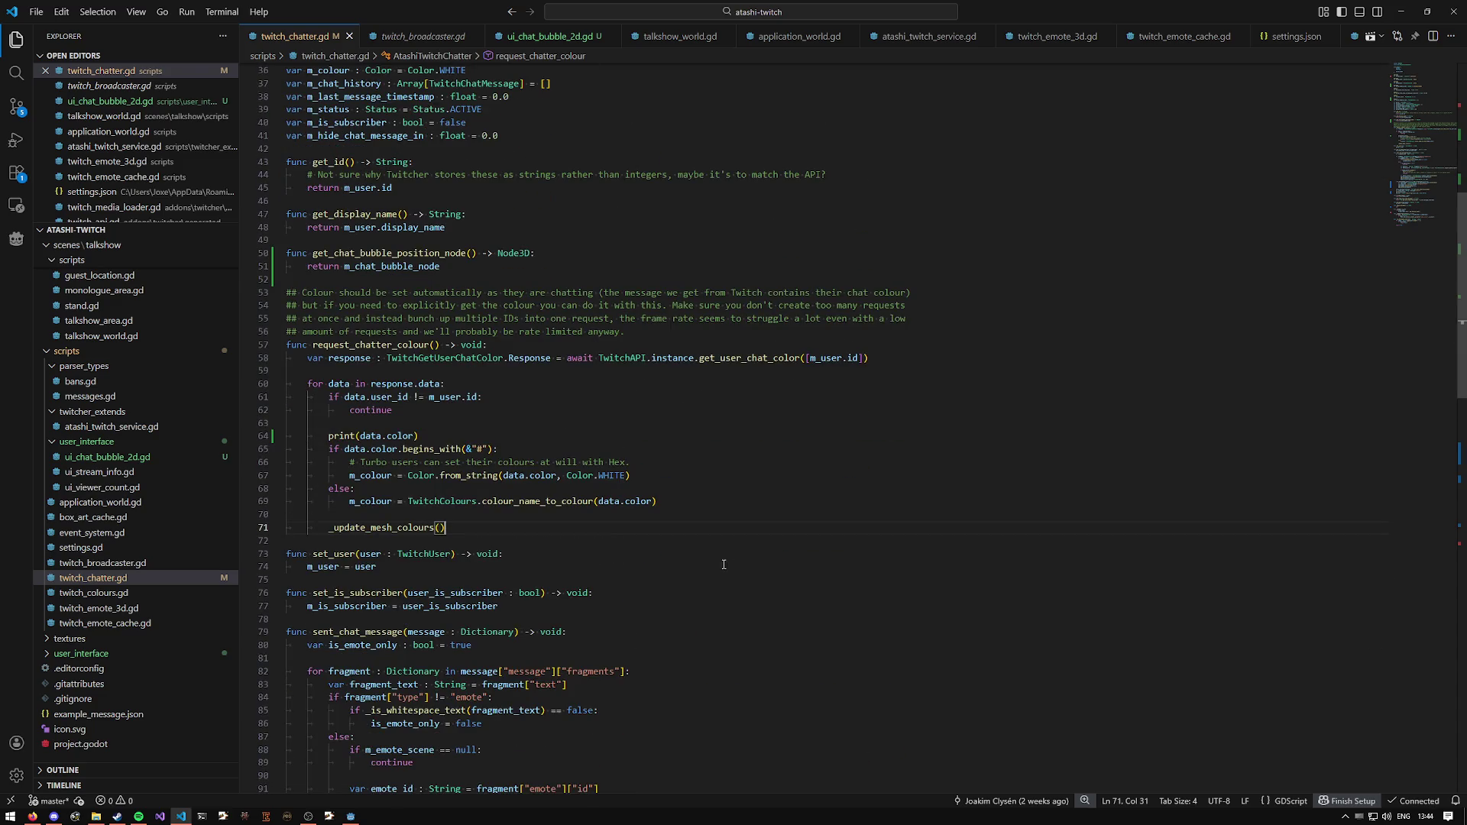
key(ctrl+z)
scroll(504, 473, down, 15)
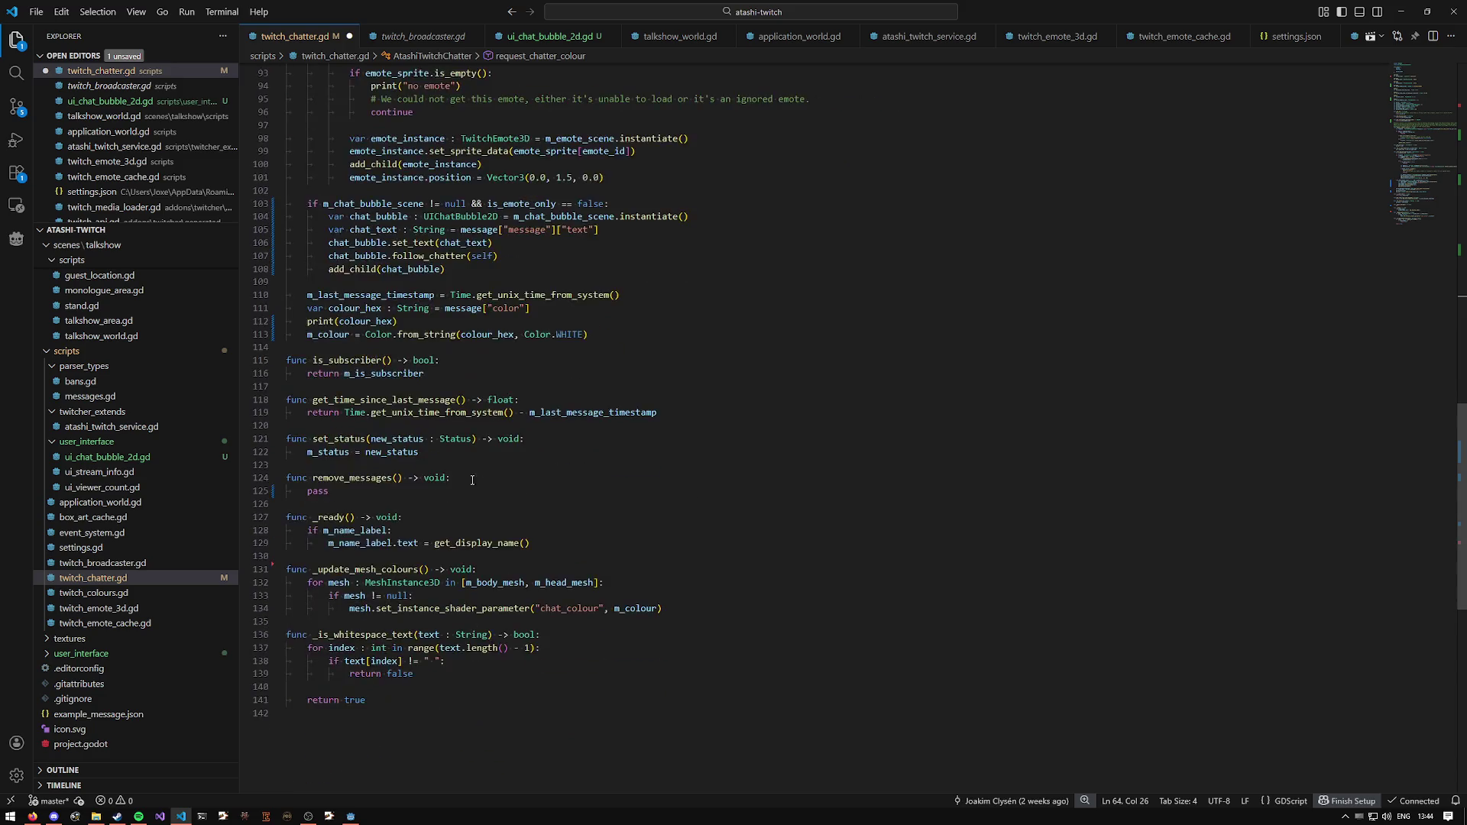
scroll(548, 587, down, 3)
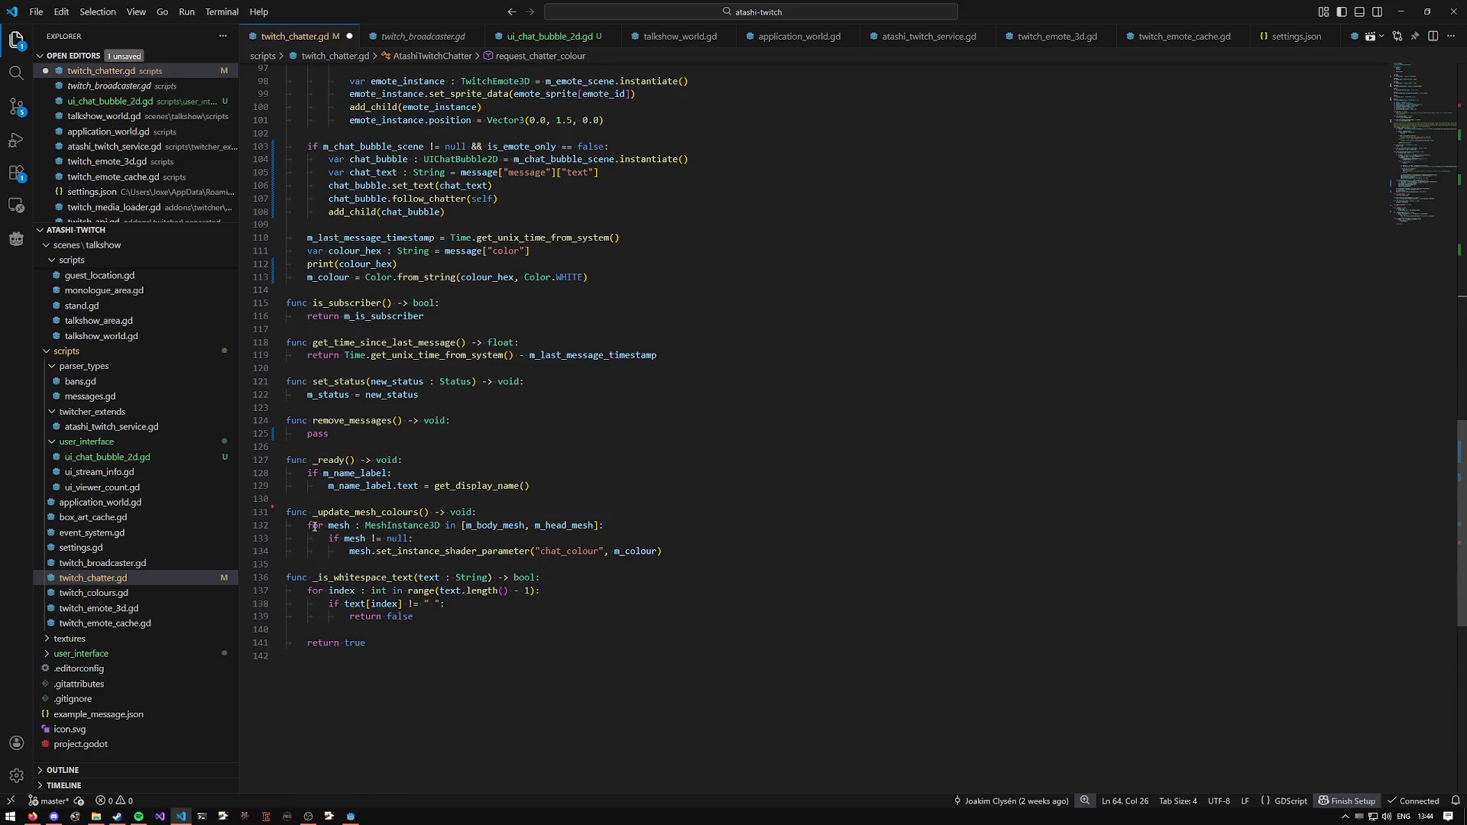
scroll(394, 424, up, 3)
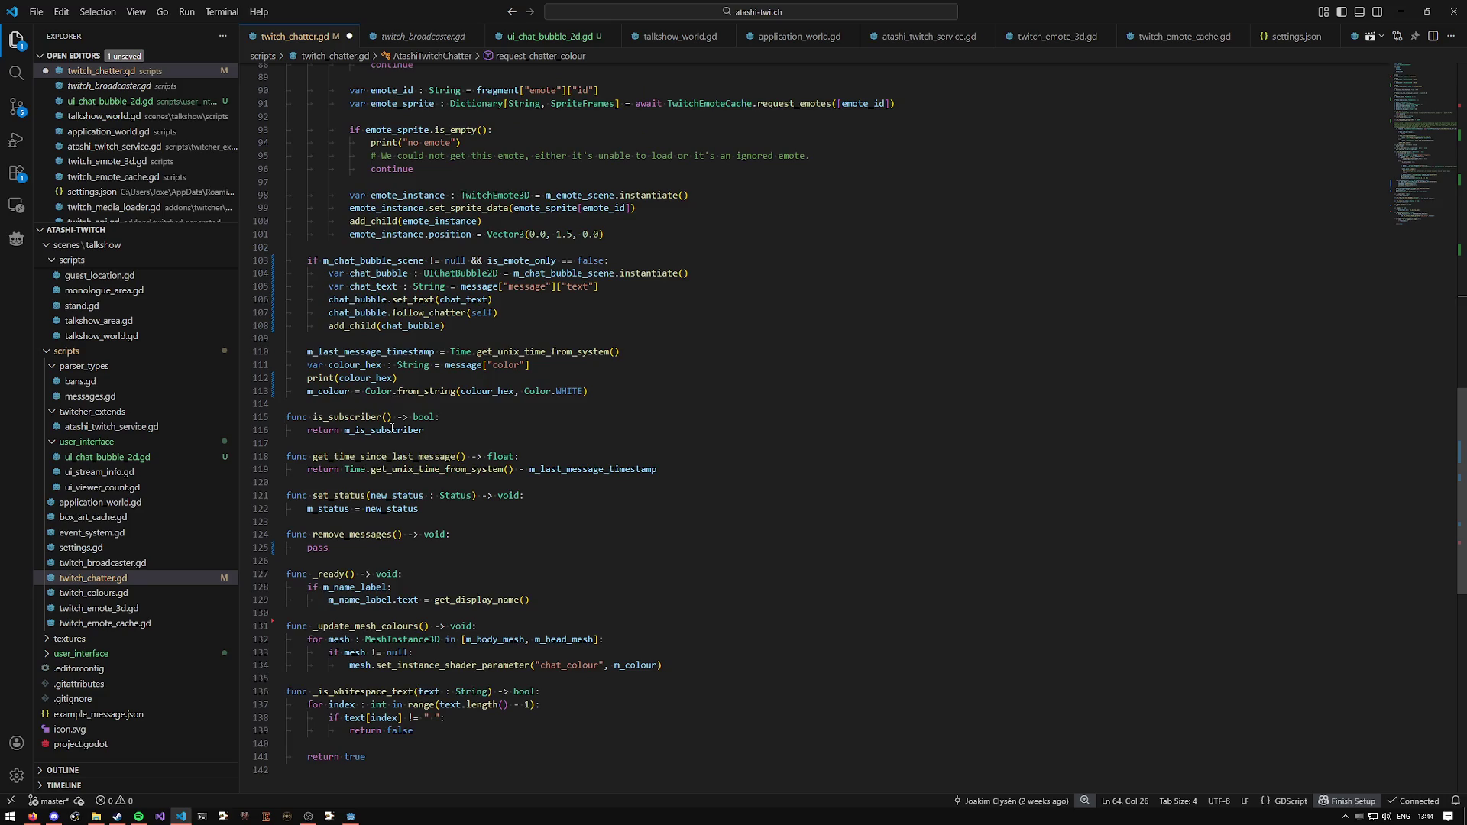
click(459, 377)
Delete the print line and parse the colour into var new_colour = Color.from_string(colour_hex, m_colour)
key(ctrl+shift+k)
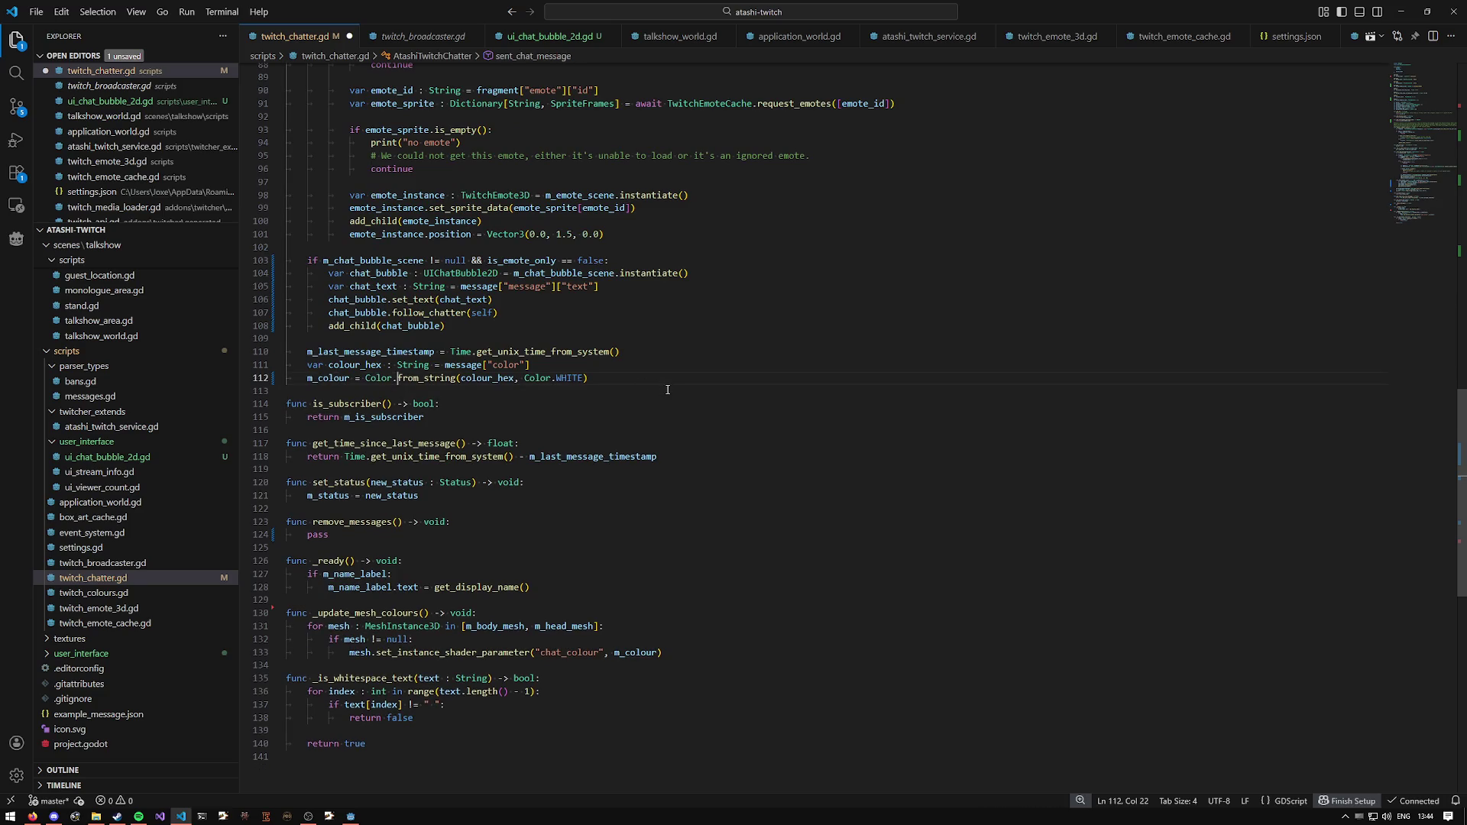
key(ctrl+Left)
key(ctrl+Left)
key(ctrl+shift+Left)
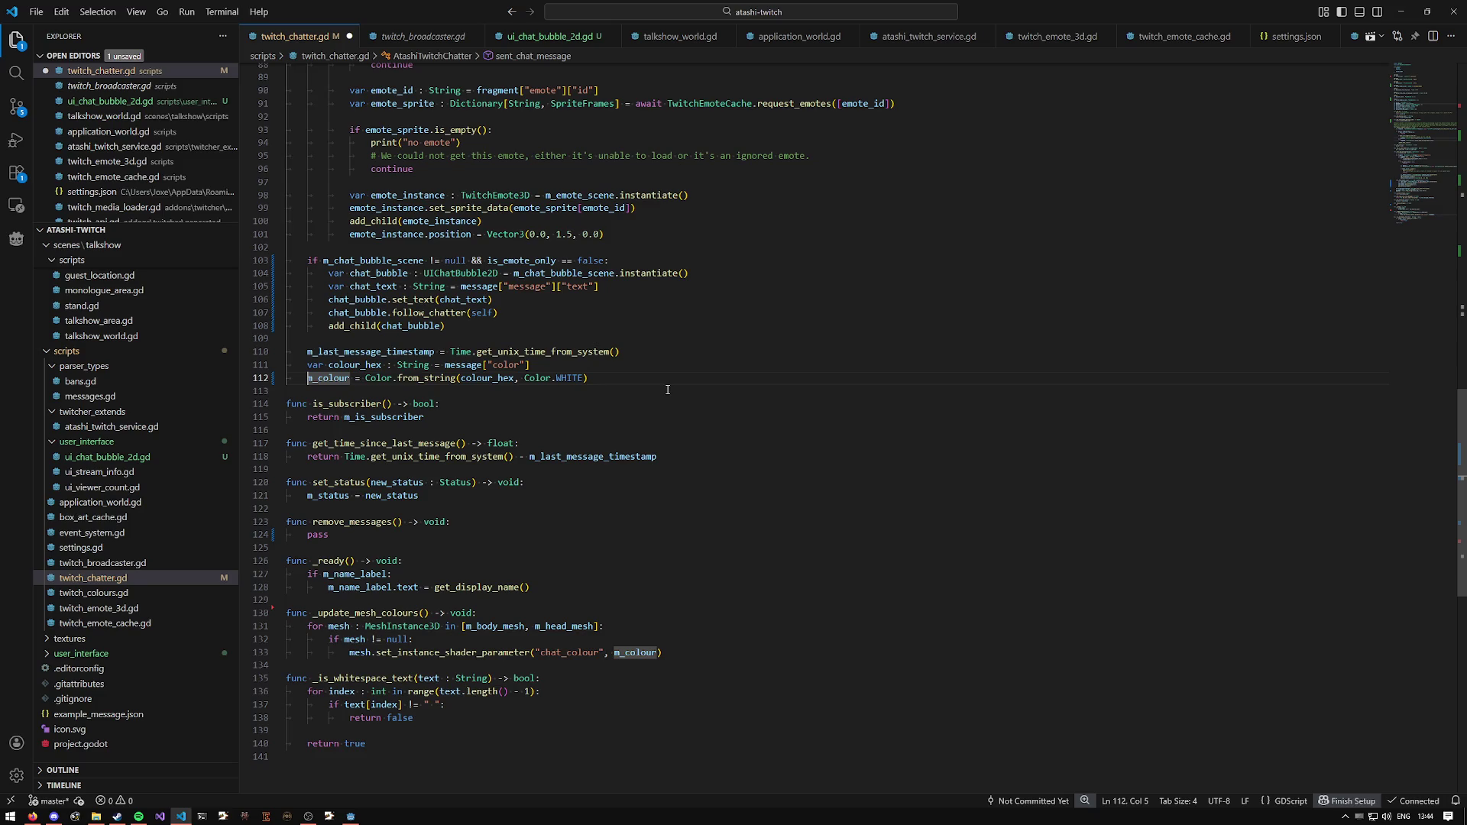
text(_upd)
key(Return)
key(Return)
key(ctrl+z)
key(ctrl+z)
key(ctrl+z)
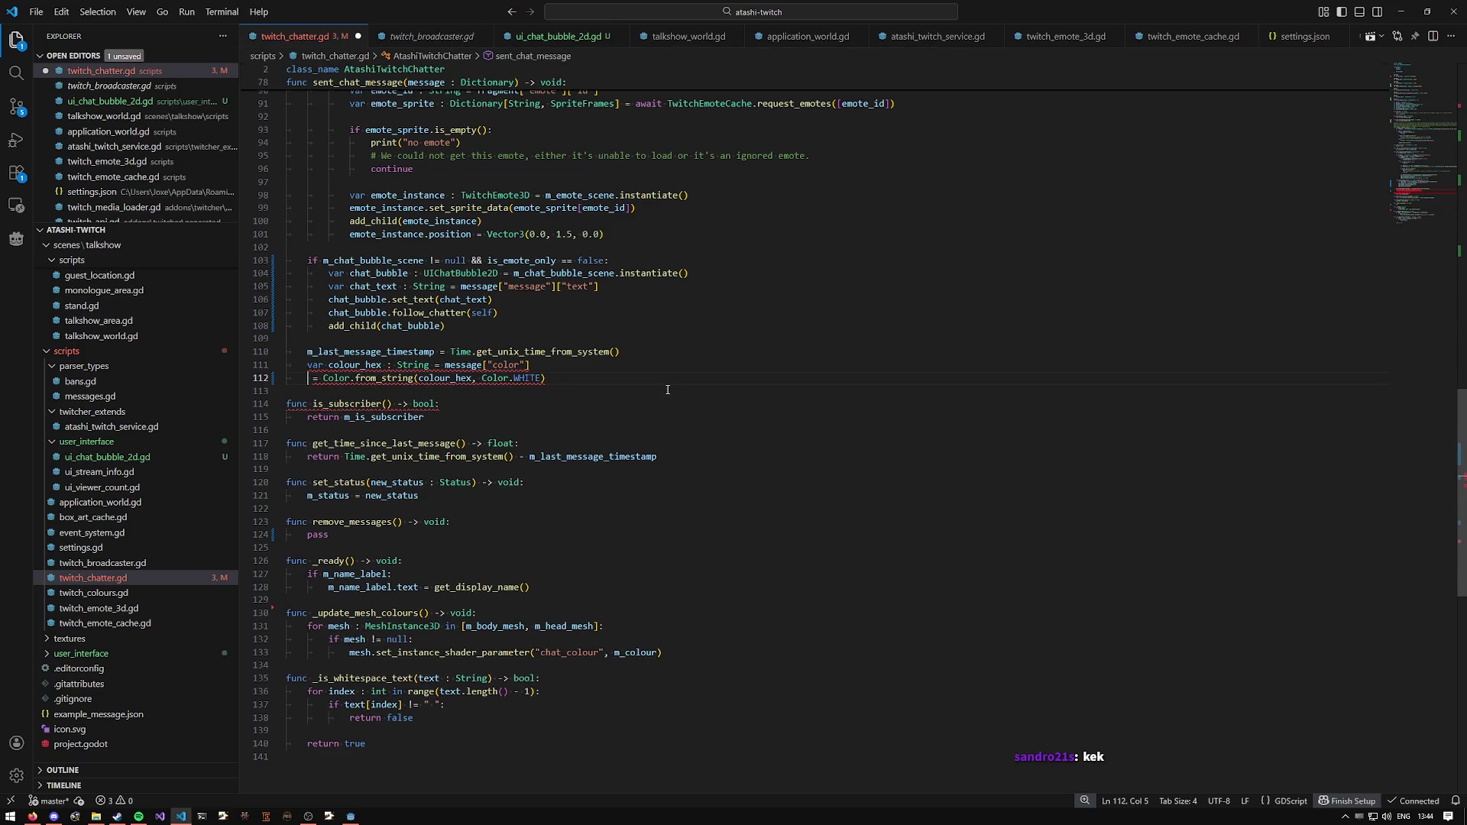
text(var new_colour)
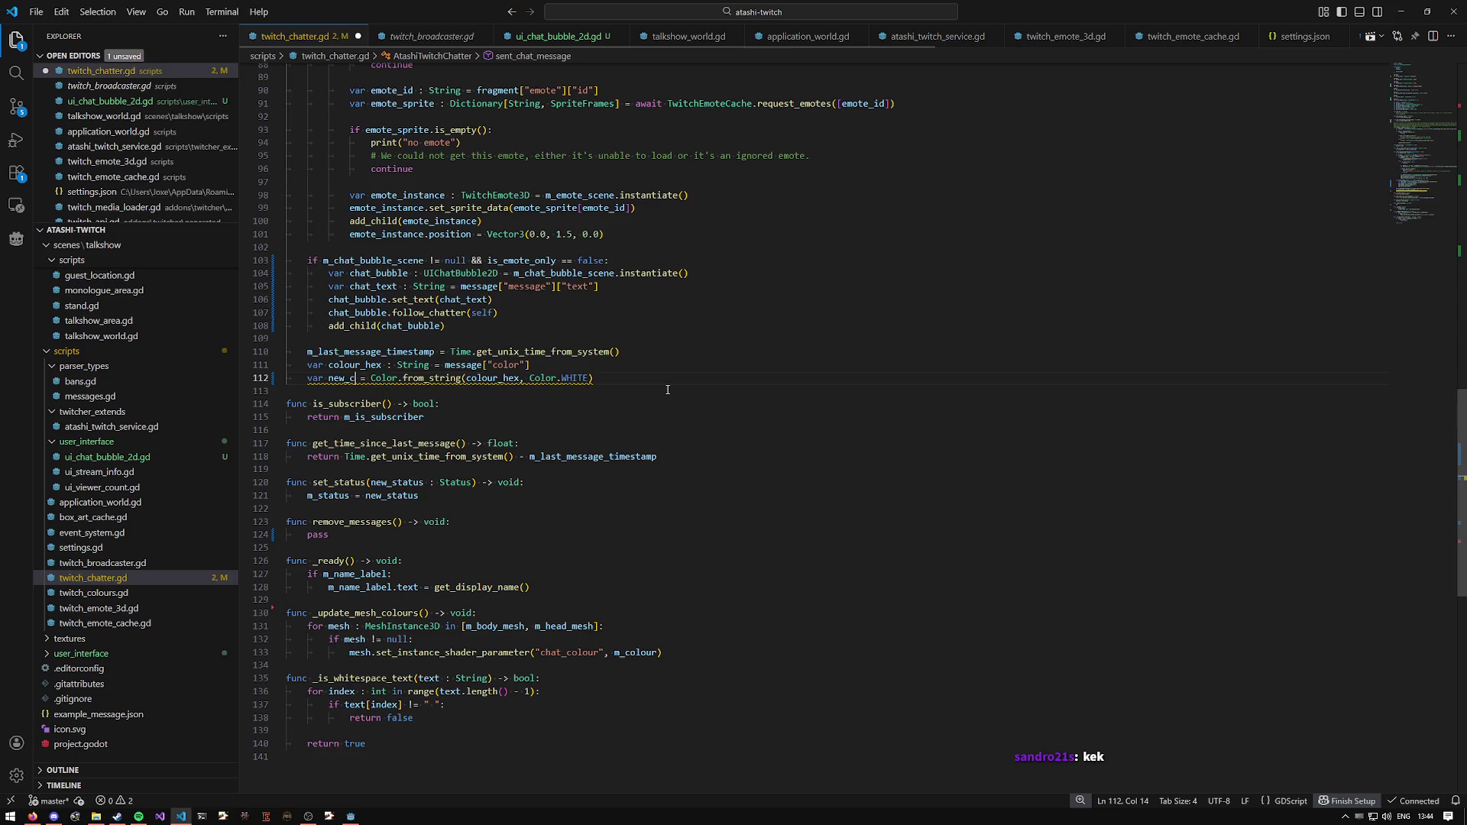
key(End)
key(Left)
key(ctrl+shift+Left)
key(ctrl+shift+Left)
key(BackSpace)
text(m_co)
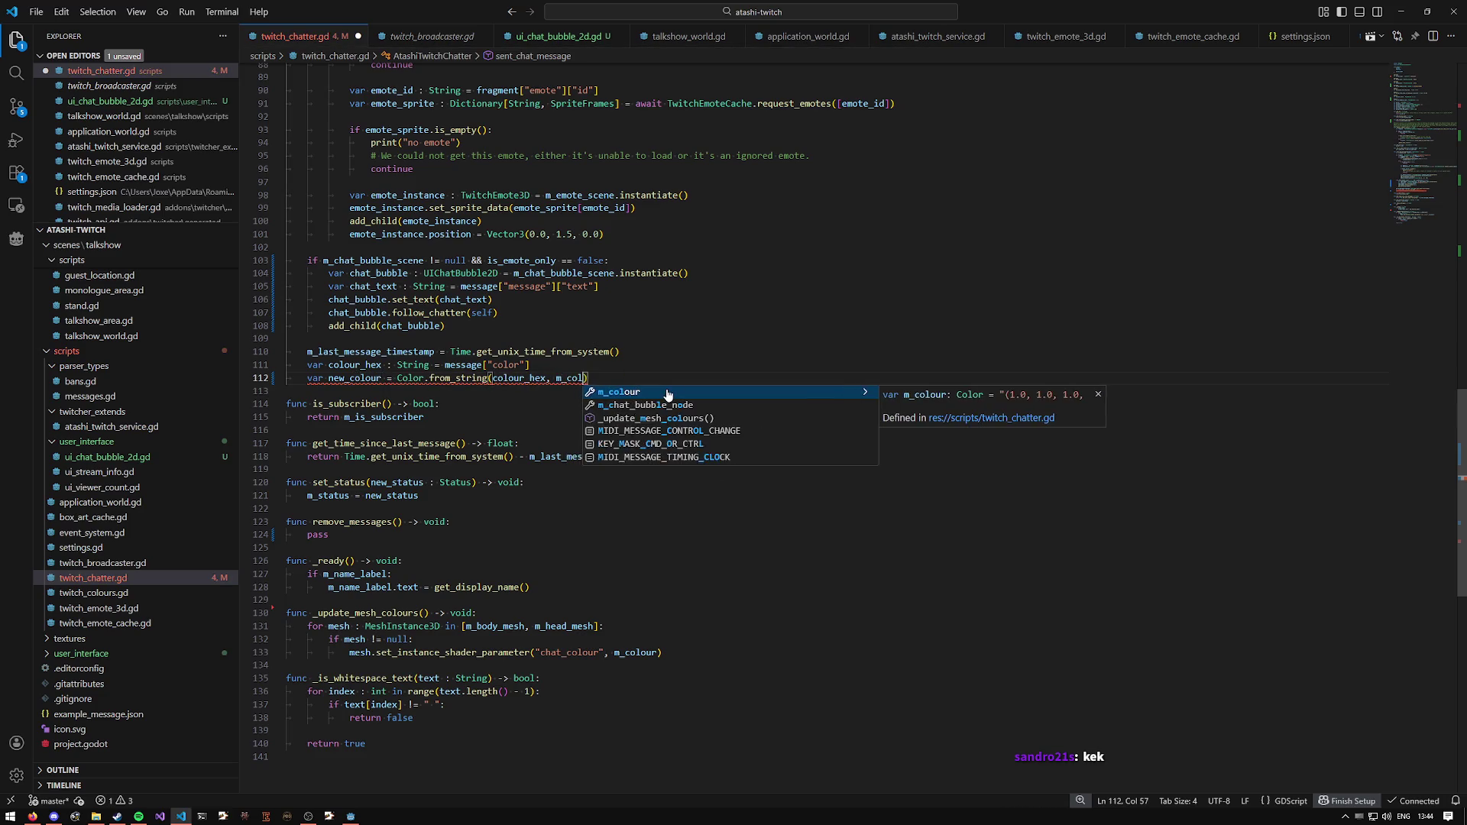
key(Tab)
key(End)
Add 'if new_colour != m_colour:' assigning m_colour = new_colour and calling _update_mesh_colours(), then save
key(Return)
text(if new_colour !=)
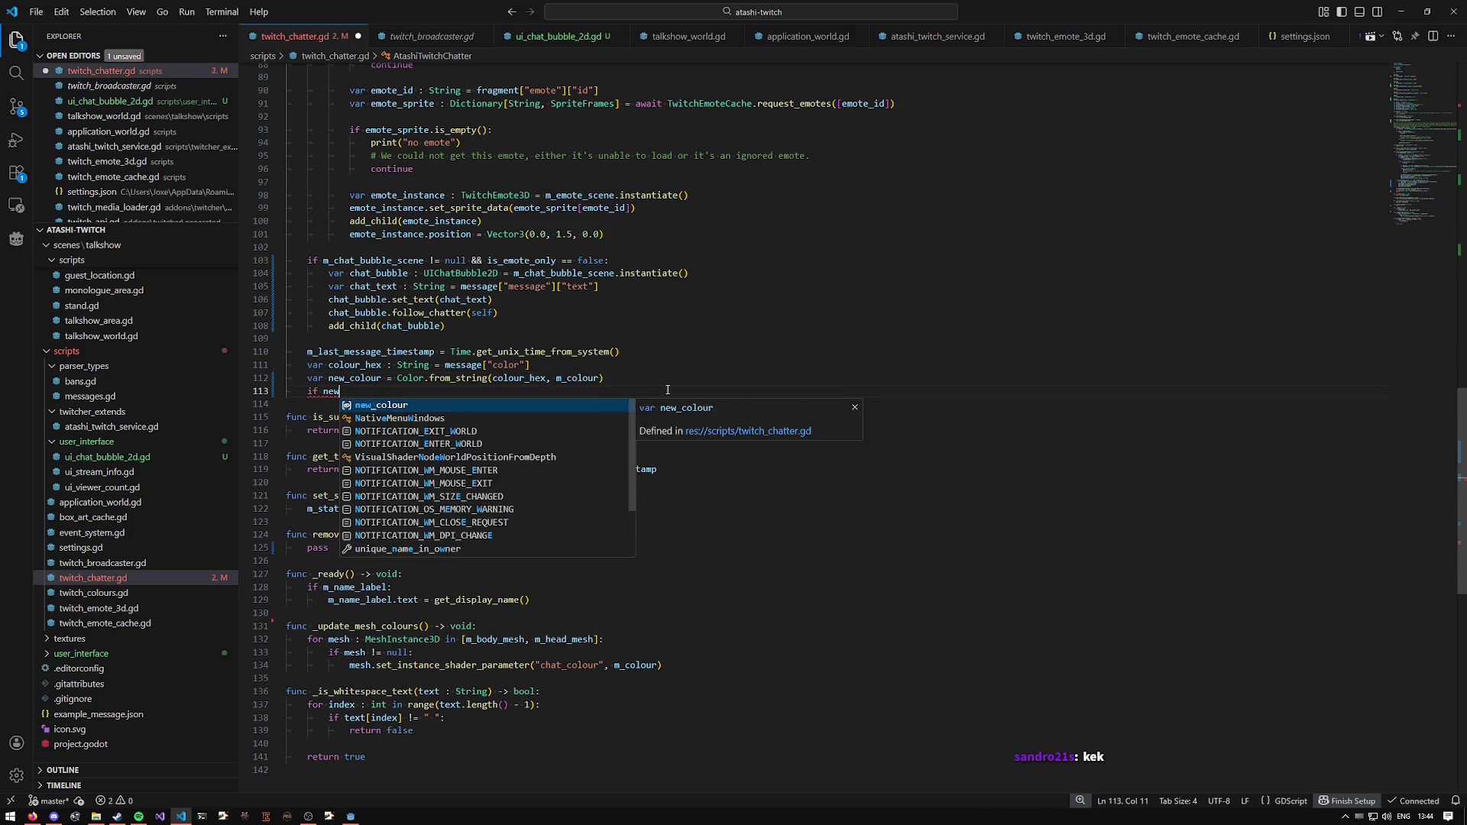
text( m_colour:)
key(Return)
text(_update_mesh_colours())
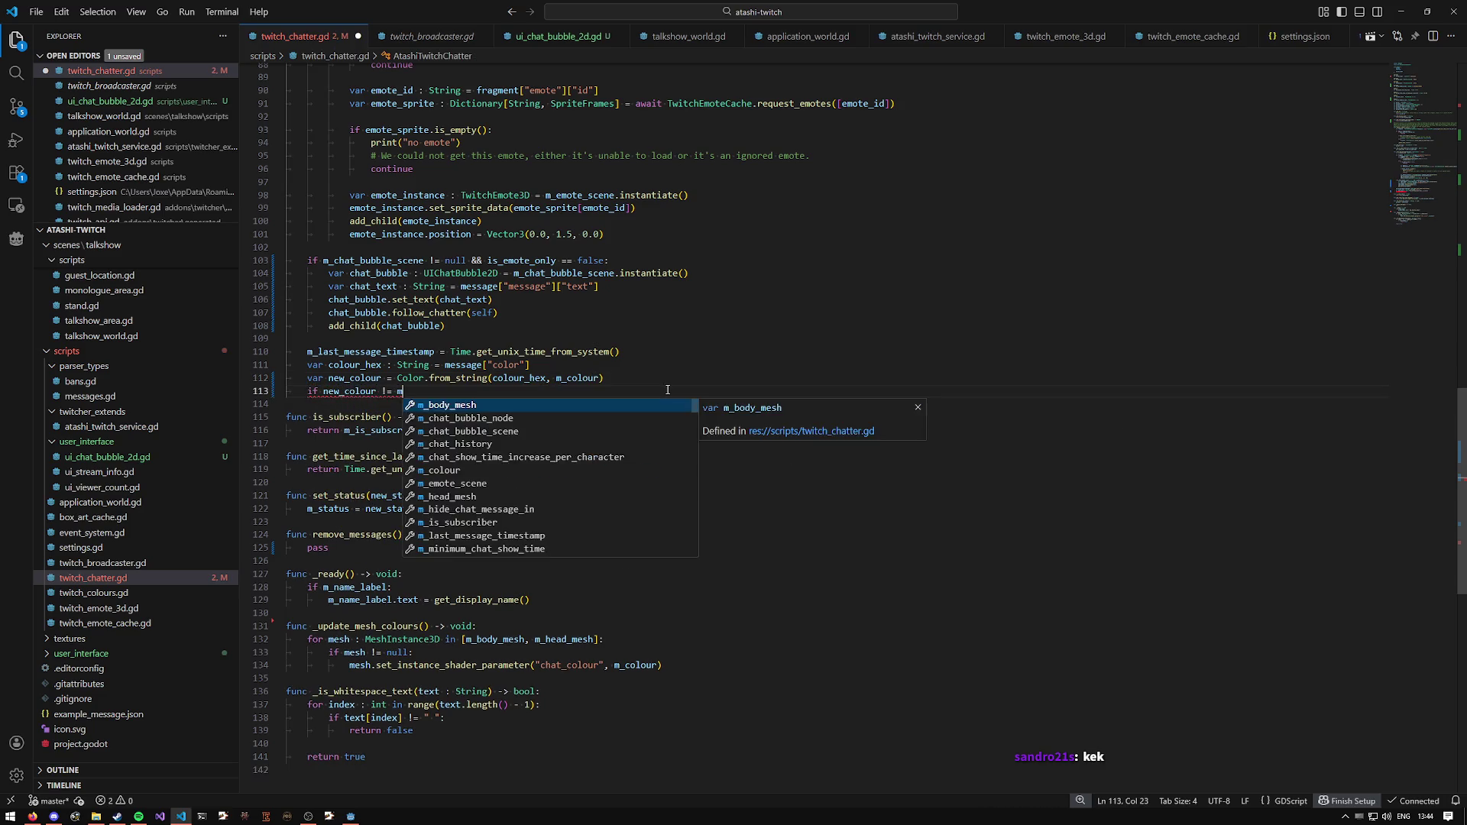
key(Return)
key(Up)
key(ctrl+shift+Return)
text(m_colour = new_co)
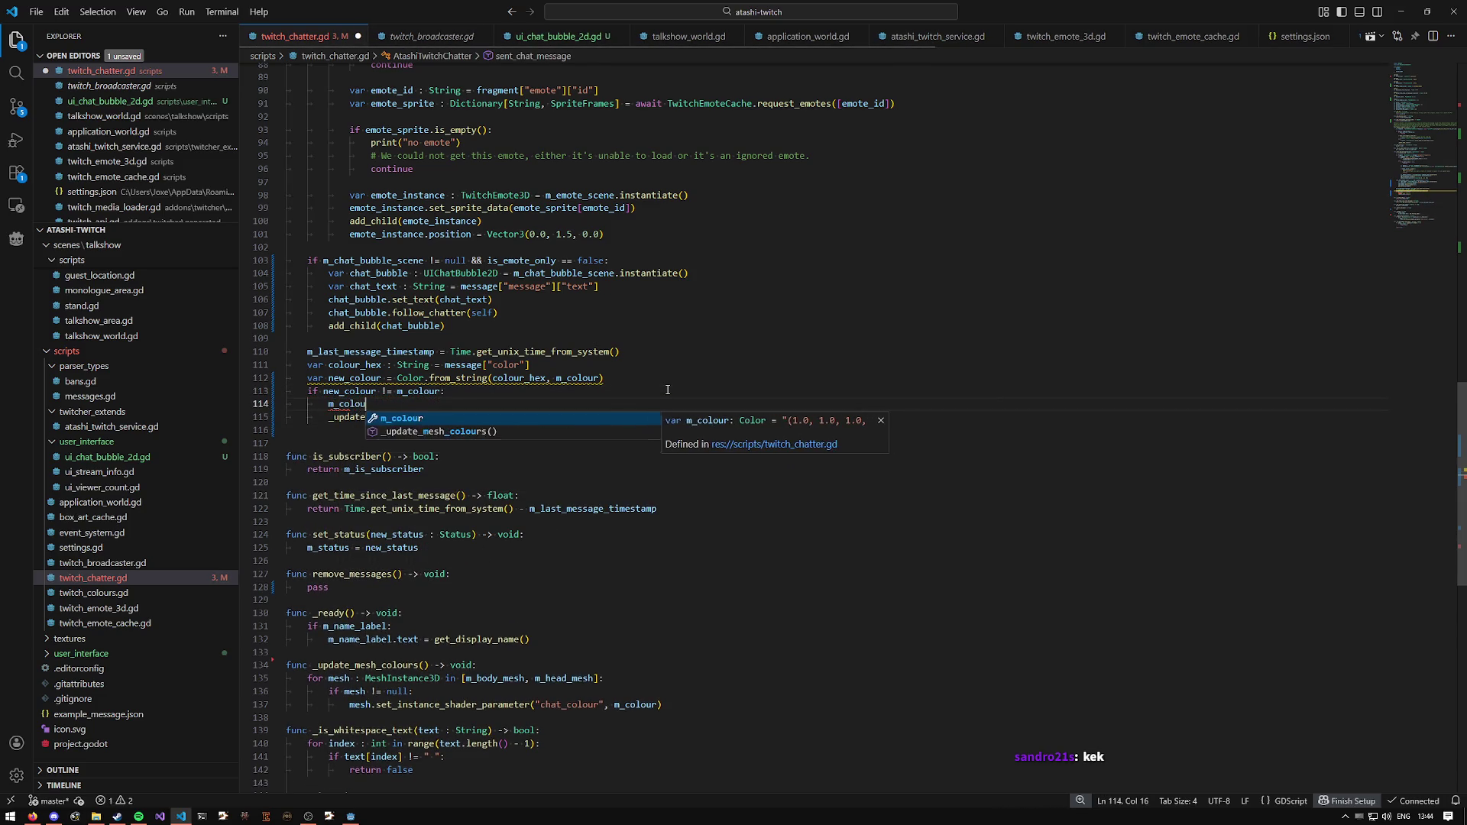
text(lour)
key(Escape)
key(Down)
key(Down)
key(Delete)
key(Up)
key(Up)
key(Up)
key(ctrl+s)
Annotate new_colour with the type ': Color' and save the script
click(384, 378)
text(: Color)
key(ctrl+s)
click(461, 378)
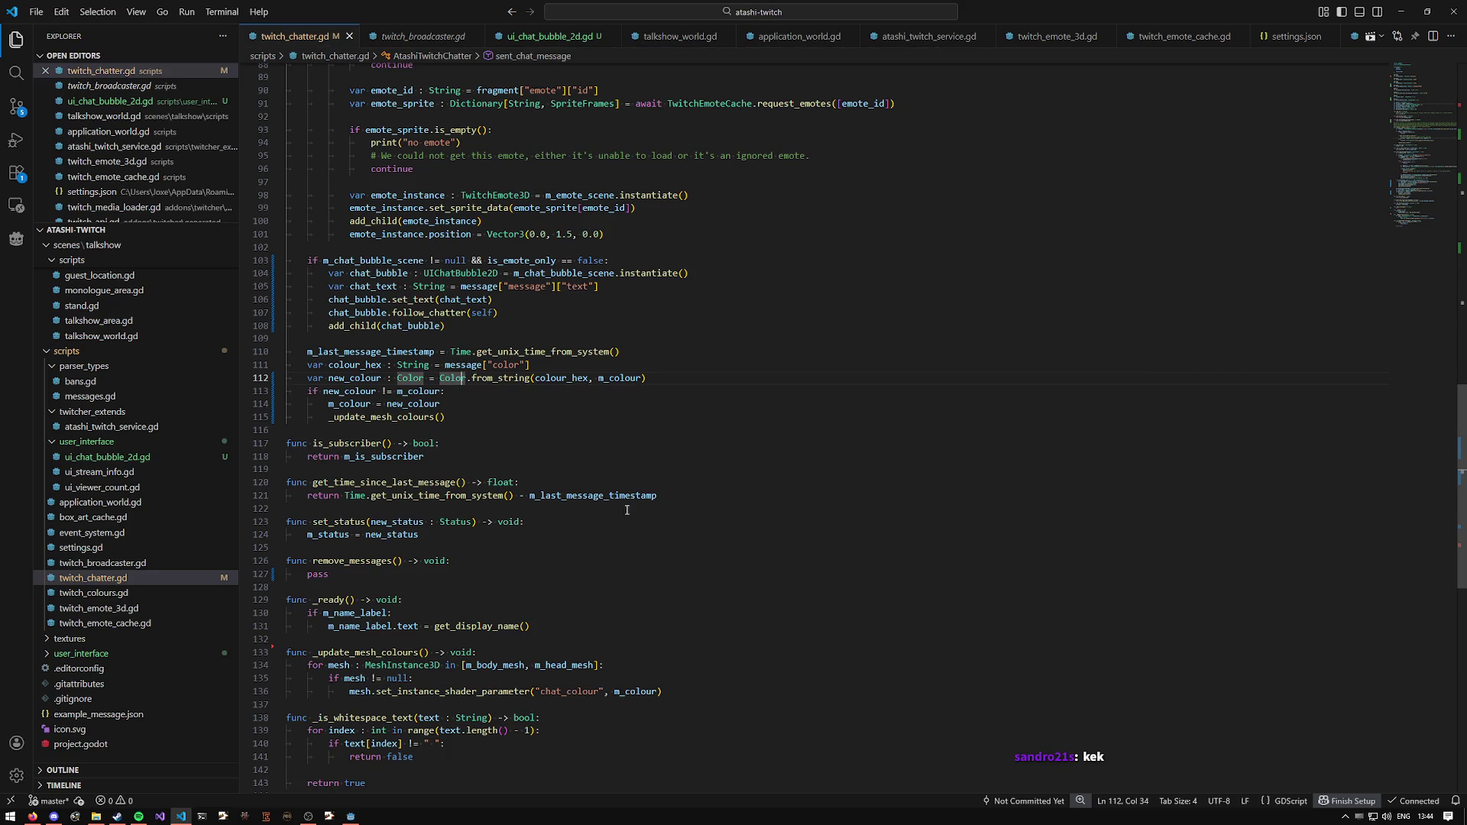
Restart the game in Godot and select the purple chatter pawn's body with the manual camera
click(357, 820)
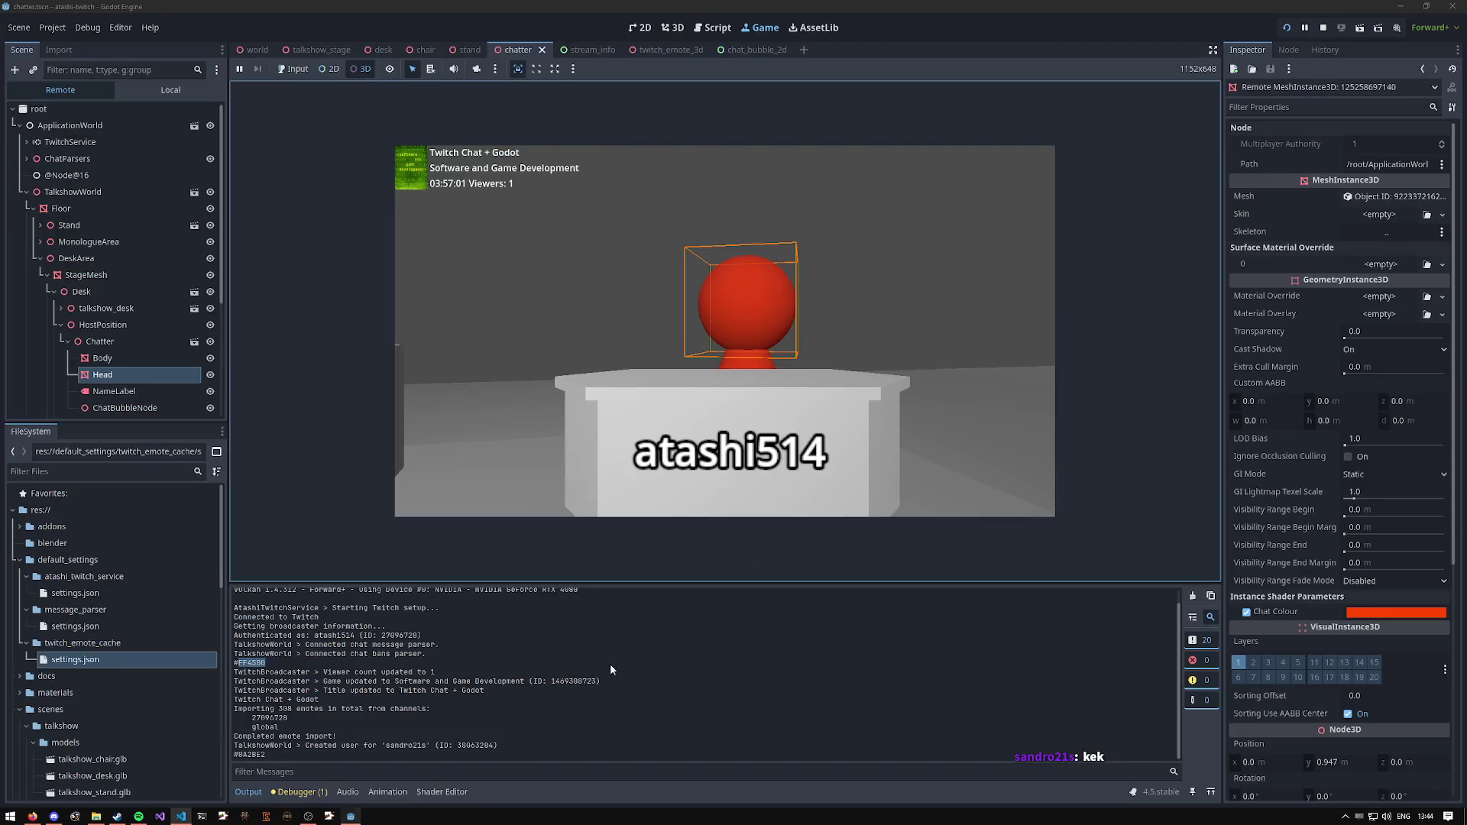
click(1287, 29)
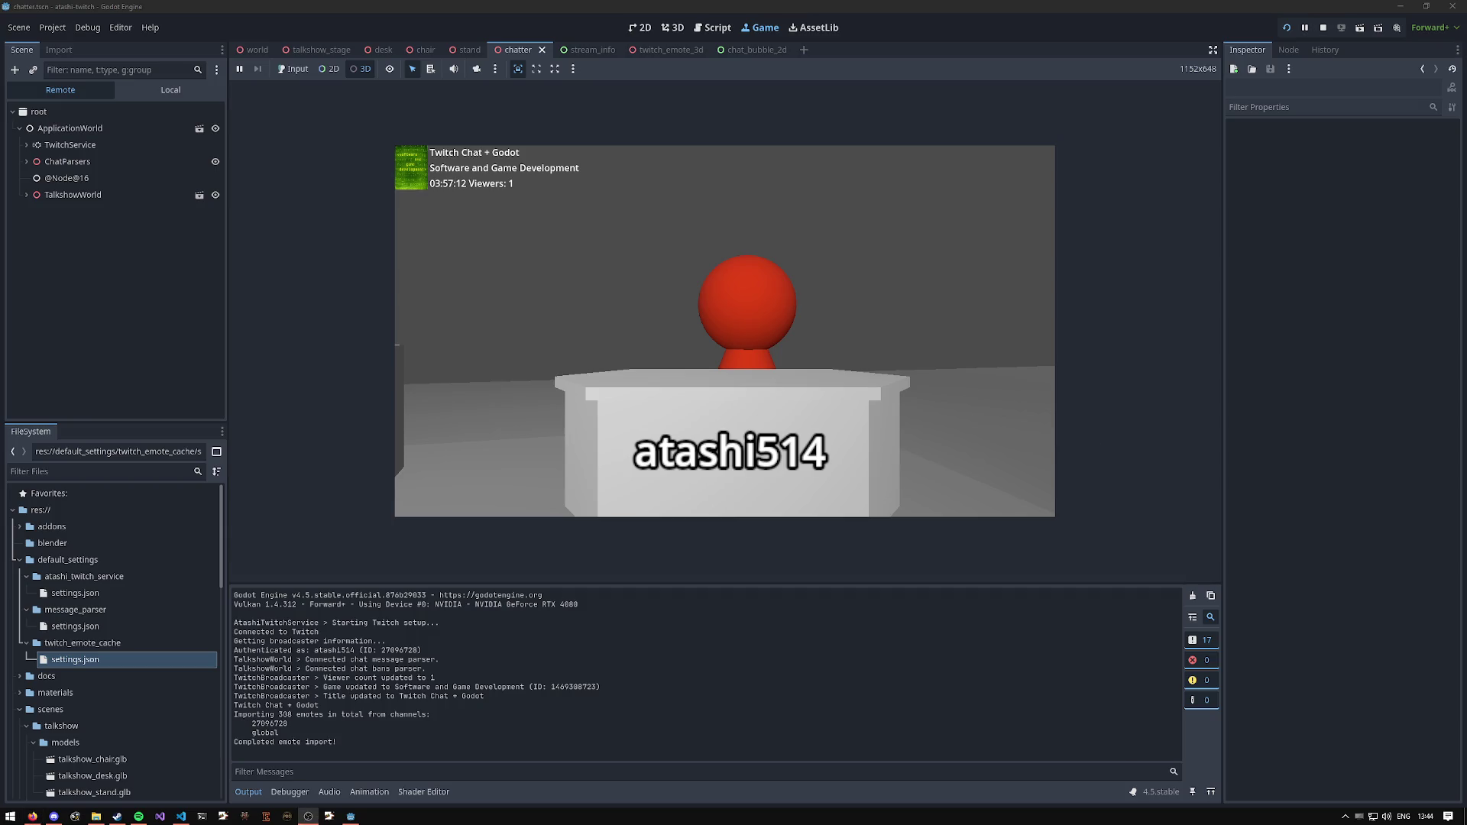
click(476, 68)
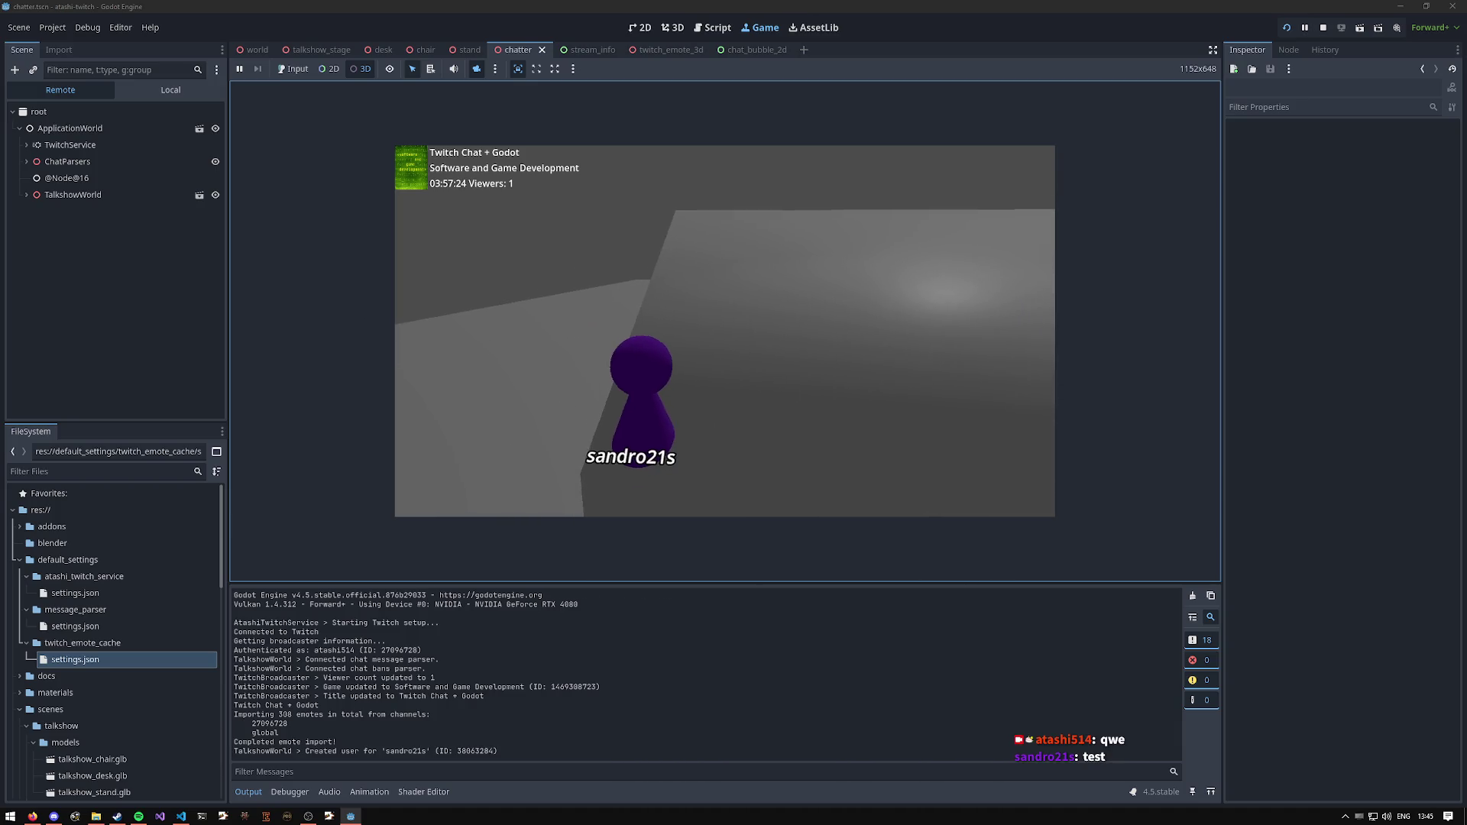
click(712, 313)
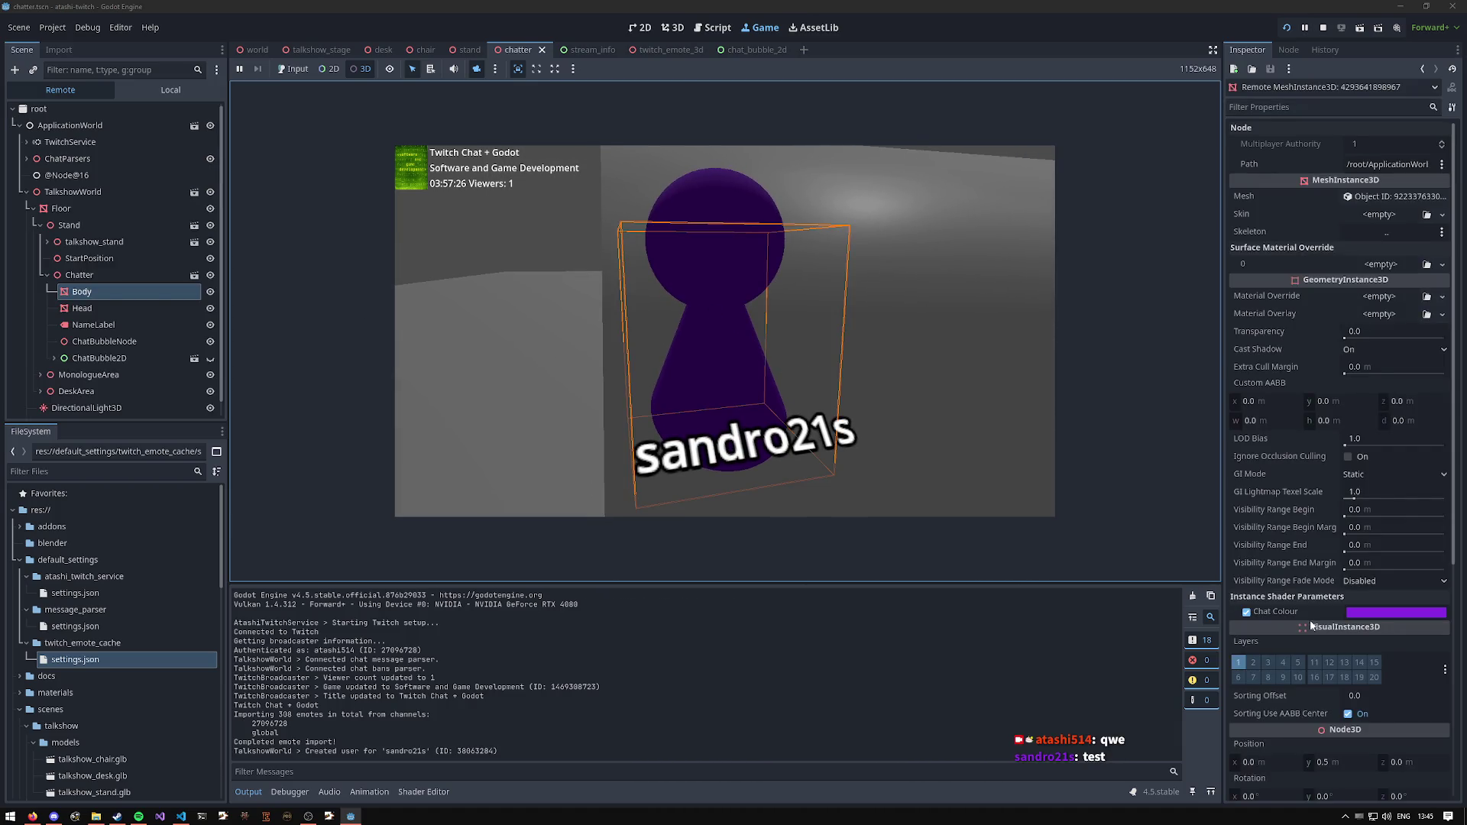
Set the DirectionalLight3D's Light Energy to about 0.65 in the remote Inspector
mouse_move(1395, 619)
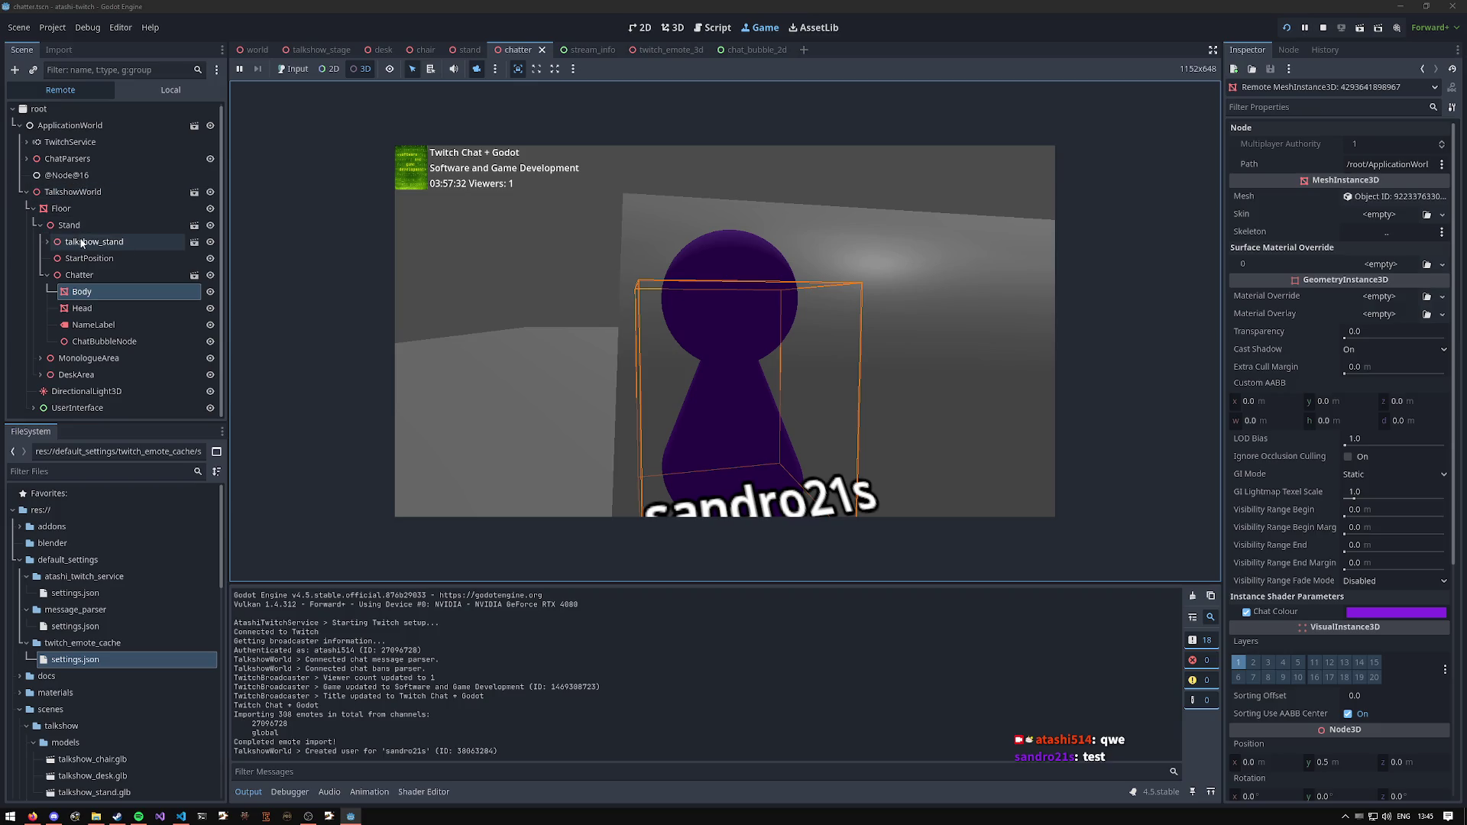
click(87, 391)
mouse_move(1368, 388)
mouse_down()
mouse_move(1436, 388)
mouse_move(1368, 388)
mouse_up()
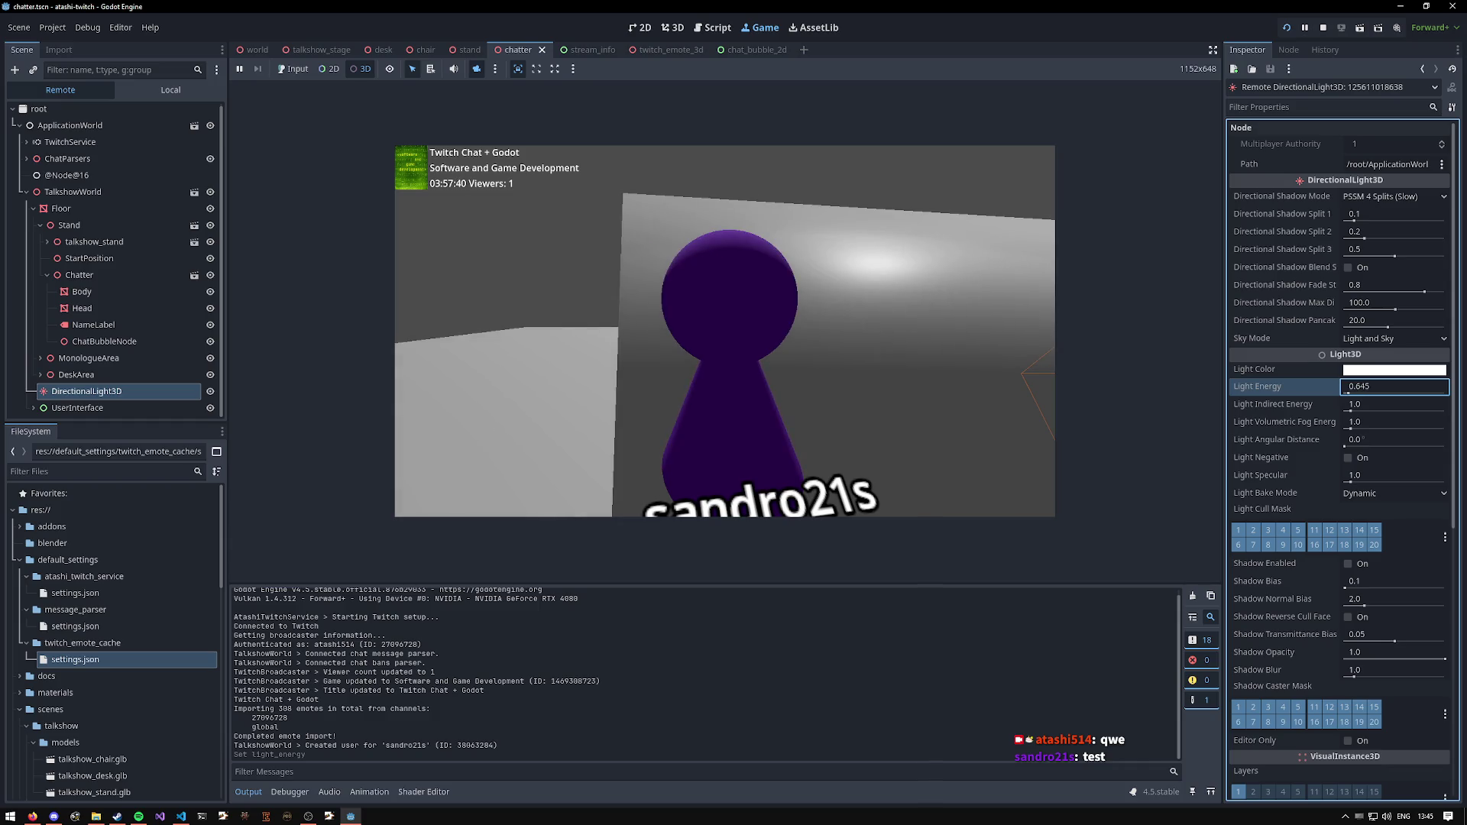
click(812, 319)
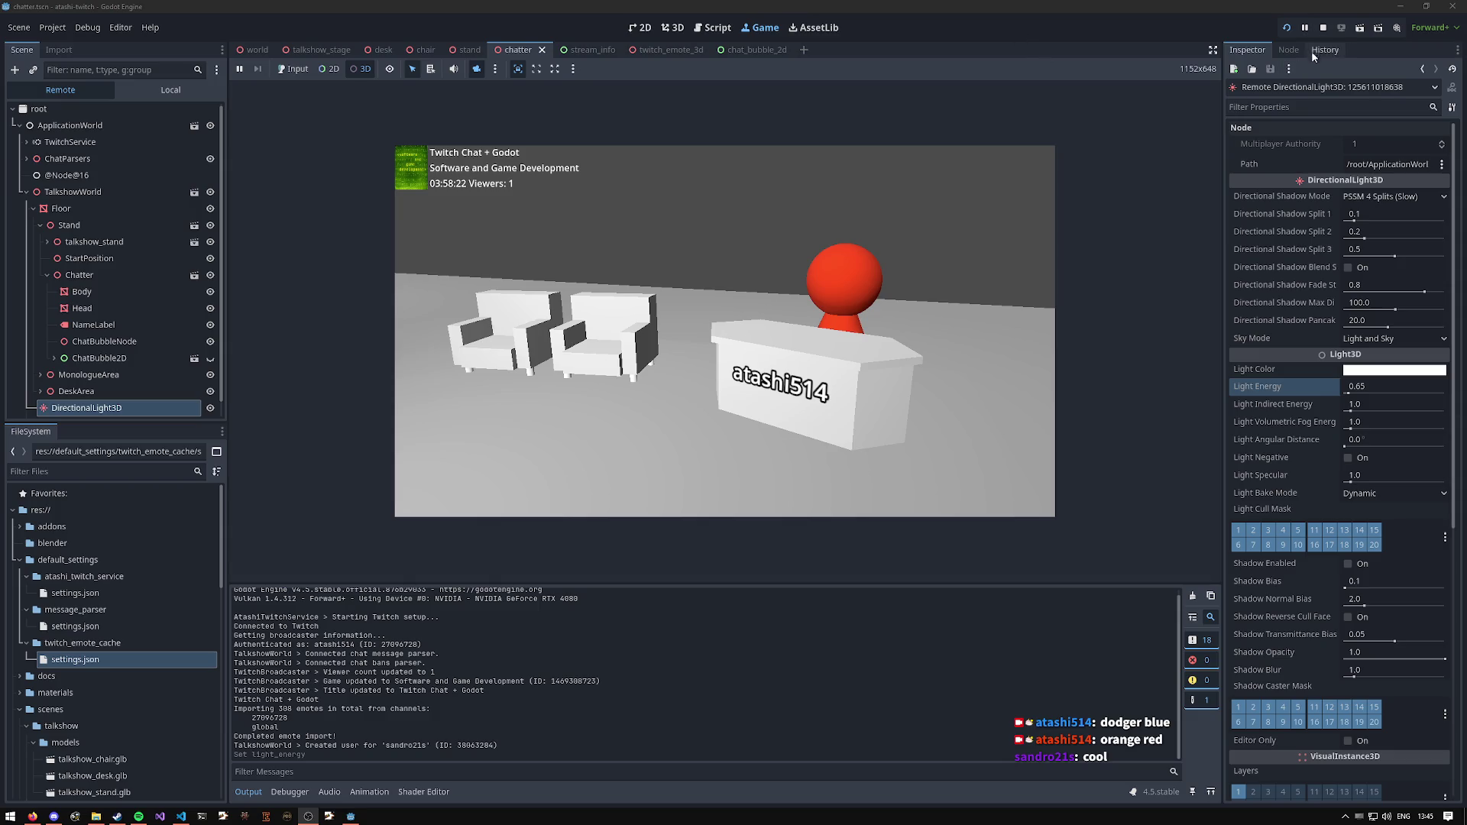
Restart the game to check the 0.65 lighting, then stop it
click(1287, 28)
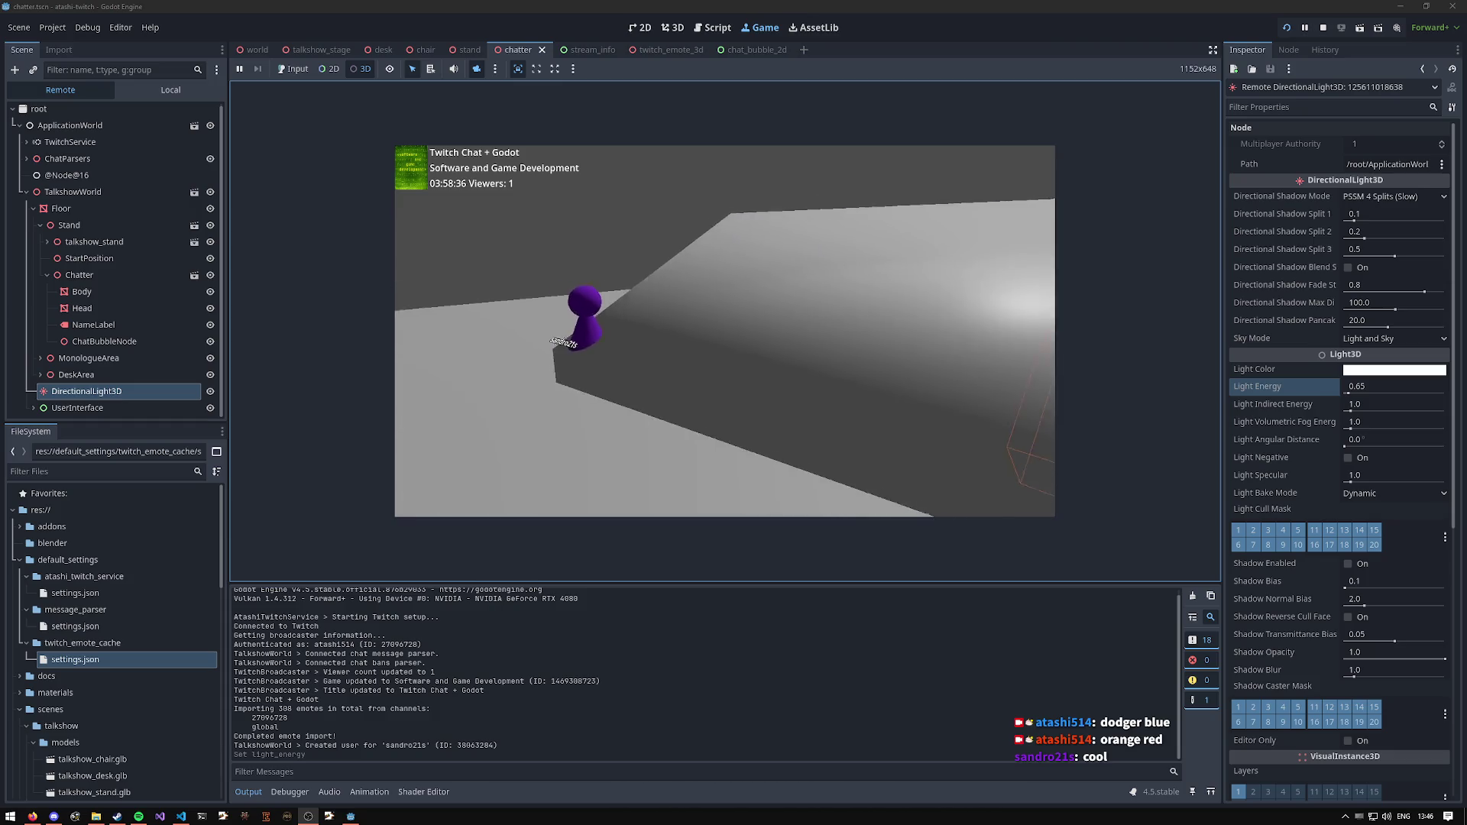
click(1320, 31)
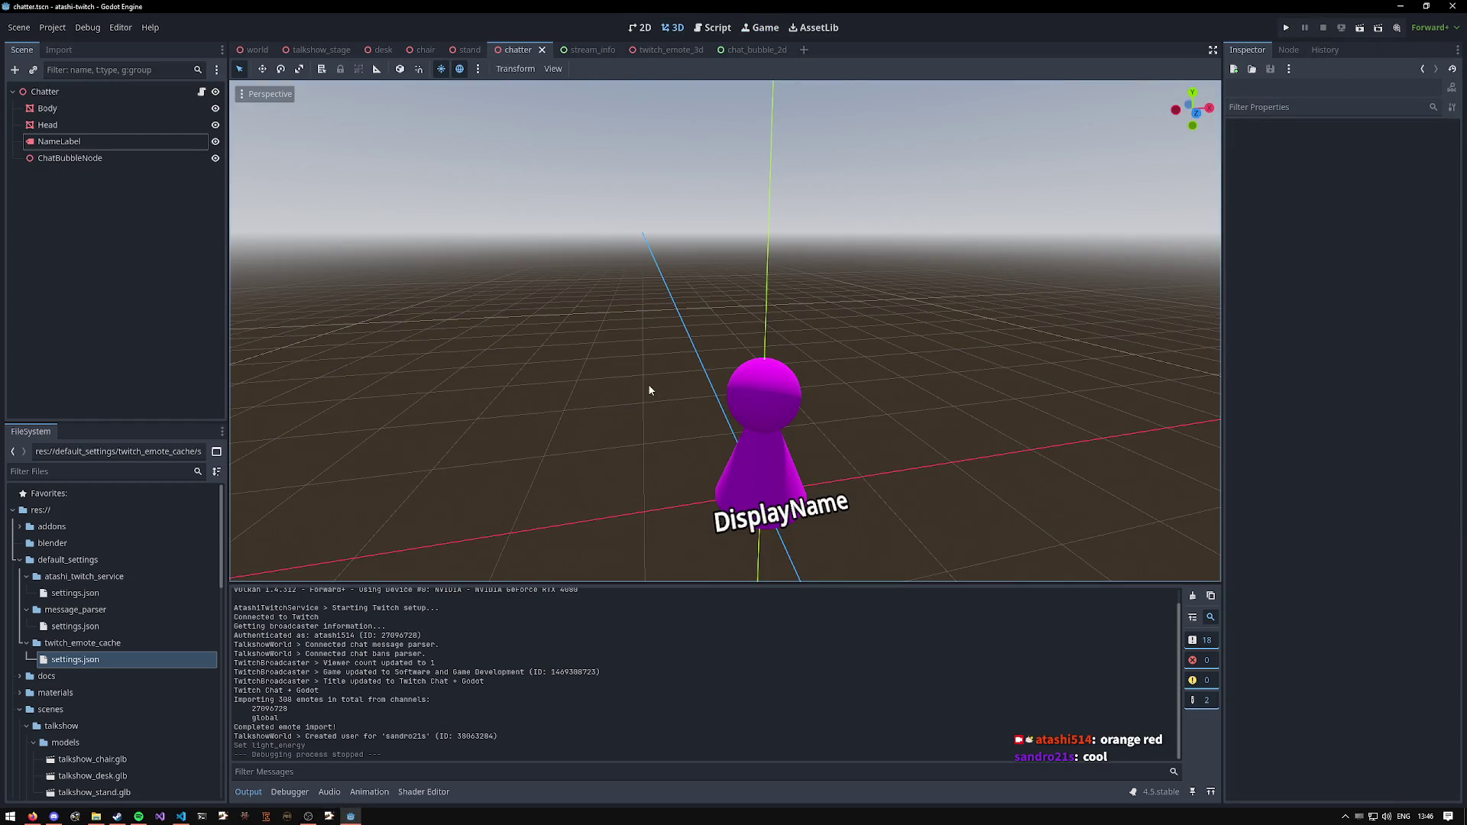
Open the chat_bubble_2d scene in Godot, then view the five changed files in VS Code's Source Control
click(119, 336)
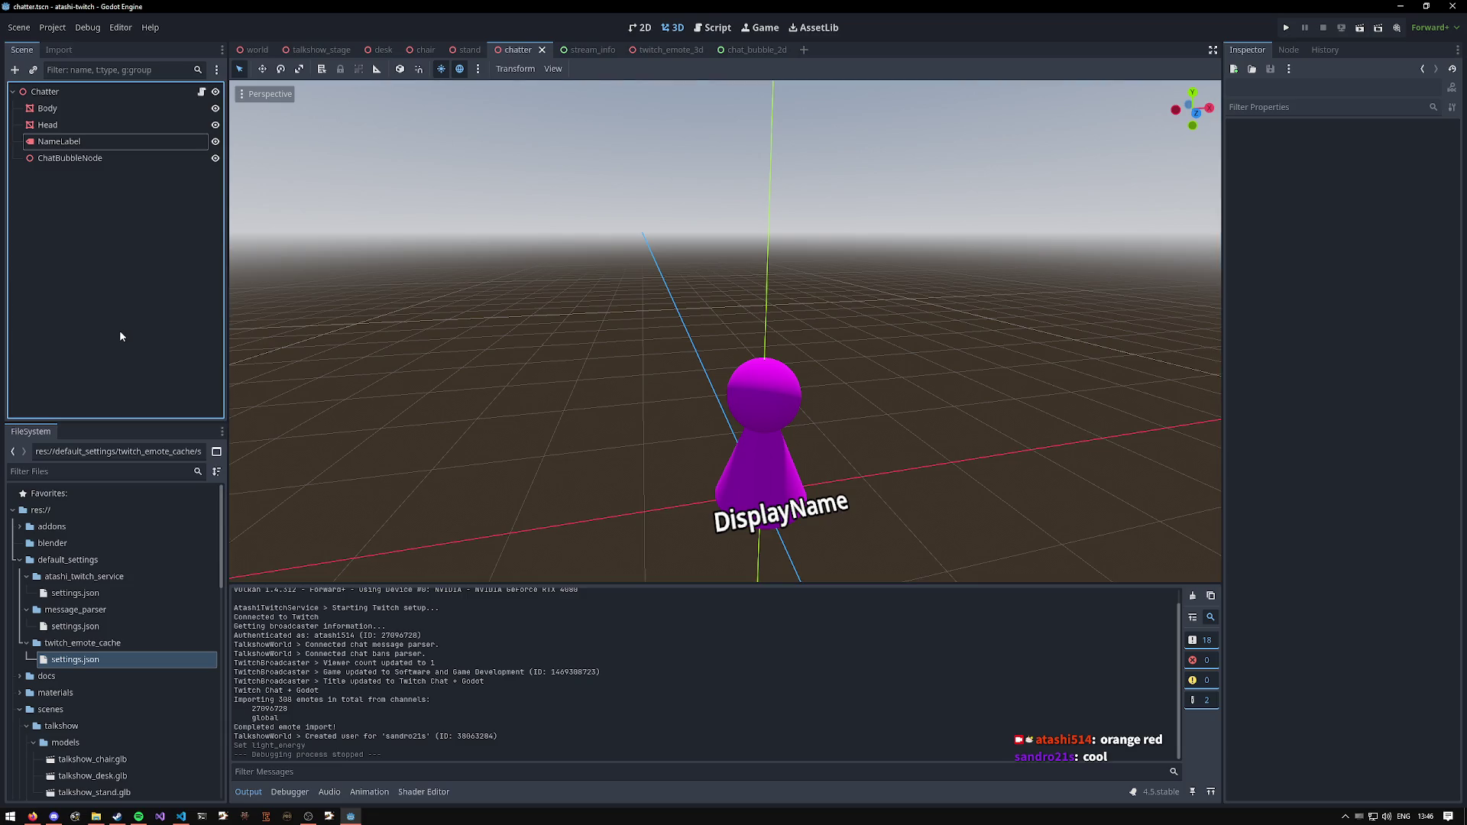
click(757, 49)
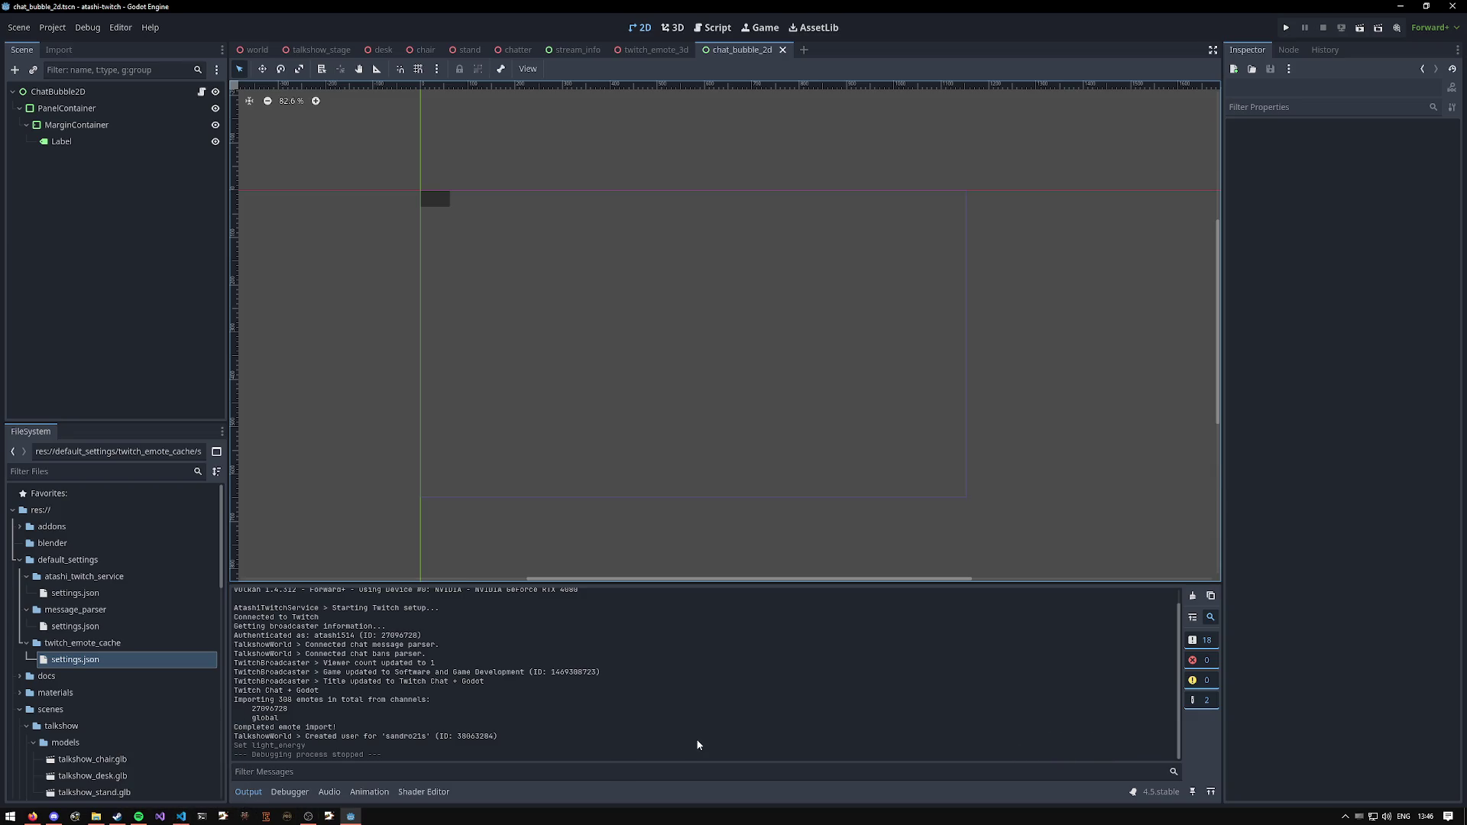
click(181, 816)
key(ctrl+shift+g)
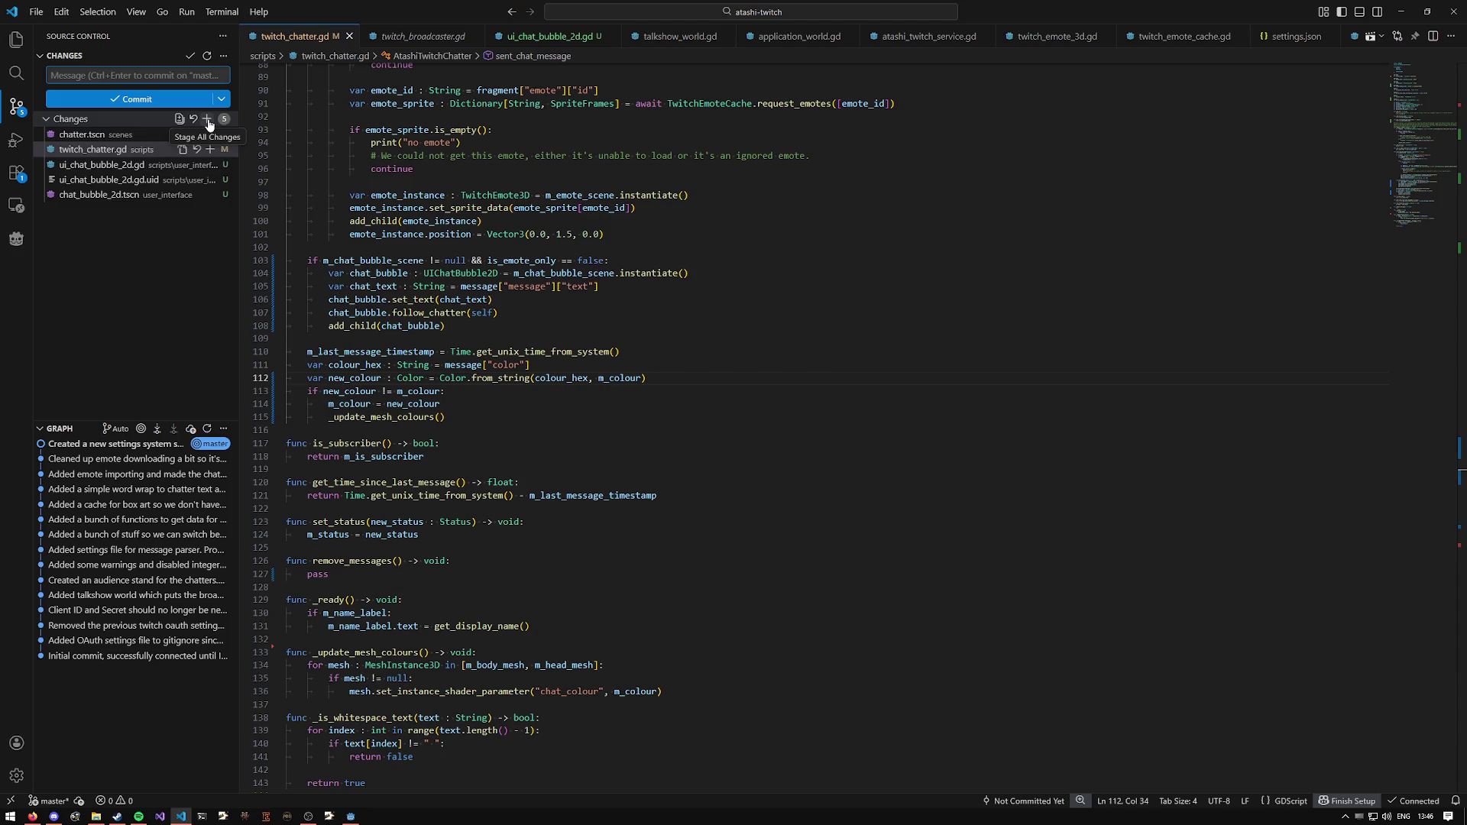
Stage all five changes and commit them as 'Created a 2D chat bubble rather than the 3D label…'
click(207, 119)
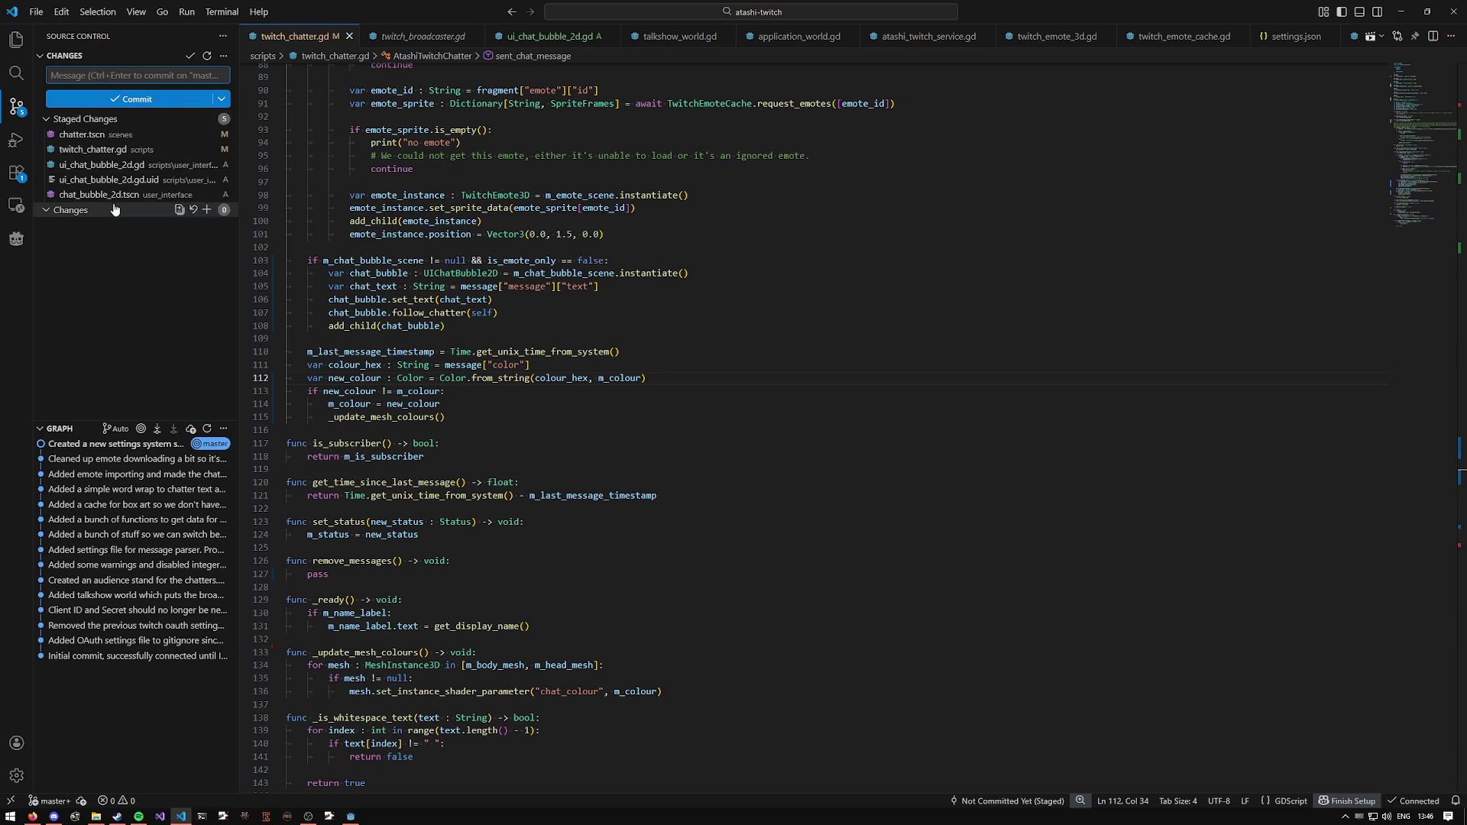
text(Created a )
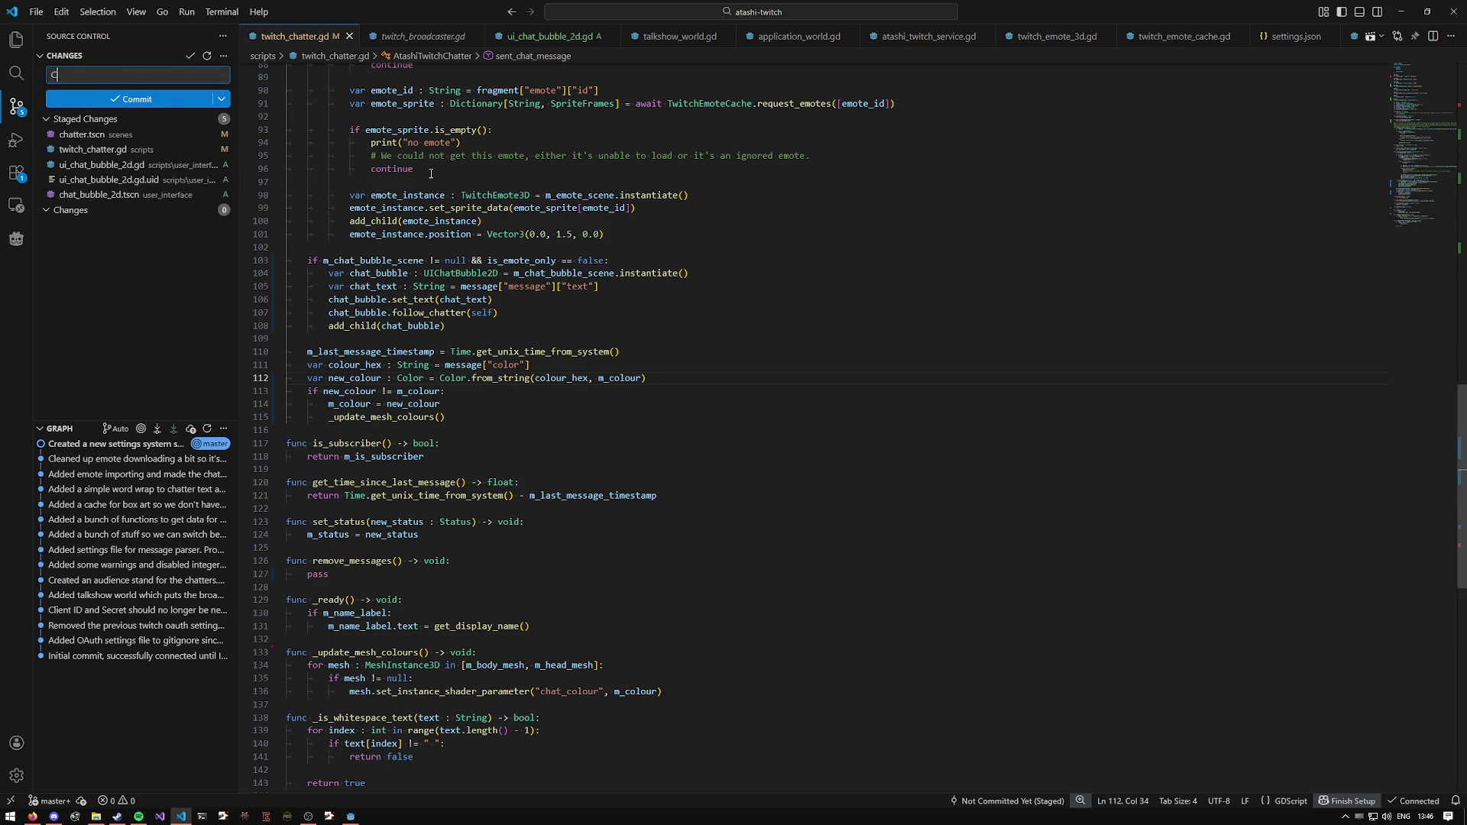
text(2D )
text(chat bubble)
text( rather than the )
text(3DF lab)
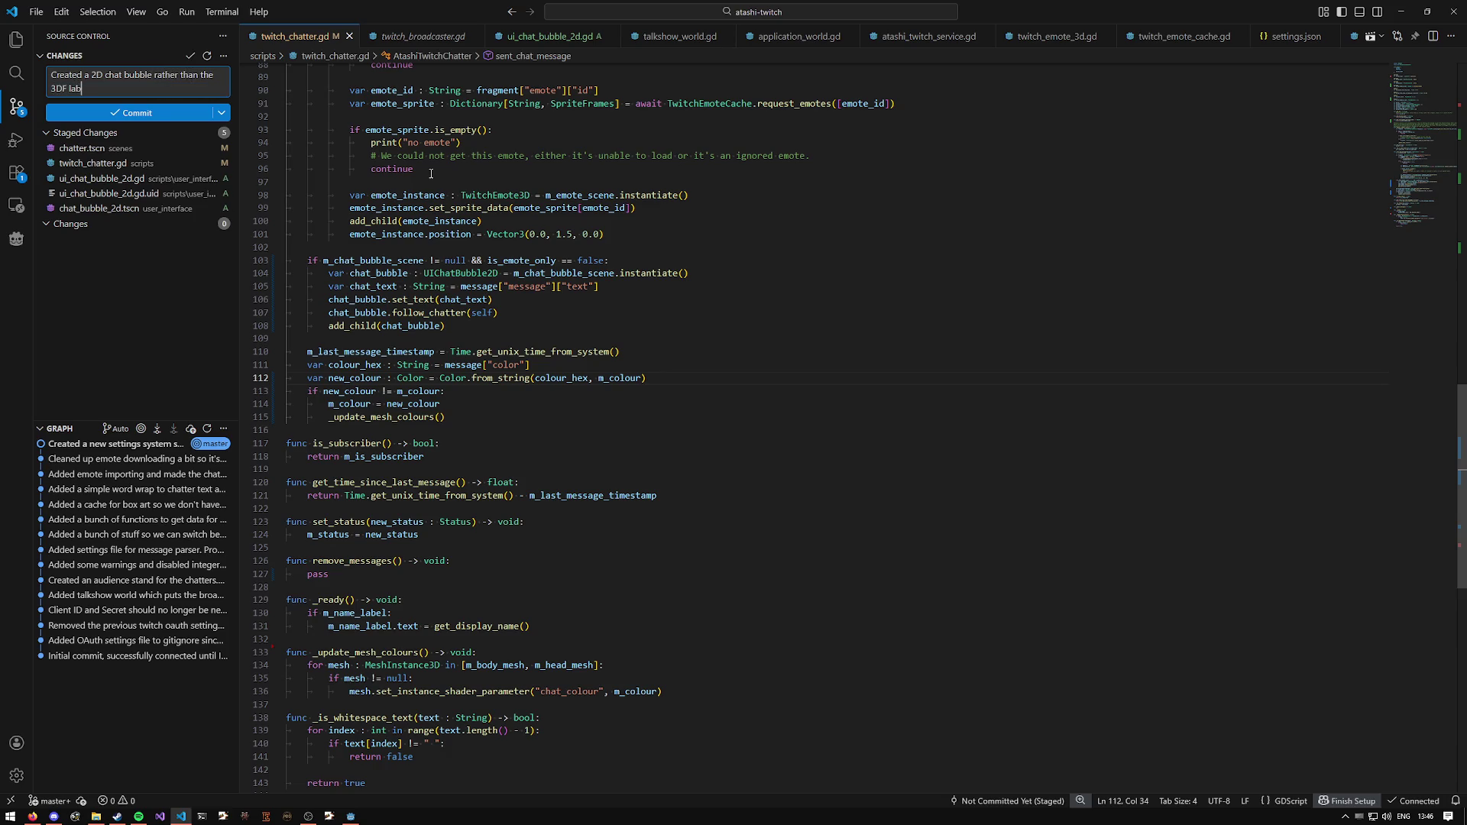
key(BackSpace)
text(label since they are easier to work with long term. Also fixed )
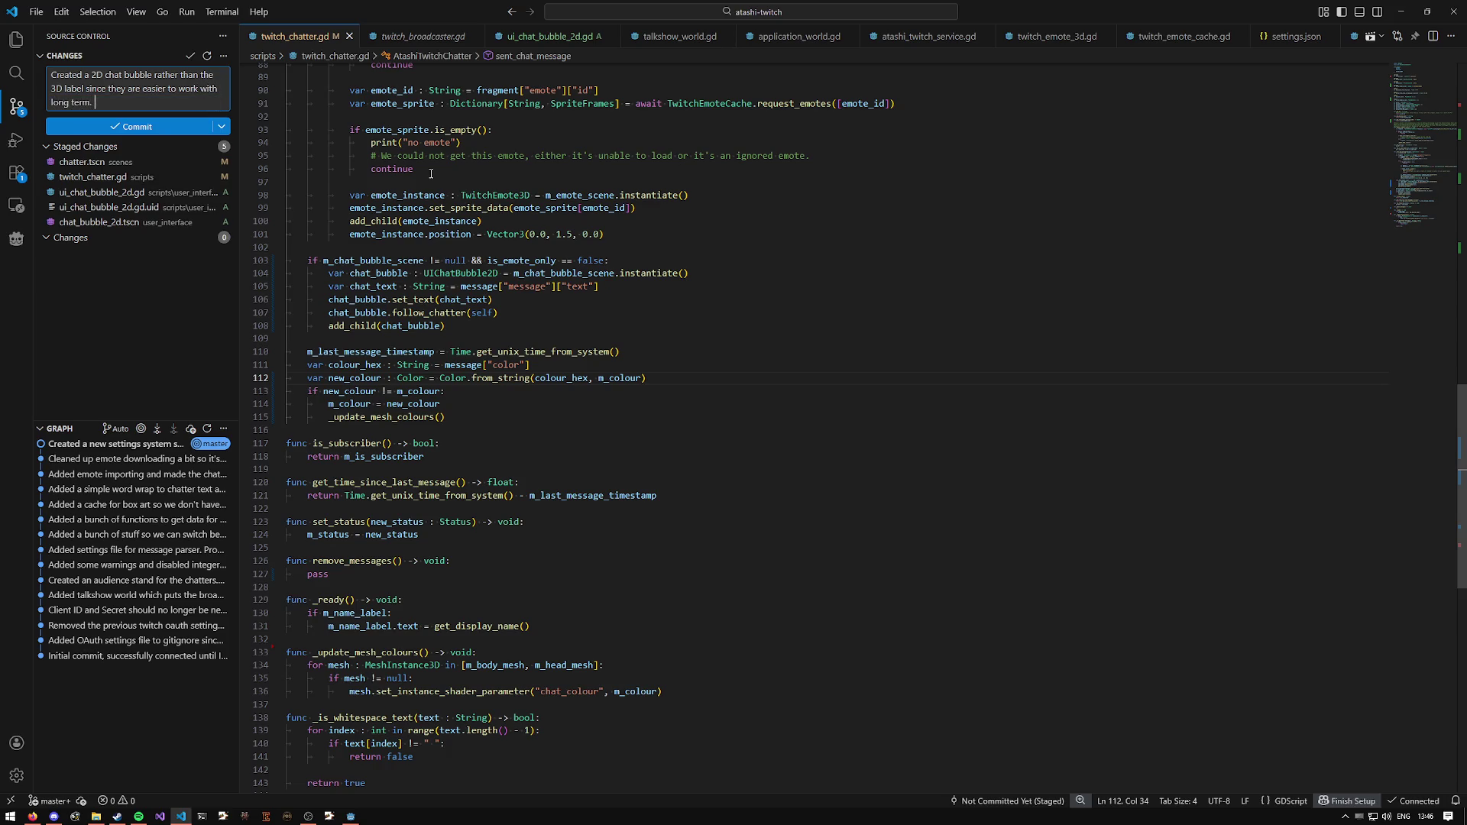
text(the)
key(BackSpace)
key(BackSpace)
key(BackSpace)
text(so the twitch chatter )
text(colour is a)
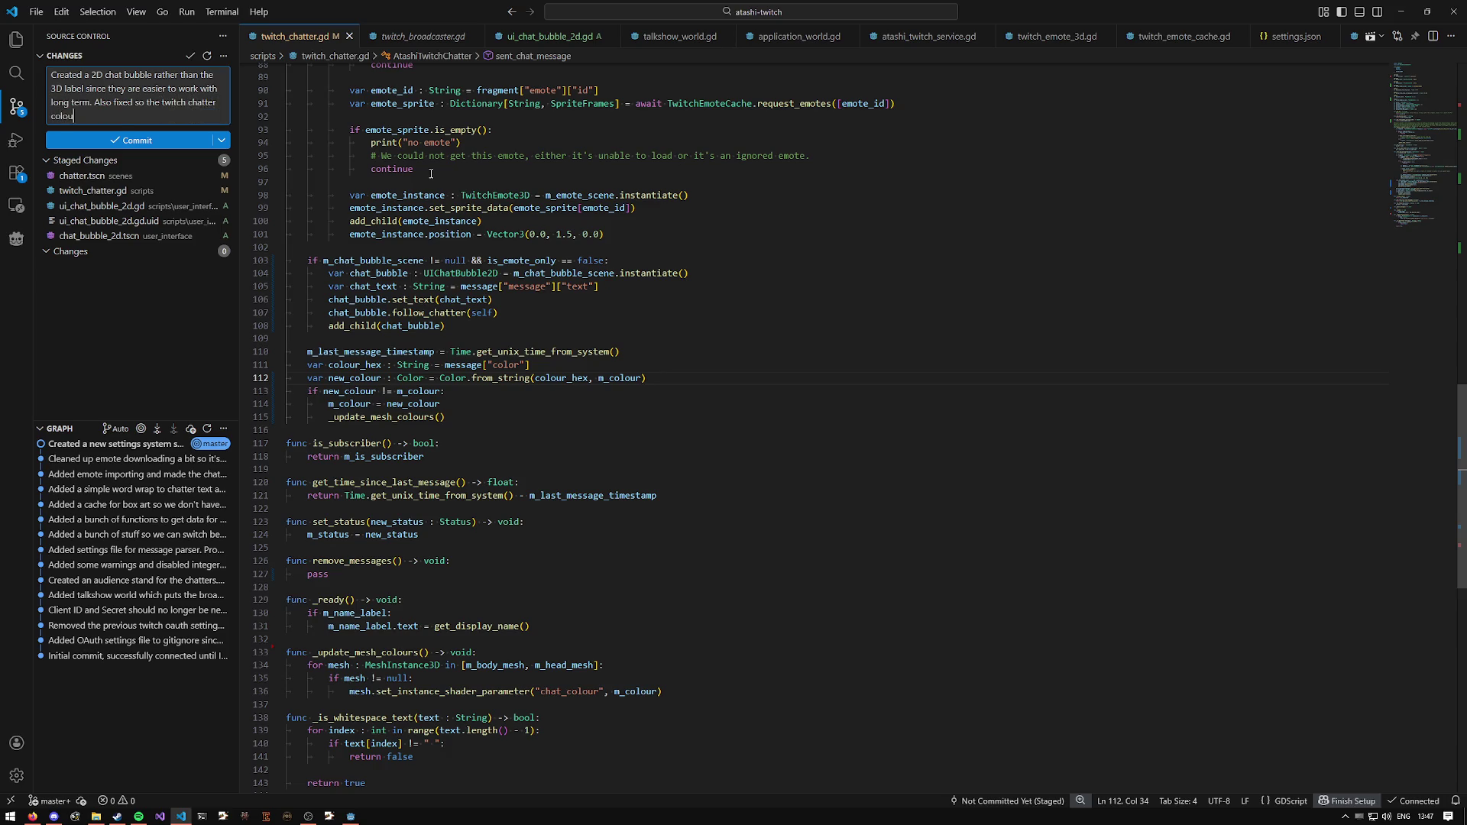
text(pplied.)
click(138, 145)
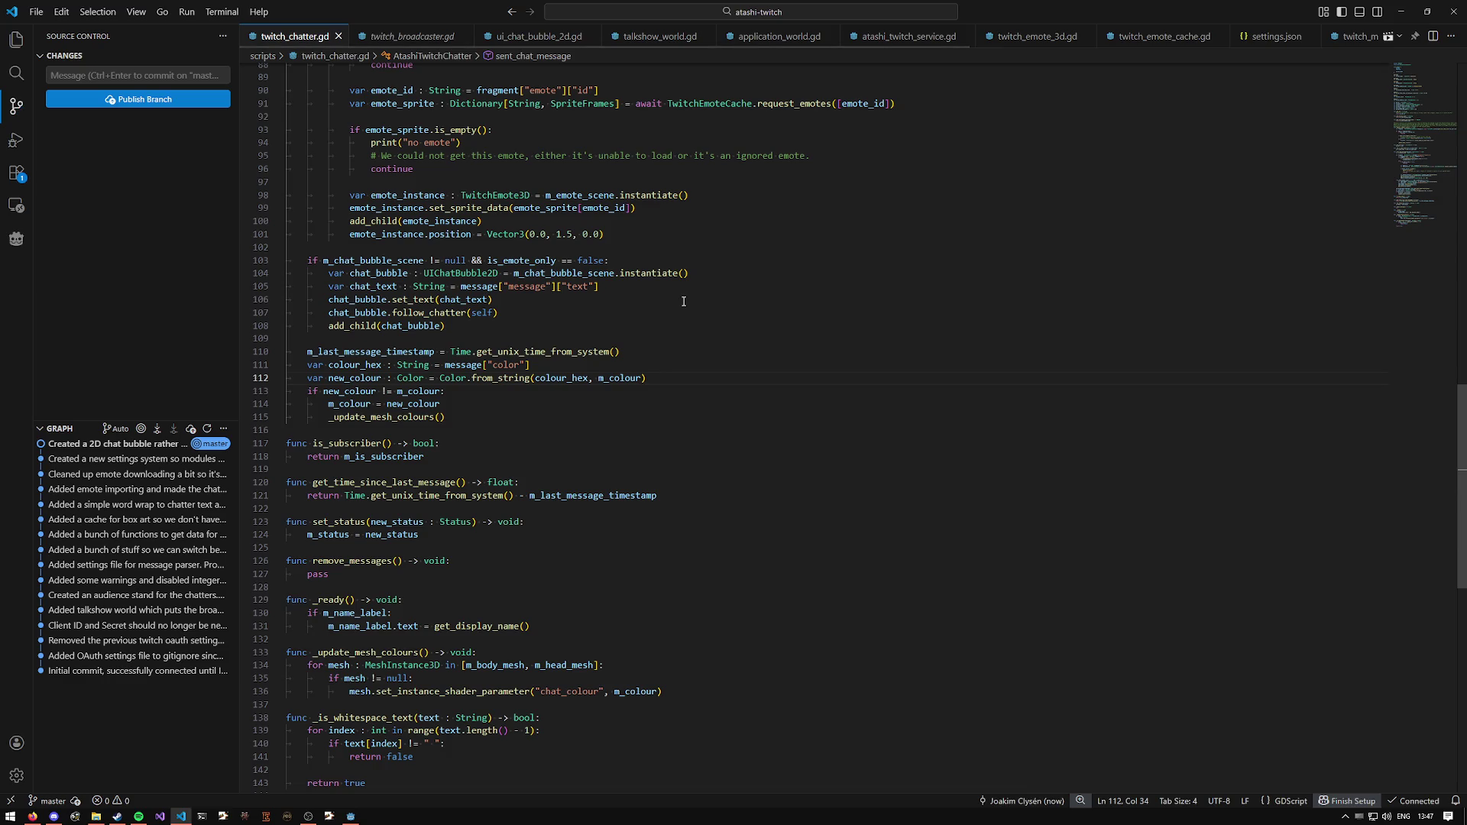
Go back to Godot, cycle the scene tabs to talkshow_stage, and orbit to face the chairs and desk
click(350, 816)
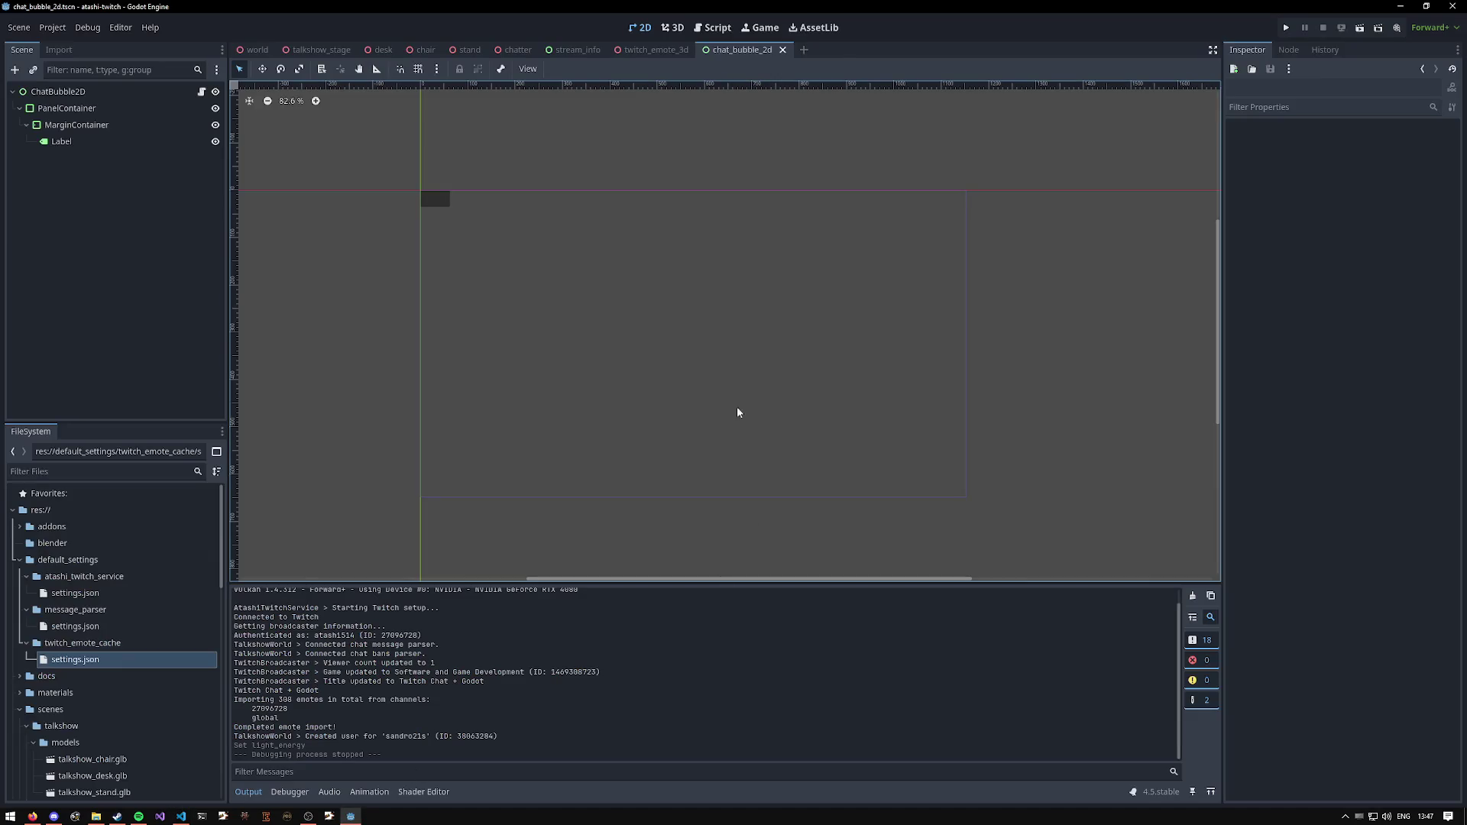
click(1283, 364)
click(648, 49)
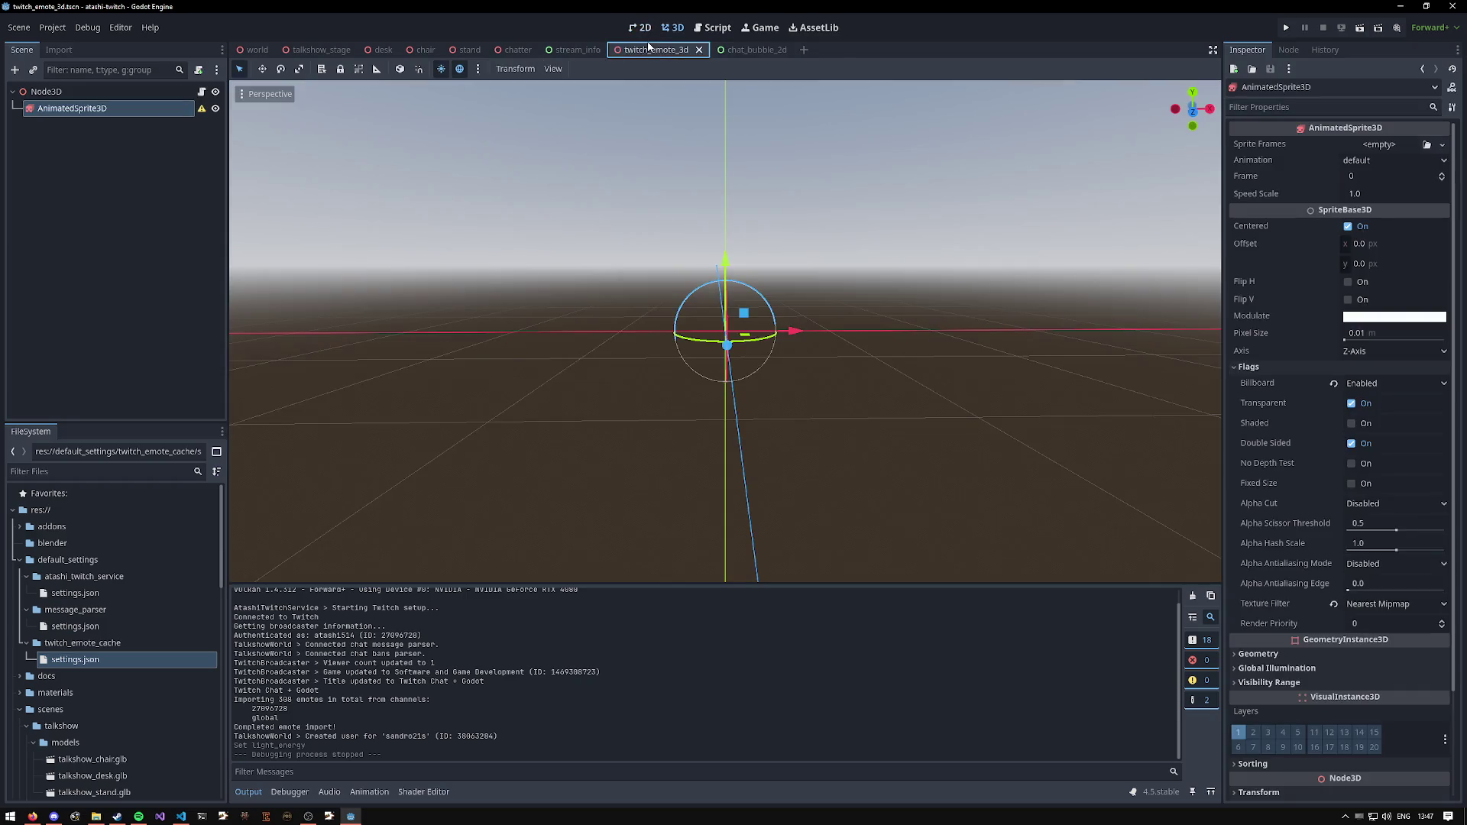
click(571, 49)
click(739, 50)
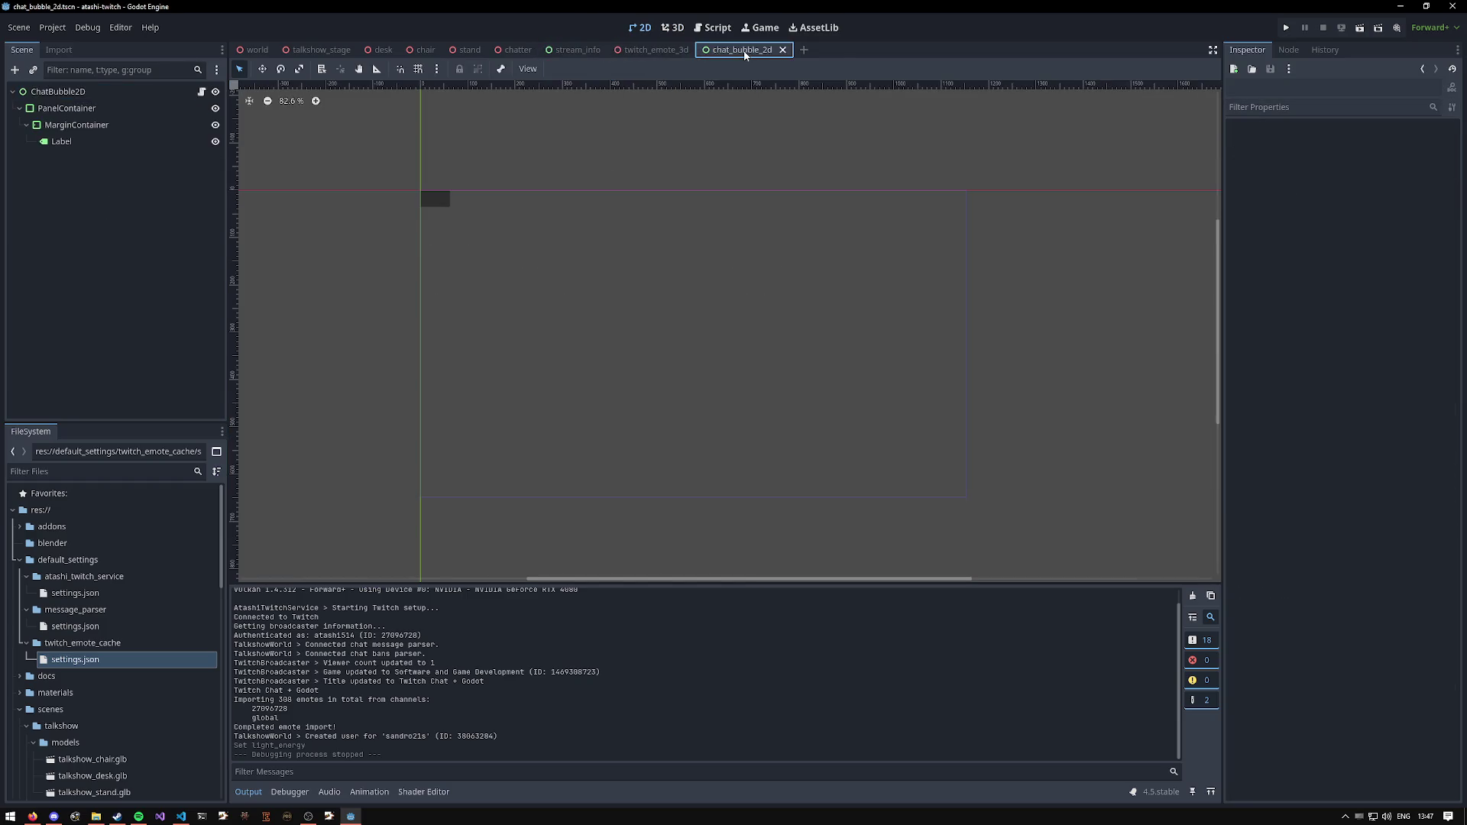
click(323, 50)
mouse_move(732, 450)
mouse_down()
mouse_move(688, 435)
mouse_move(734, 413)
mouse_move(696, 435)
mouse_up()
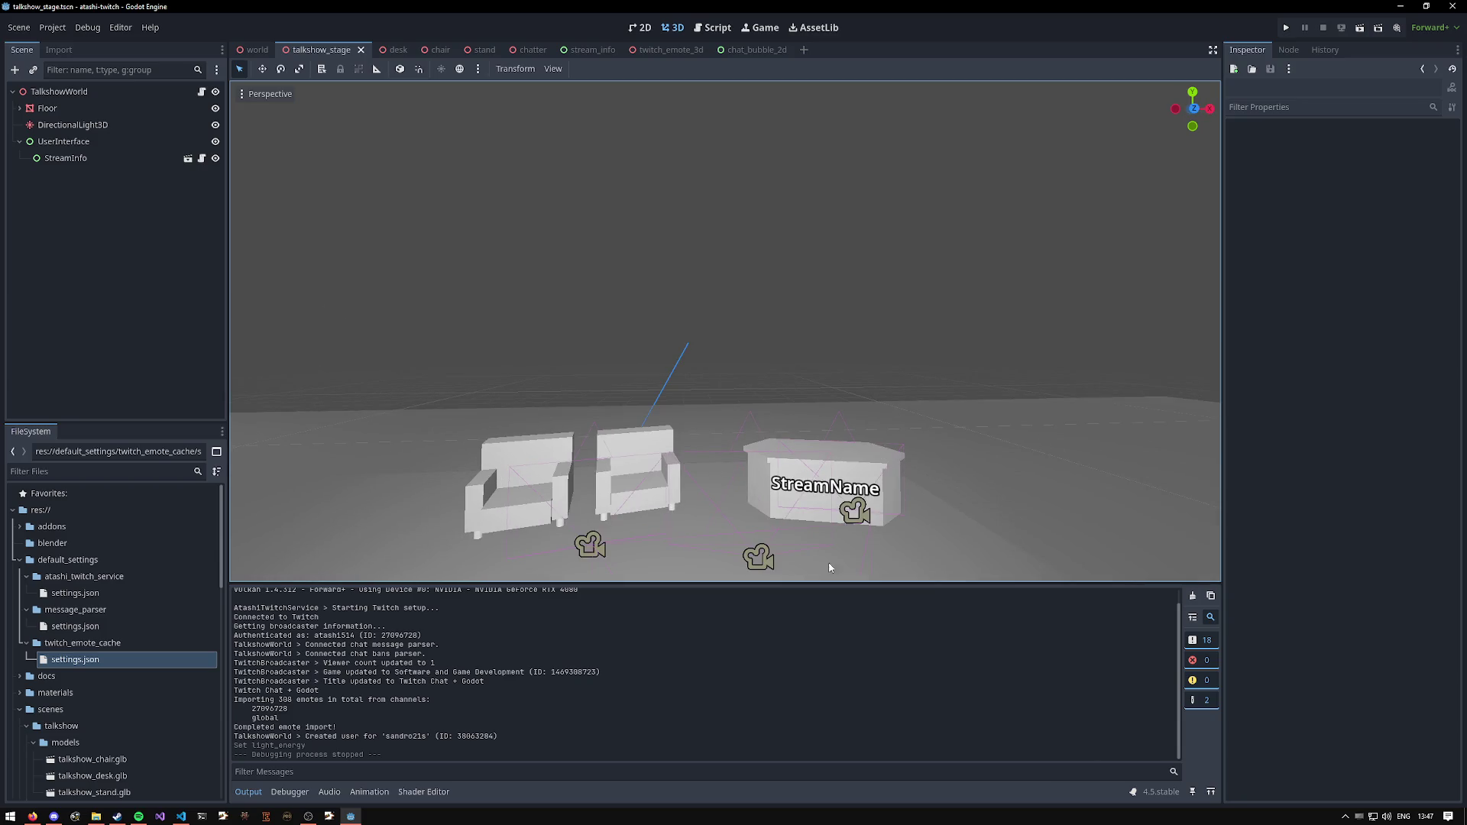
mouse_move(788, 478)
mouse_down()
mouse_move(718, 428)
mouse_move(758, 463)
mouse_move(787, 439)
mouse_move(772, 447)
mouse_move(783, 422)
mouse_move(825, 451)
mouse_move(841, 443)
mouse_move(810, 428)
mouse_move(829, 432)
mouse_move(800, 445)
mouse_up()
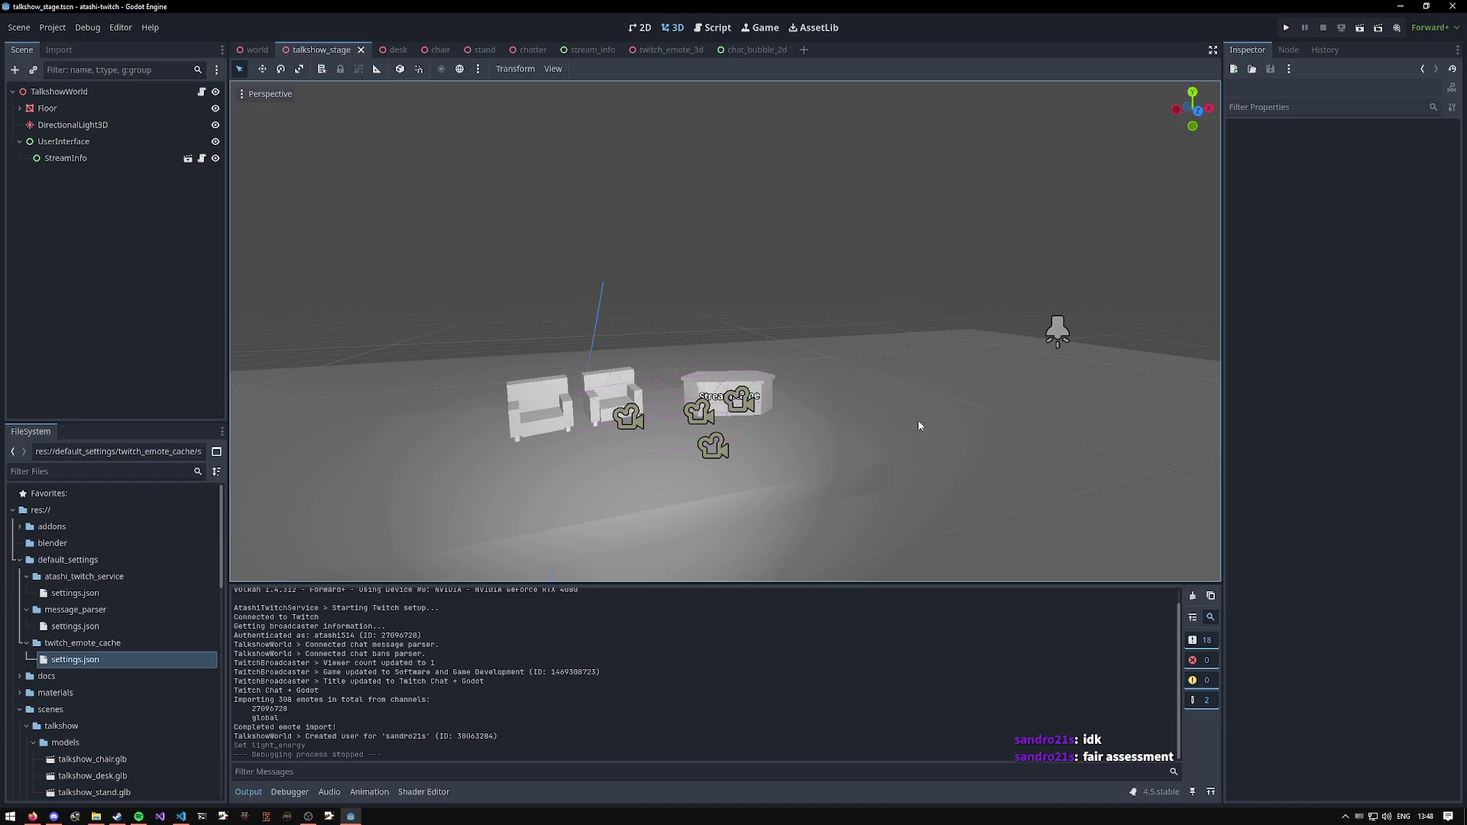
drag(923, 427, 916, 390)
drag(844, 350, 841, 351)
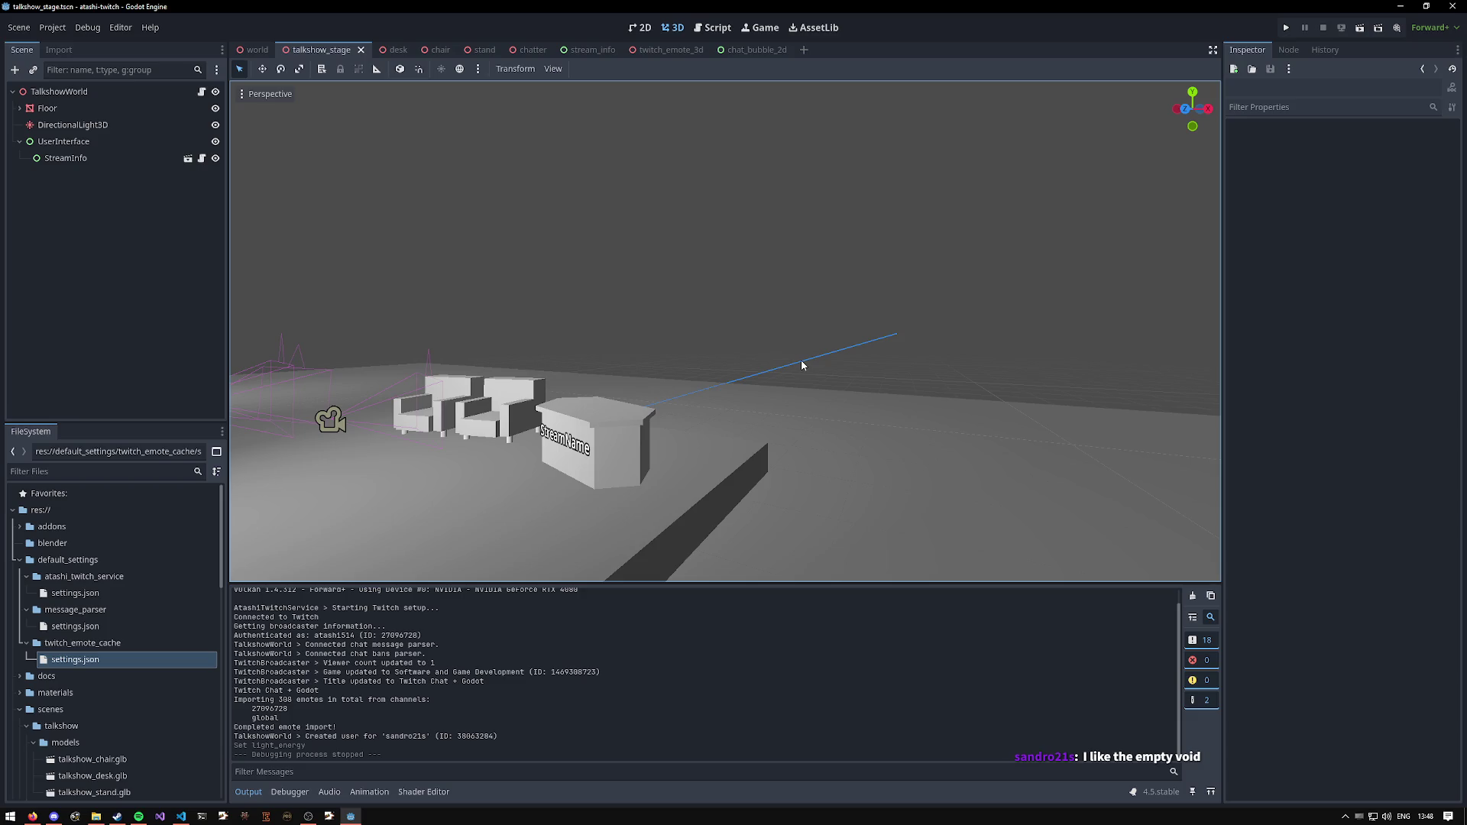
drag(746, 318, 725, 327)
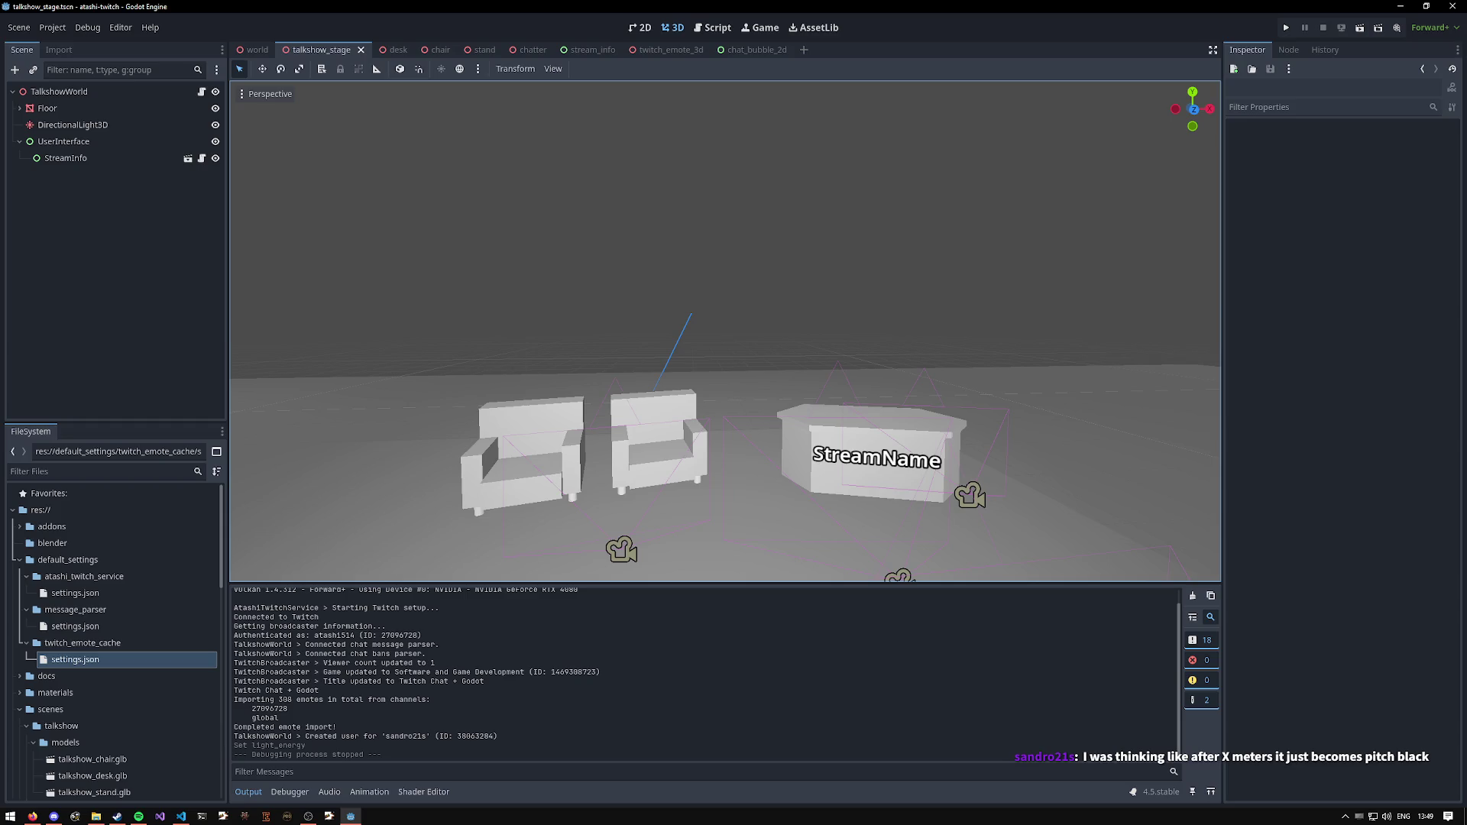
key(alt+Tab)
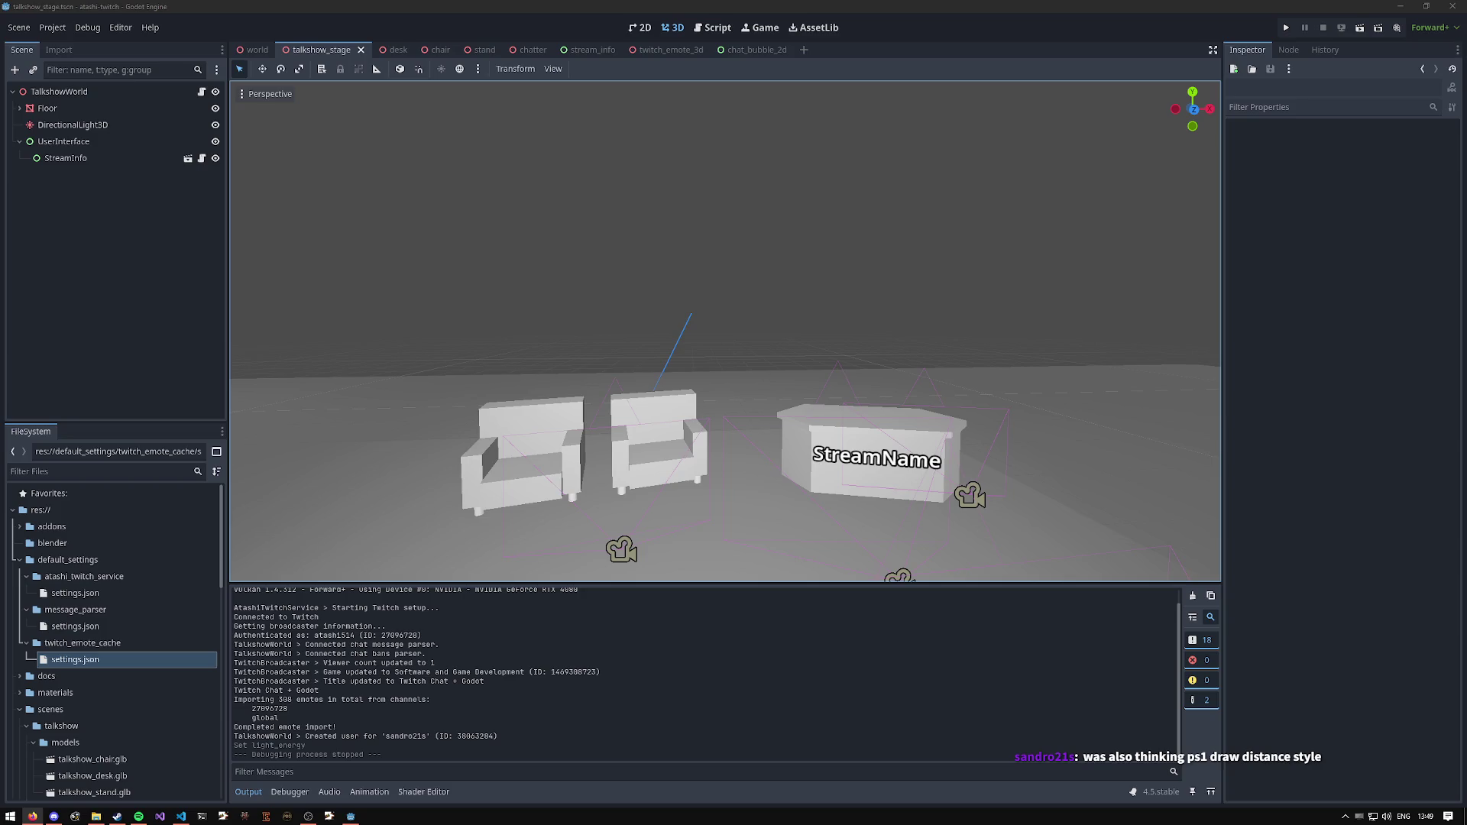
drag(516, 338, 517, 382)
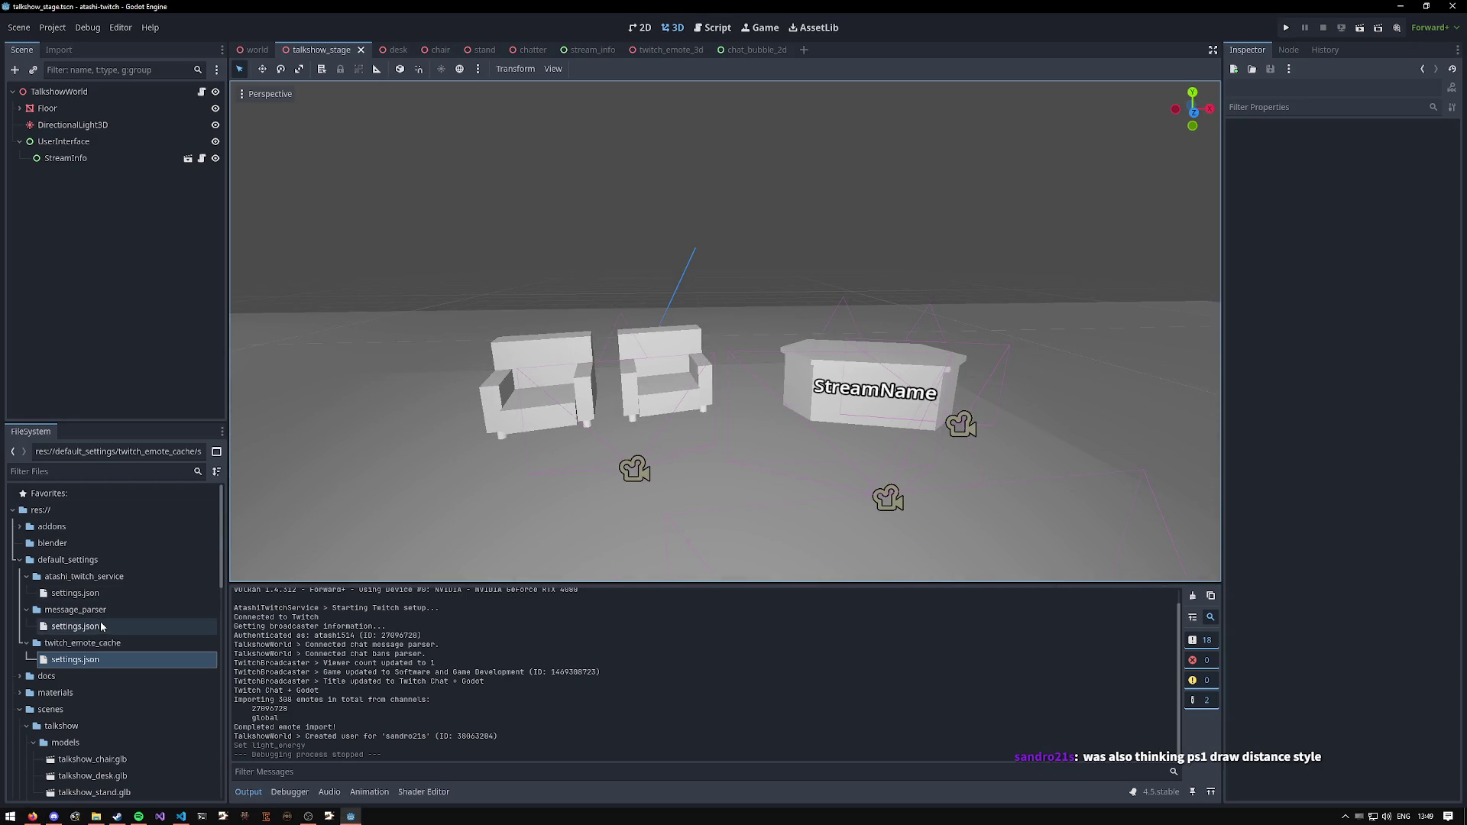
Expand the materials folder and start a new resource there, searching the list for 'shader'
click(20, 560)
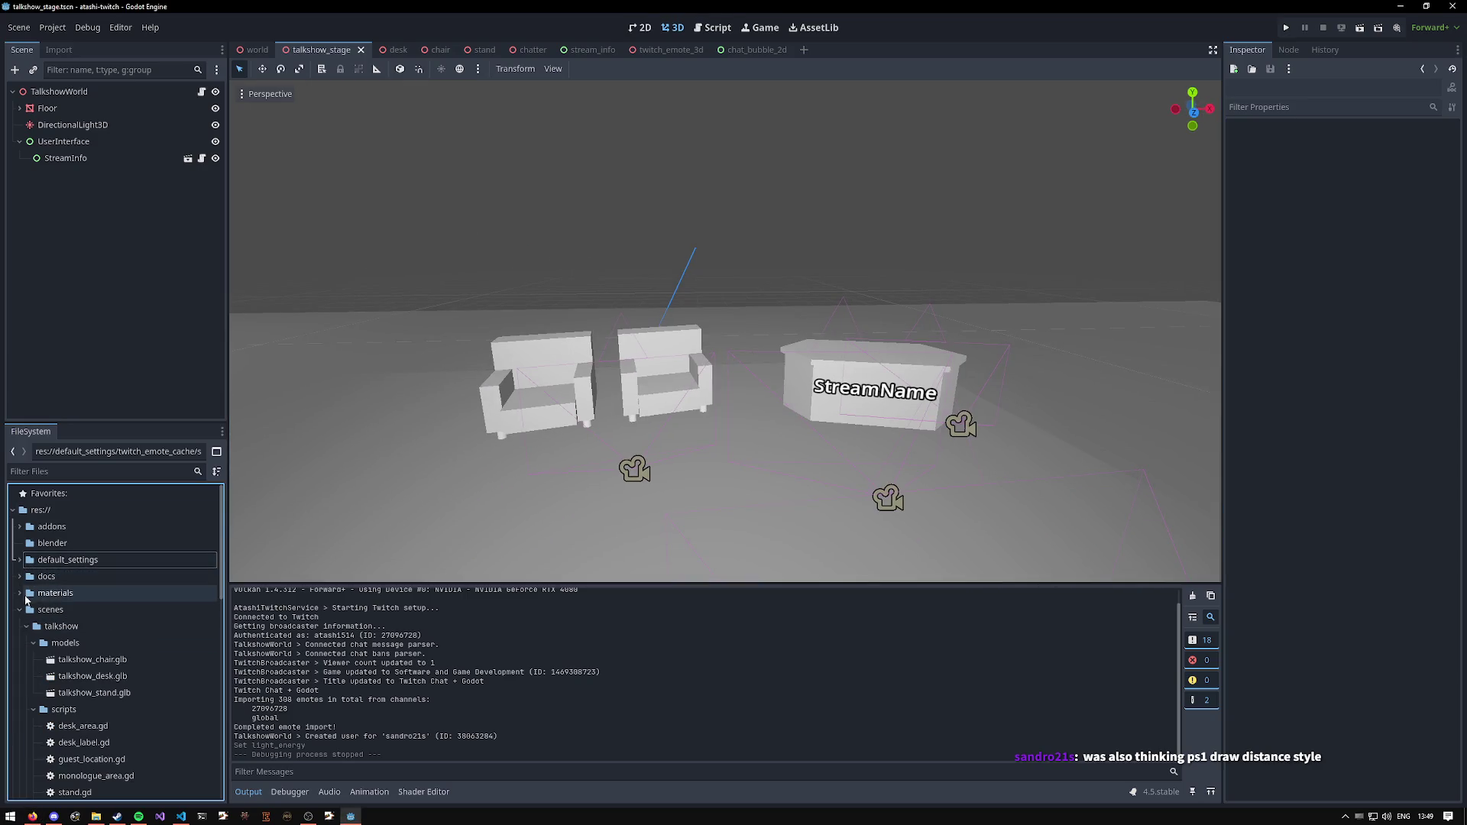
double_click(52, 593)
right_click(51, 594)
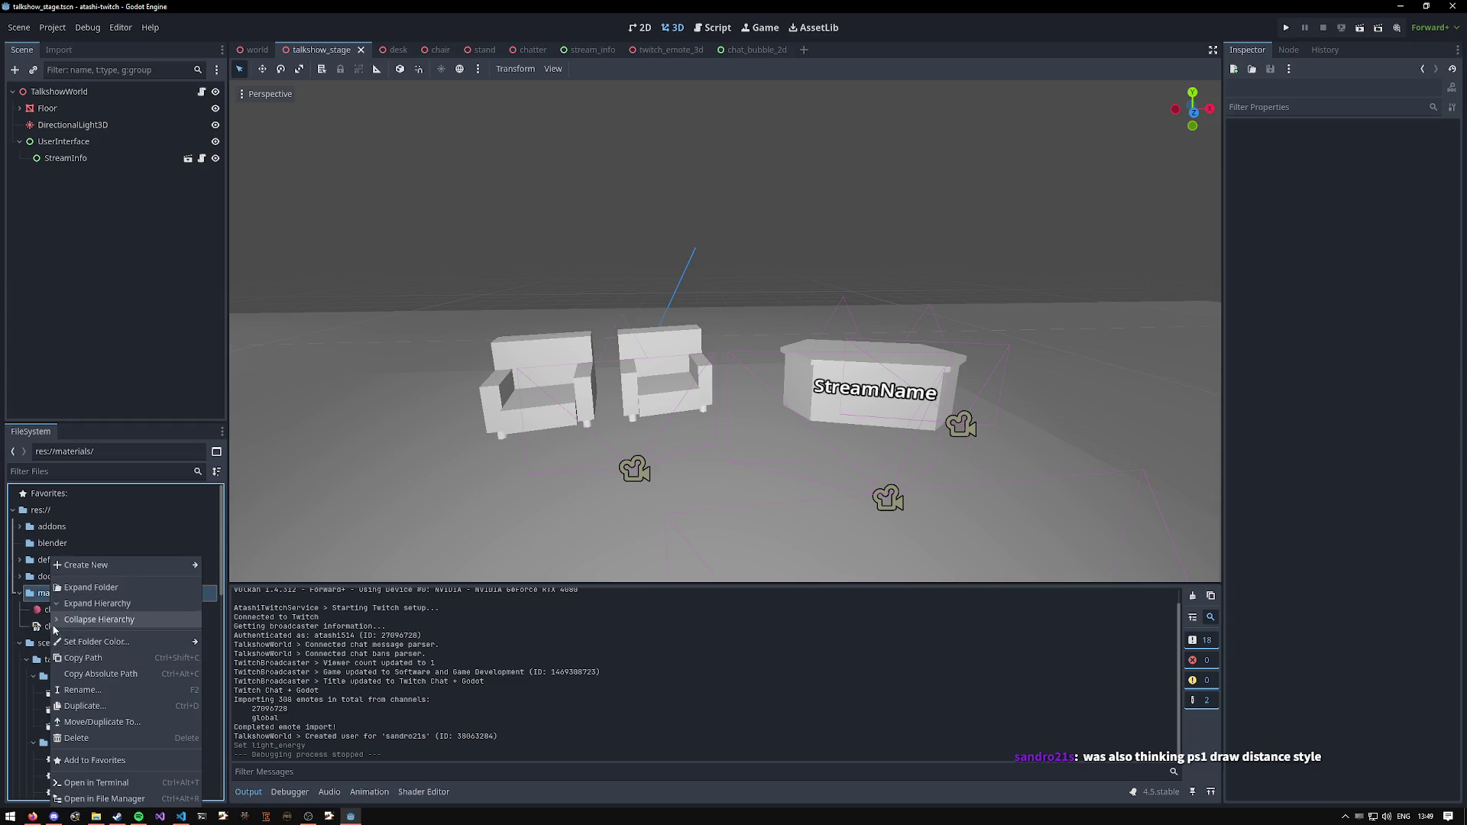
mouse_move(141, 569)
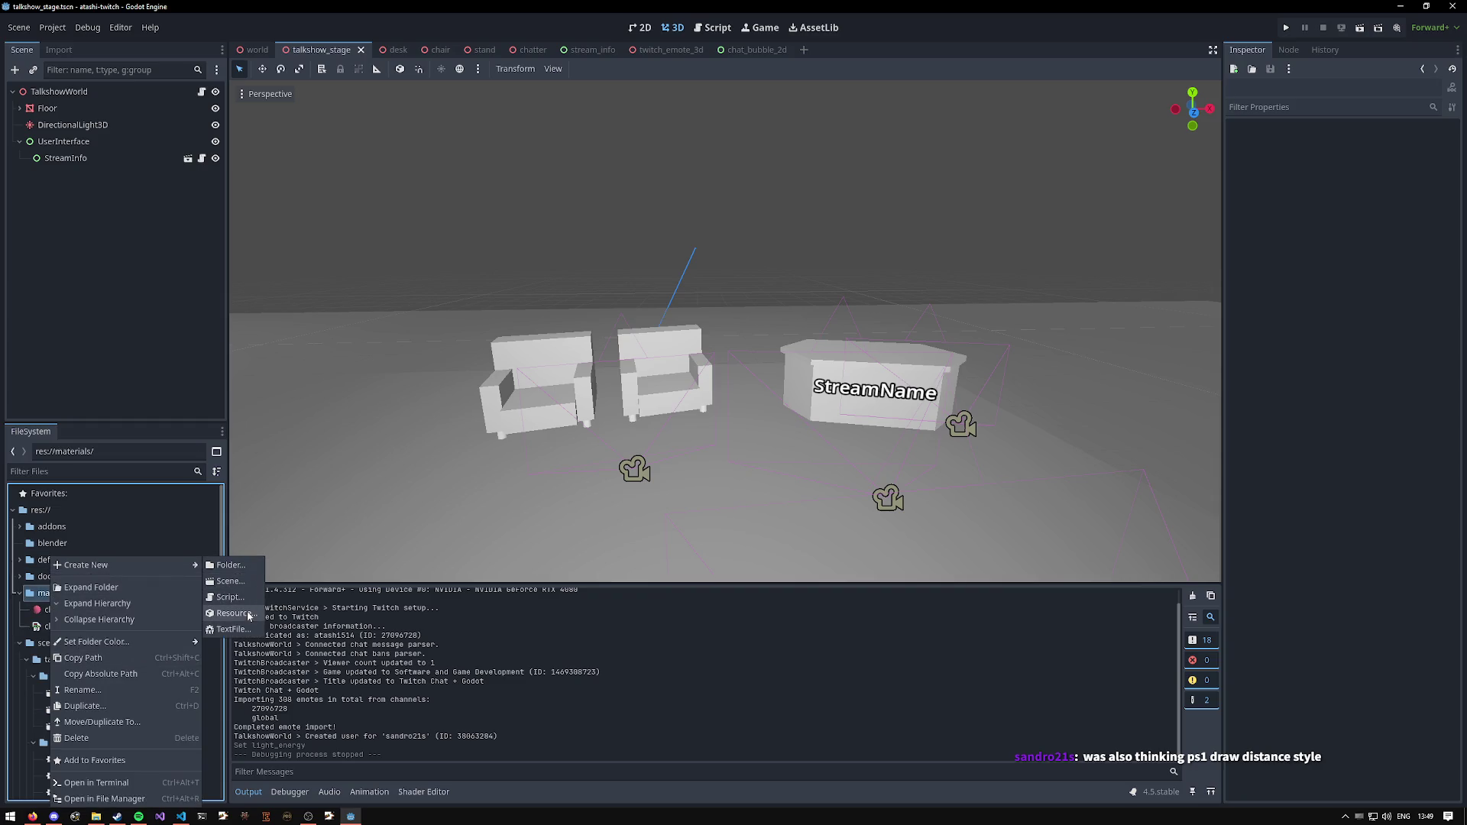
click(233, 614)
text(sha)
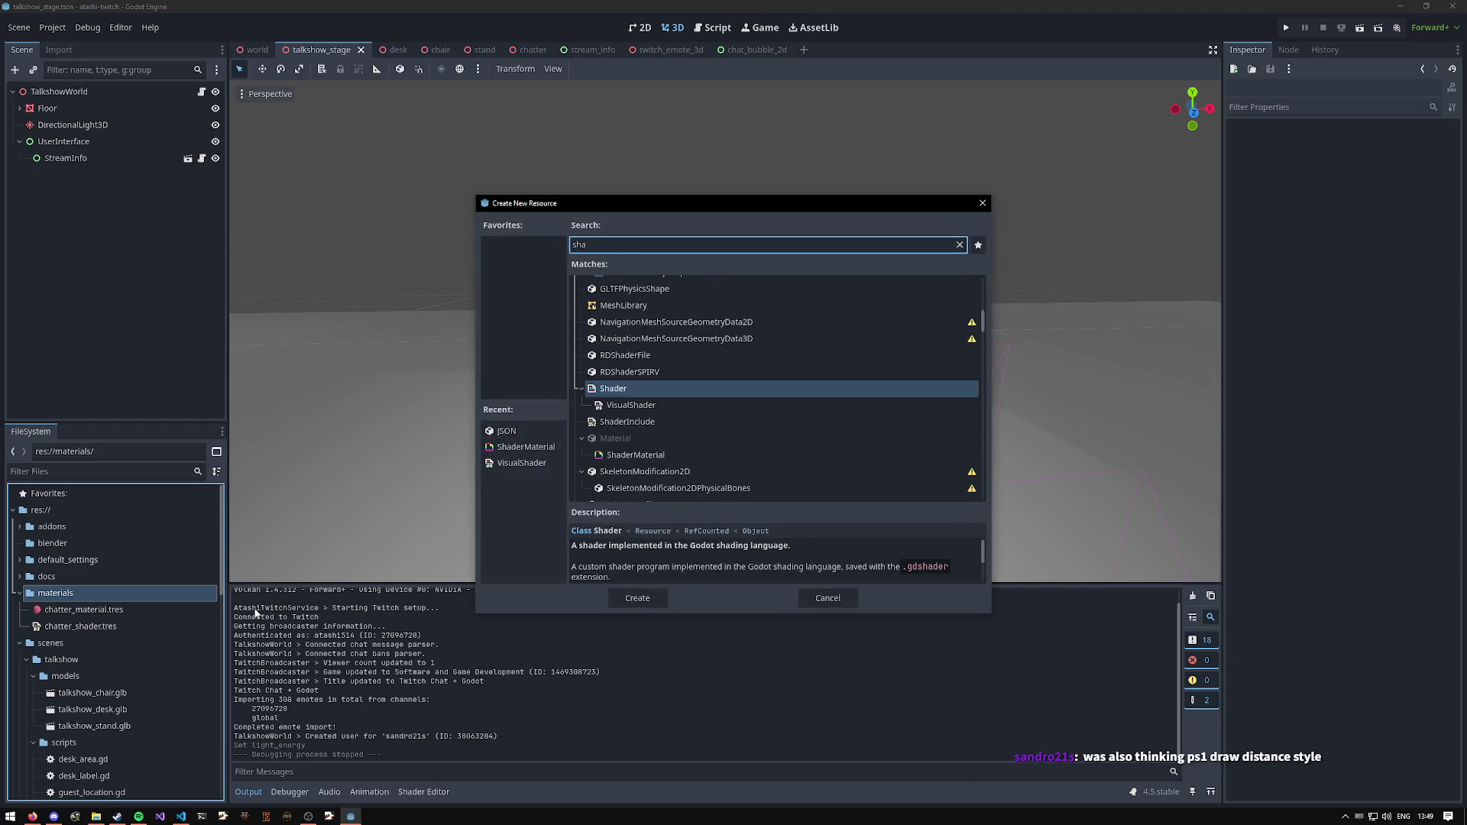
text(der)
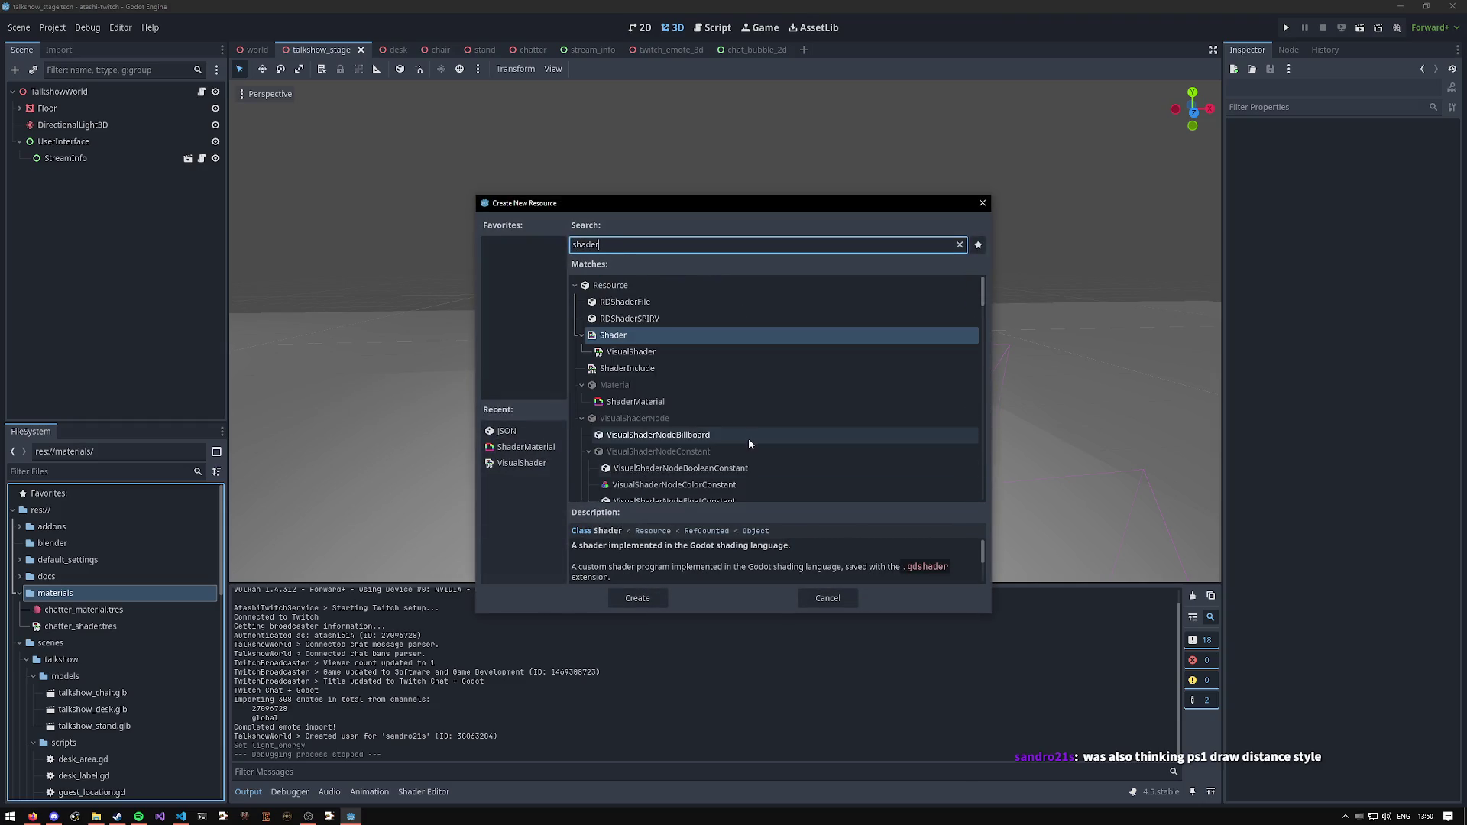
scroll(748, 439, down, 3)
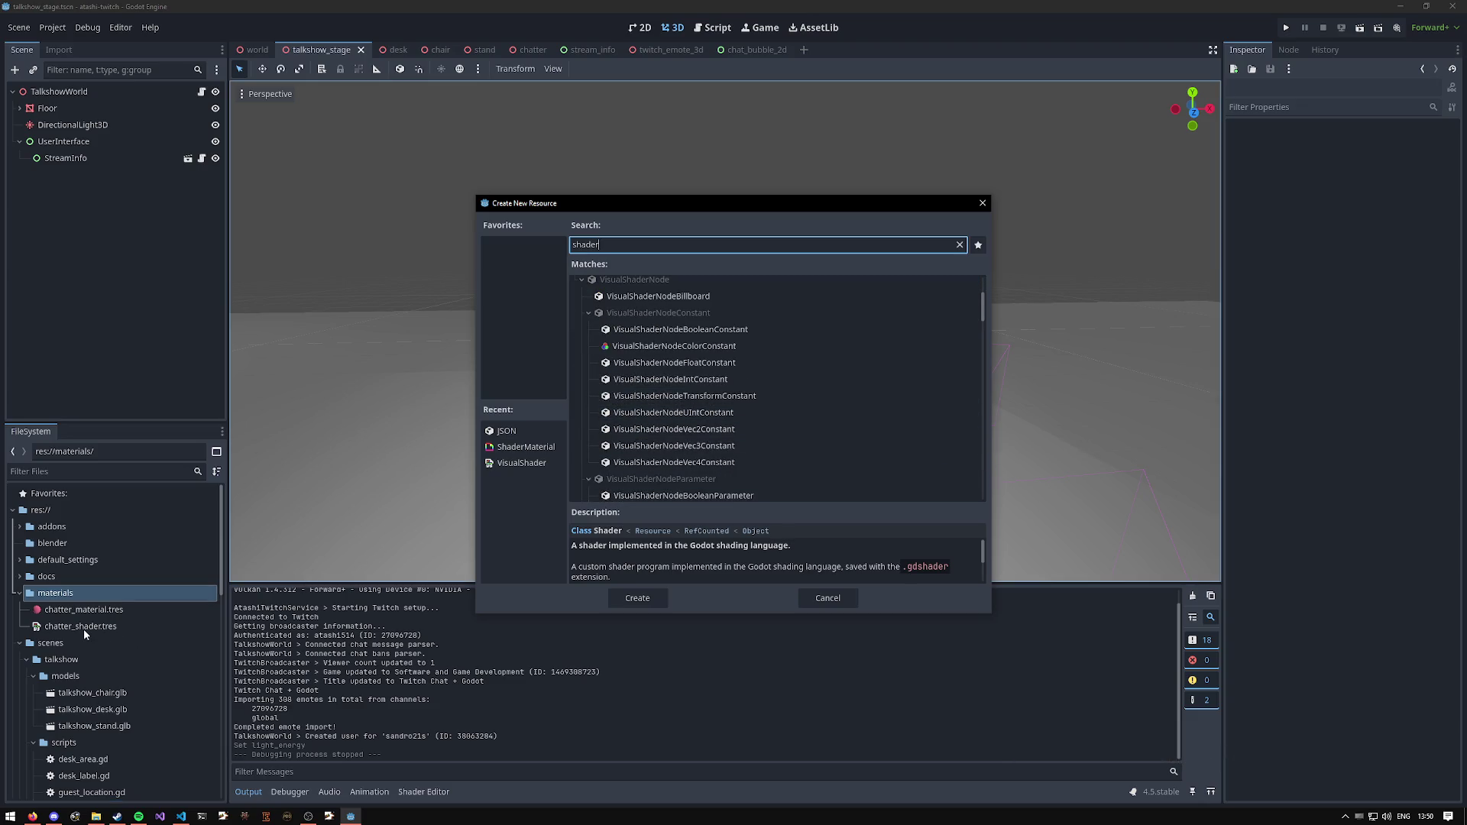
scroll(732, 474, down, 5)
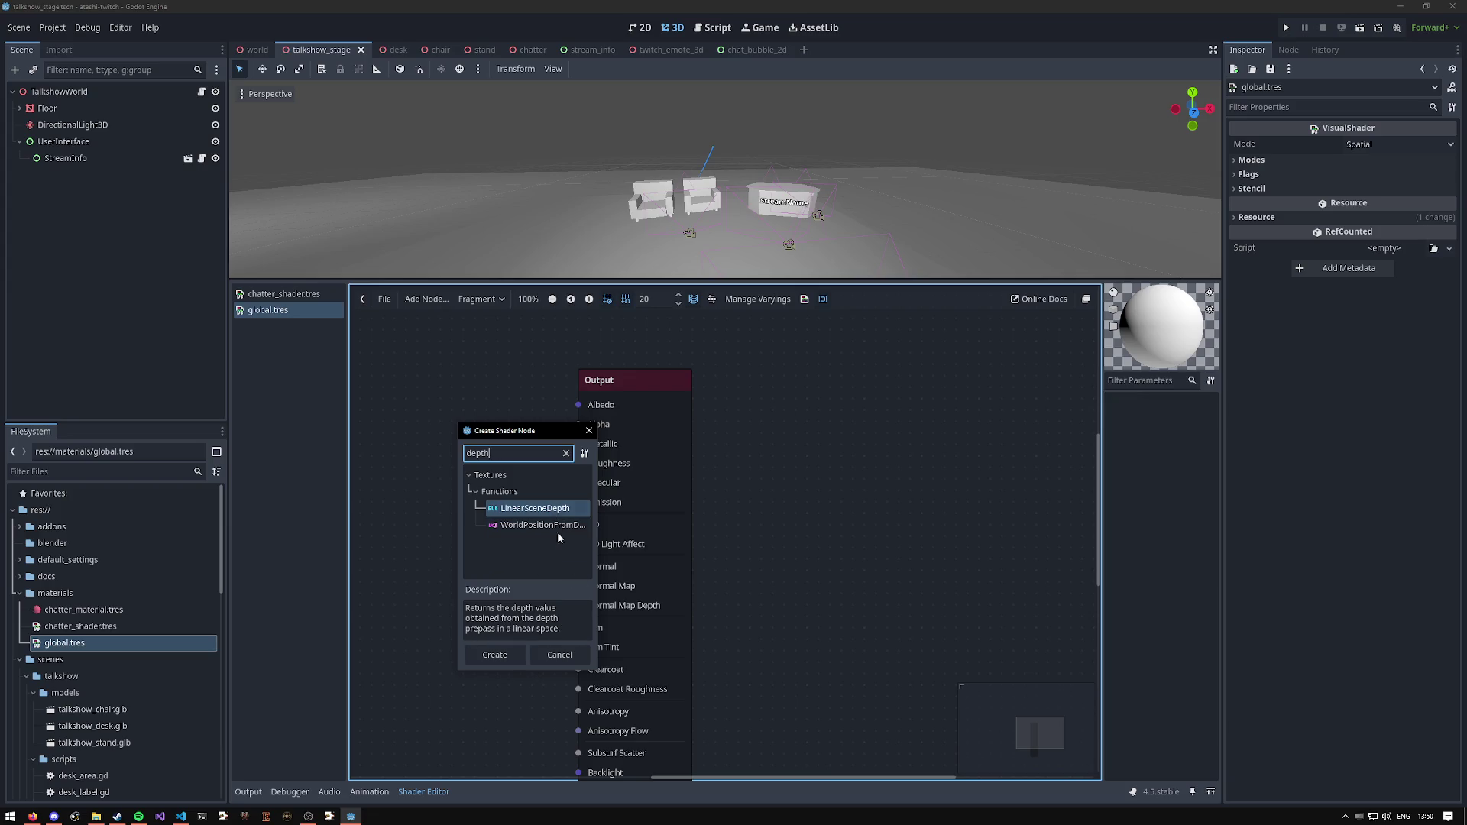
Add a LinearSceneDepth node beside Output, wire its linear depth into Alpha, and enlarge the 3D view
double_click(547, 509)
mouse_move(721, 385)
mouse_down()
mouse_move(840, 392)
mouse_move(890, 428)
mouse_up()
mouse_move(702, 520)
mouse_down()
mouse_move(563, 458)
mouse_move(745, 444)
mouse_up()
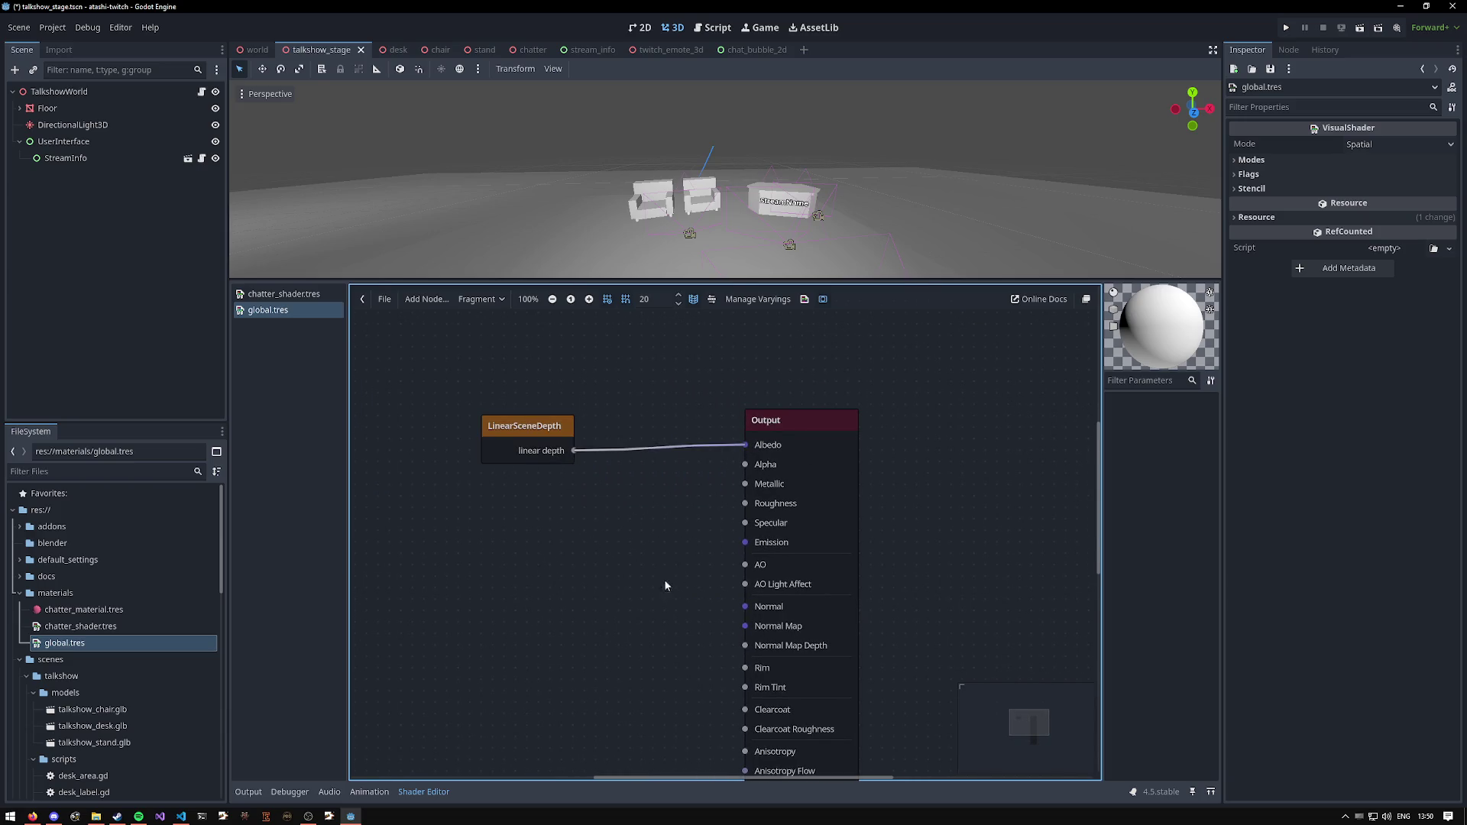
scroll(688, 527, up, 2)
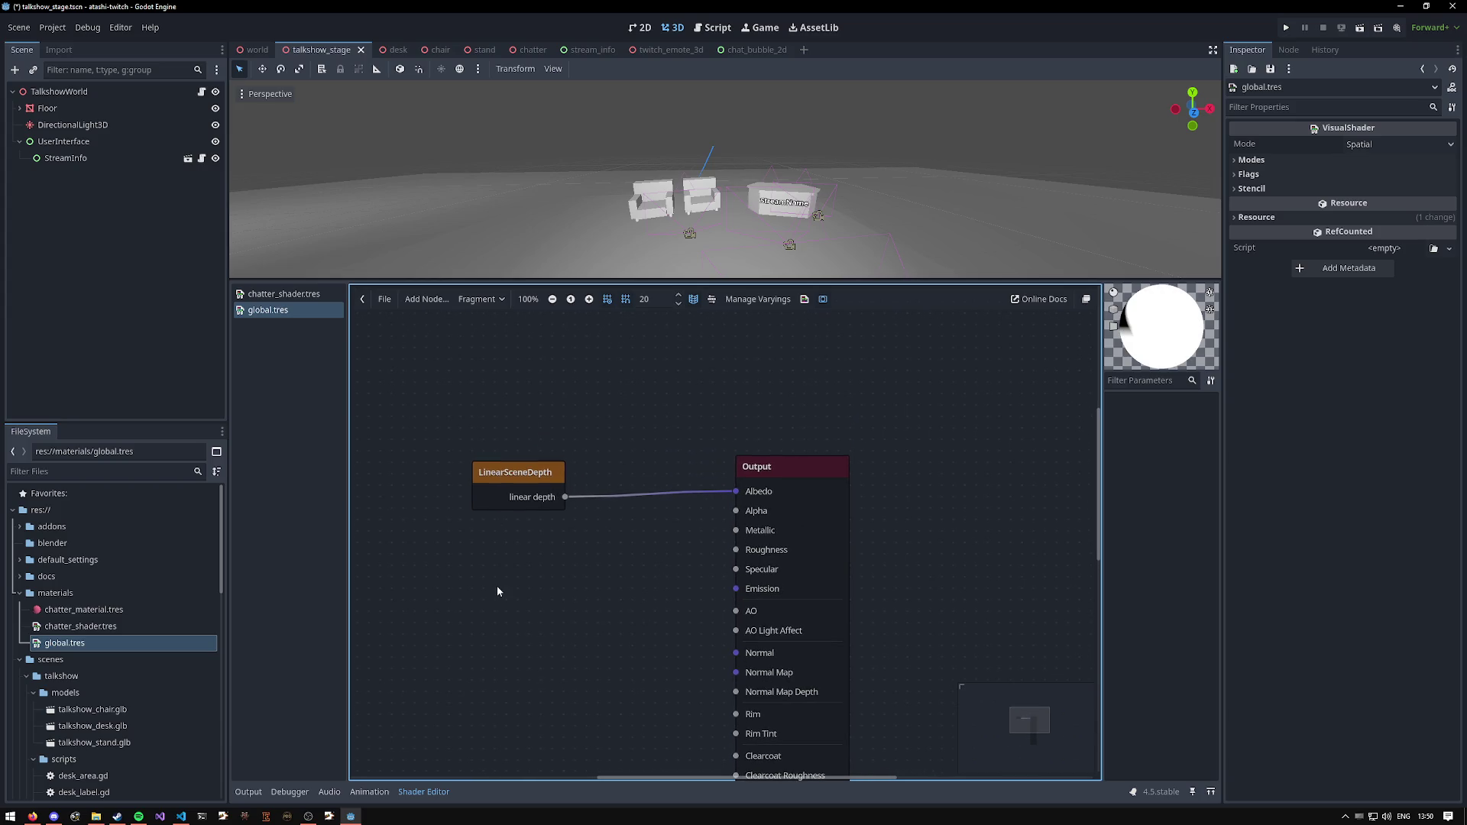
mouse_move(566, 497)
mouse_down()
mouse_move(746, 517)
mouse_move(653, 467)
mouse_up()
drag(750, 280, 750, 448)
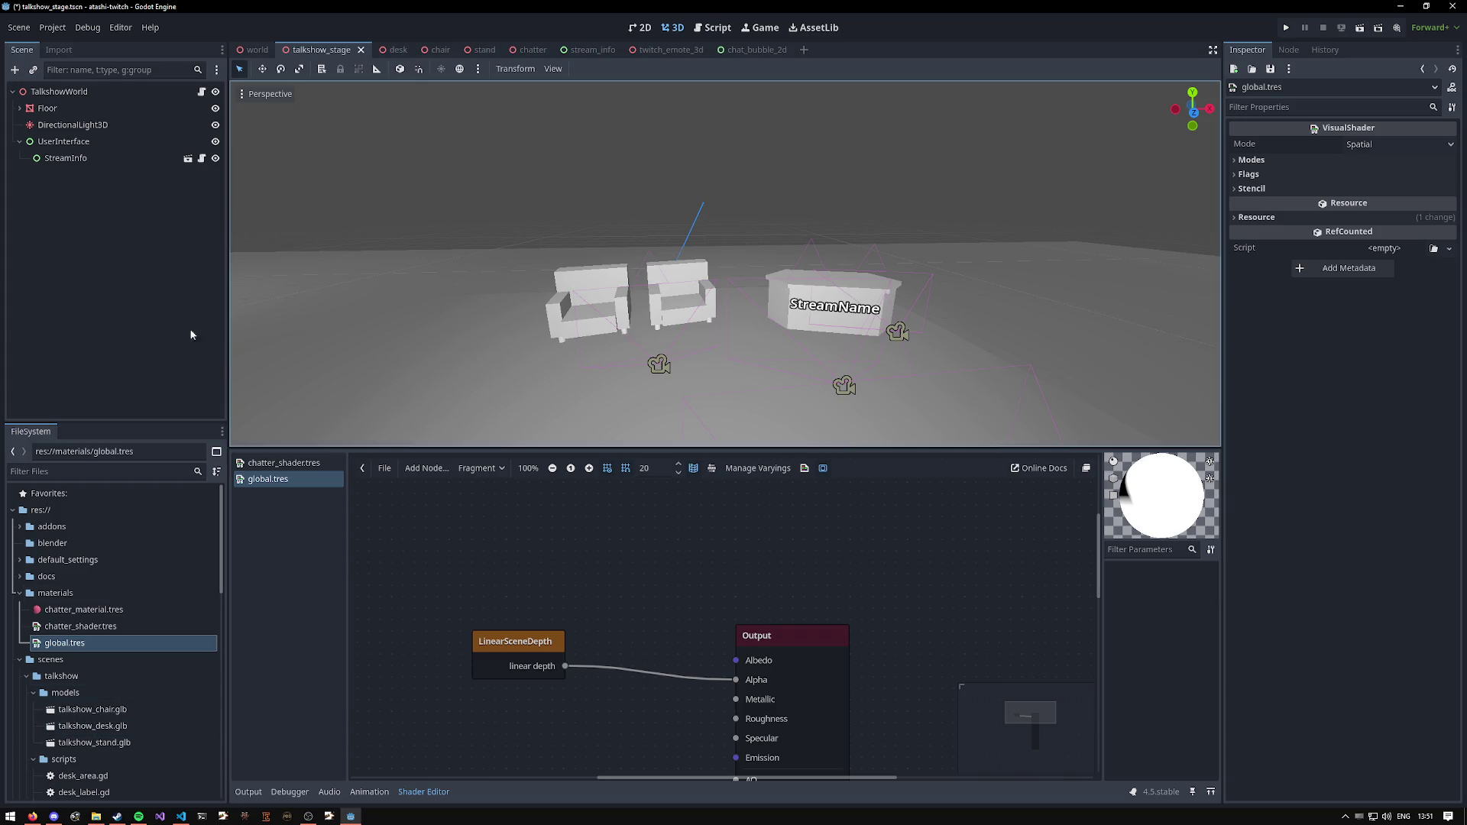
click(78, 363)
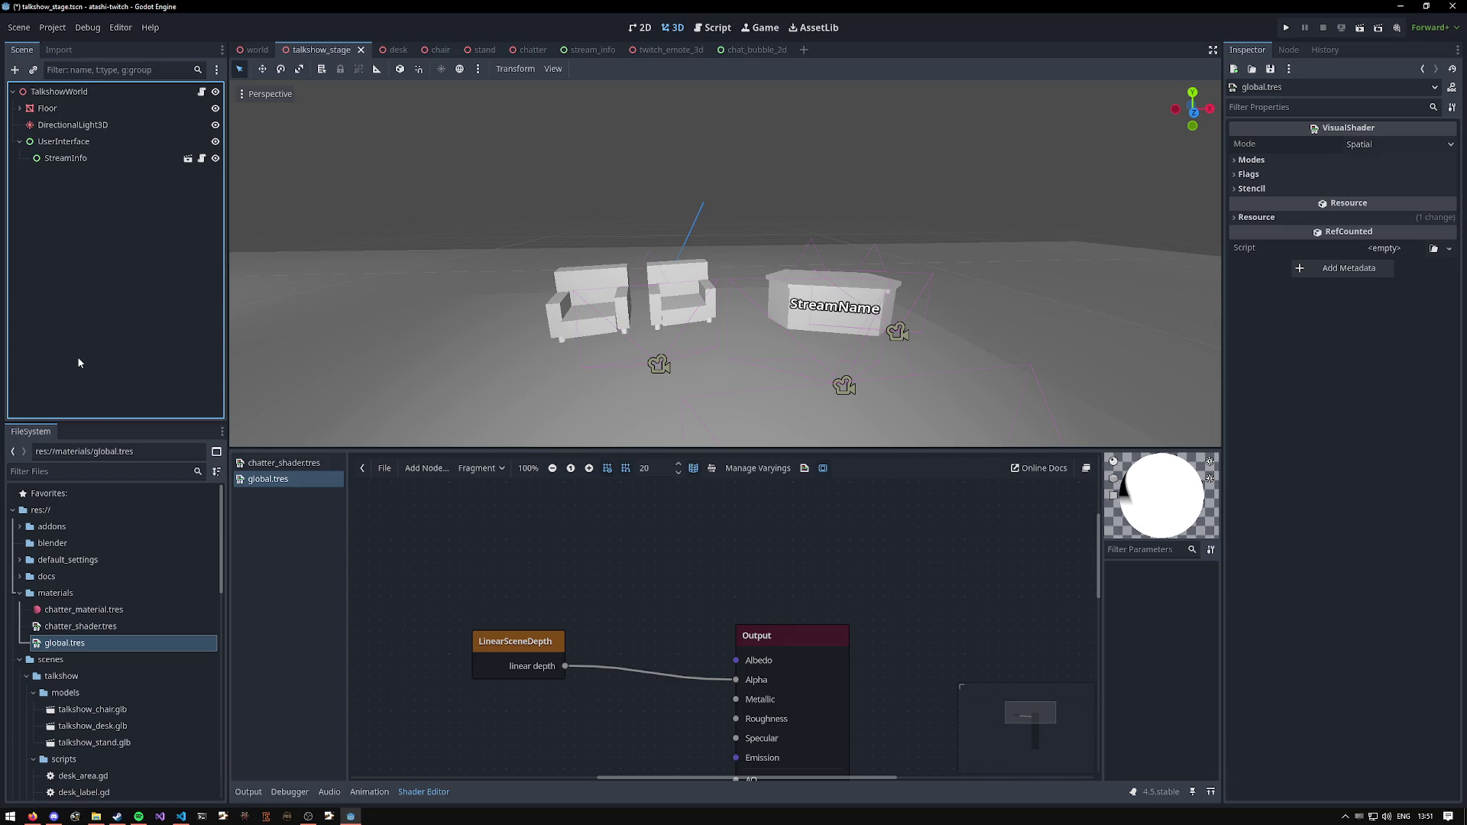
drag(397, 567, 627, 728)
click(426, 585)
drag(427, 588, 580, 687)
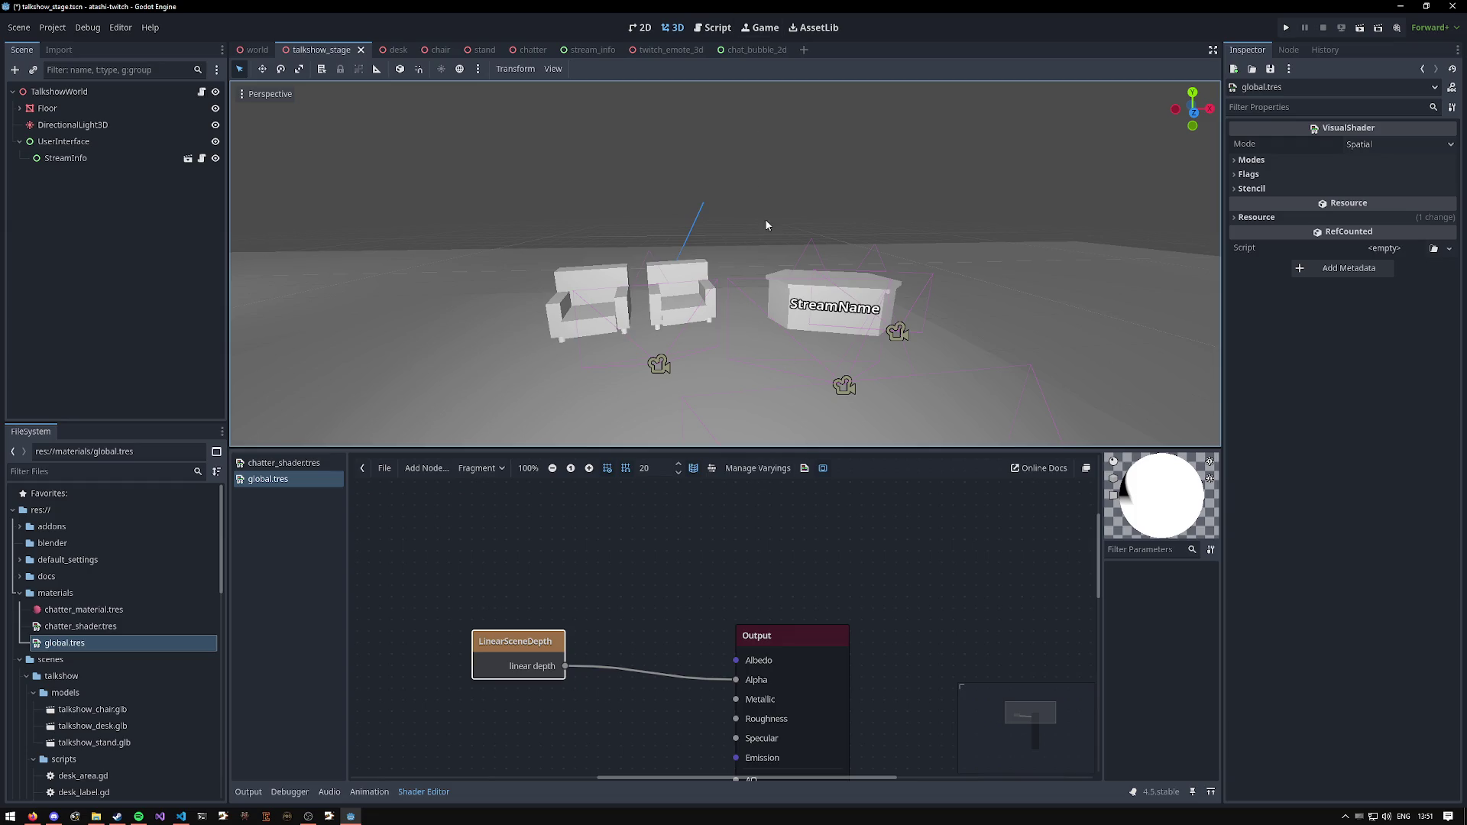
click(724, 638)
scroll(711, 550, down, 3)
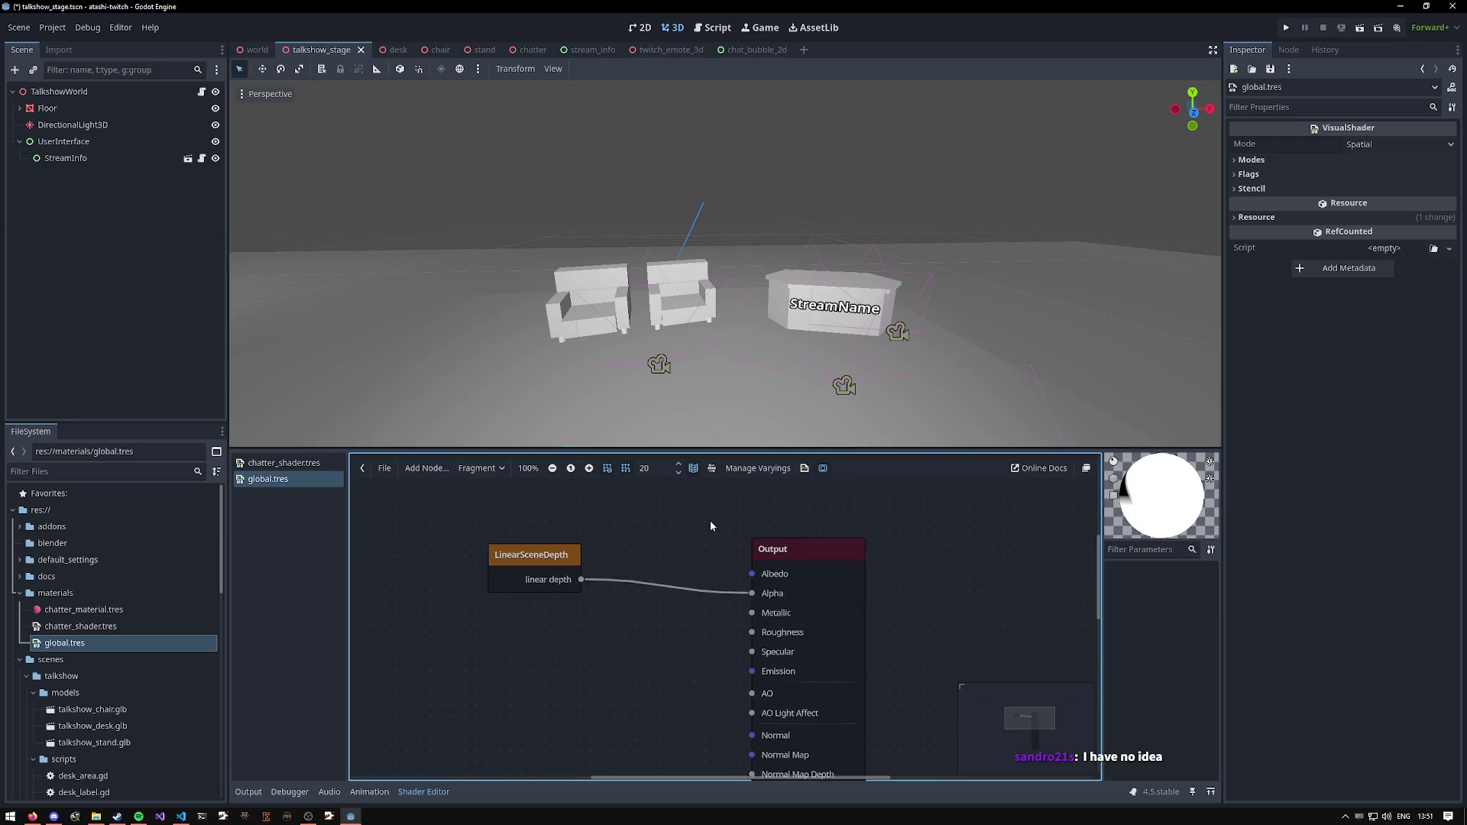
mouse_move(612, 534)
mouse_down()
mouse_move(717, 681)
mouse_move(679, 506)
mouse_up()
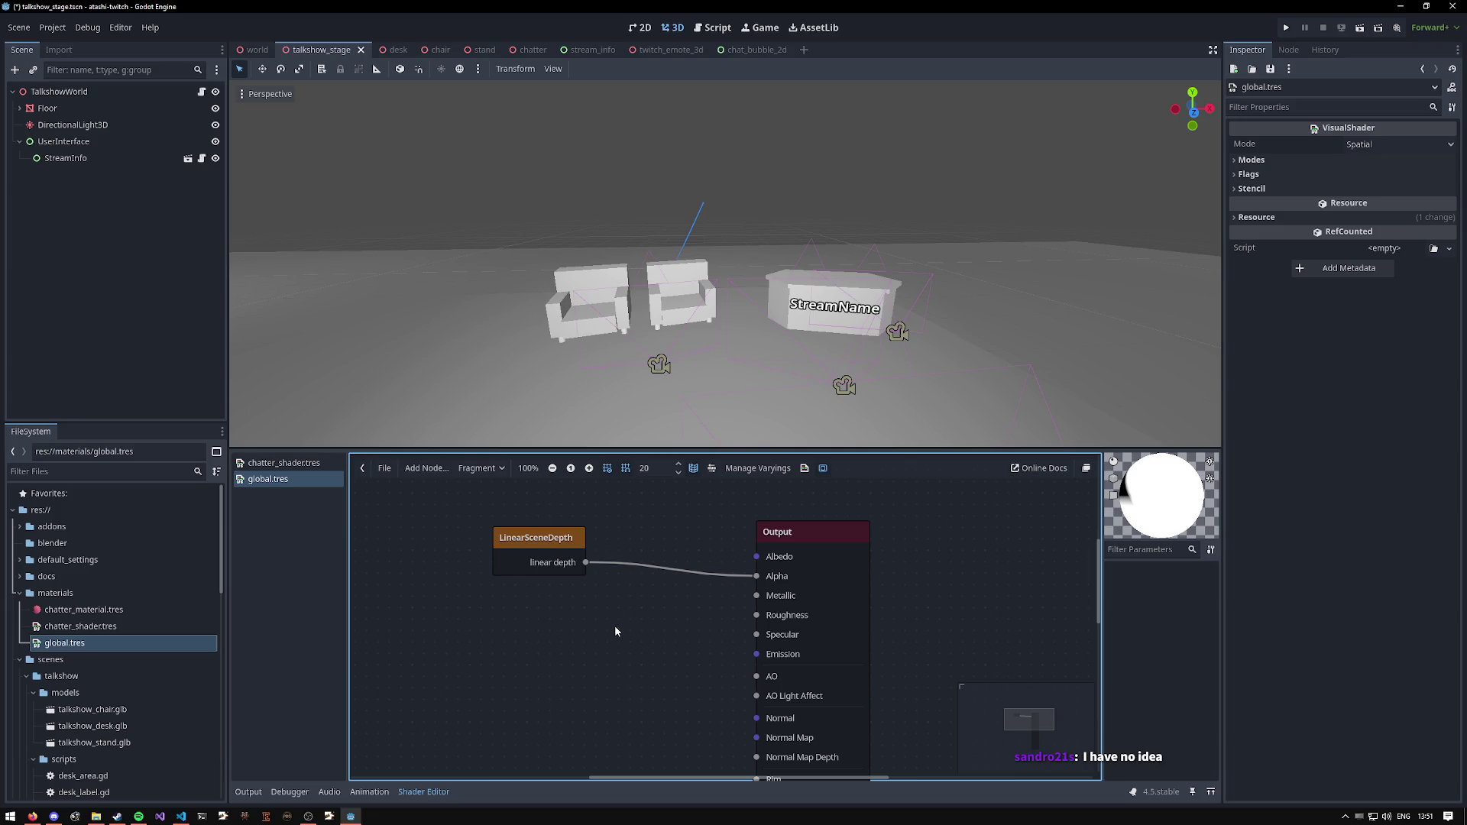
mouse_move(591, 374)
mouse_down()
mouse_move(541, 370)
mouse_move(605, 369)
mouse_up()
click(585, 289)
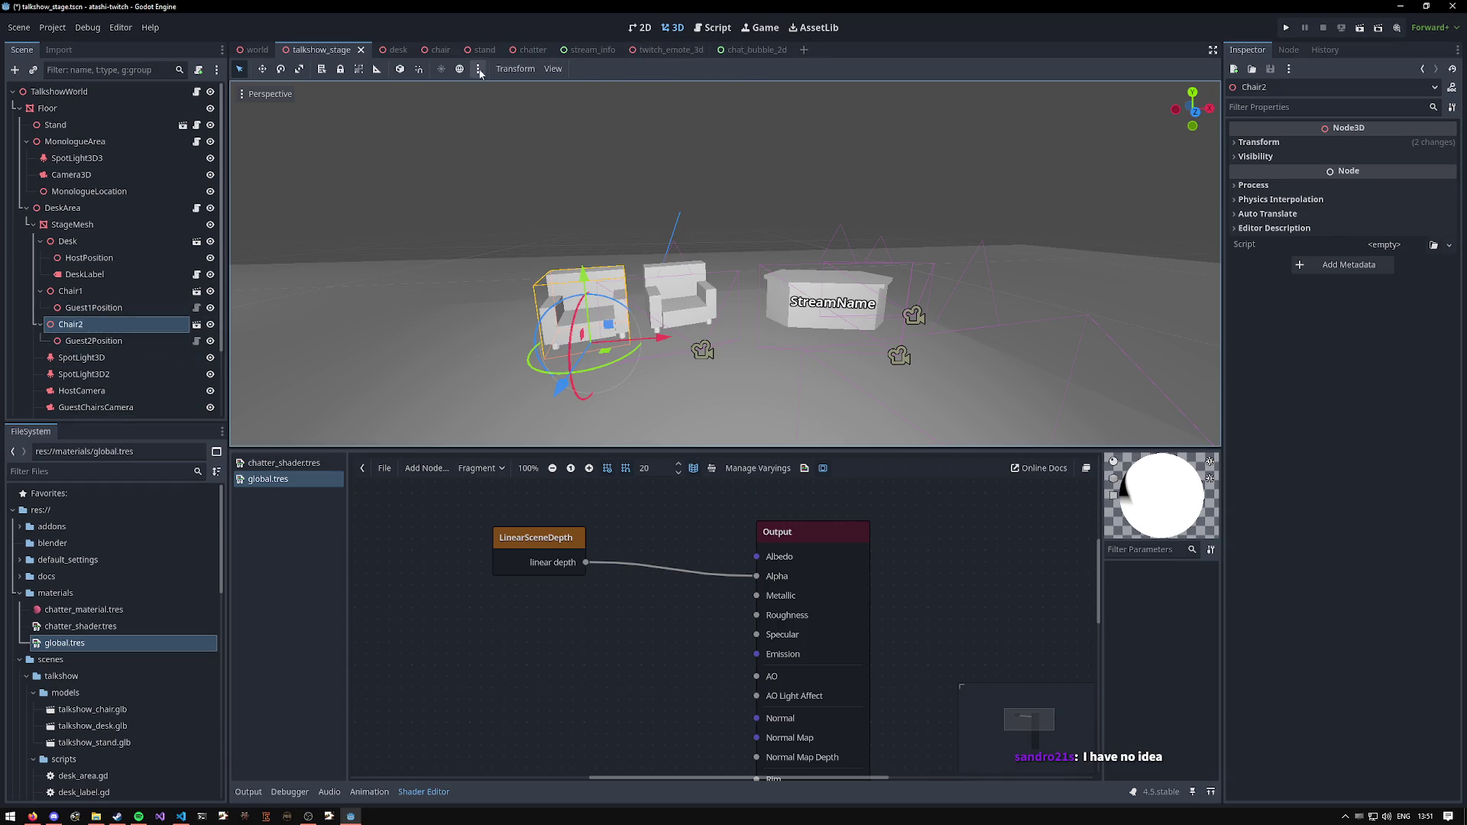
Open the chair scene, select talkshow_chair, and cancel the New Inherited scene prompt
click(428, 49)
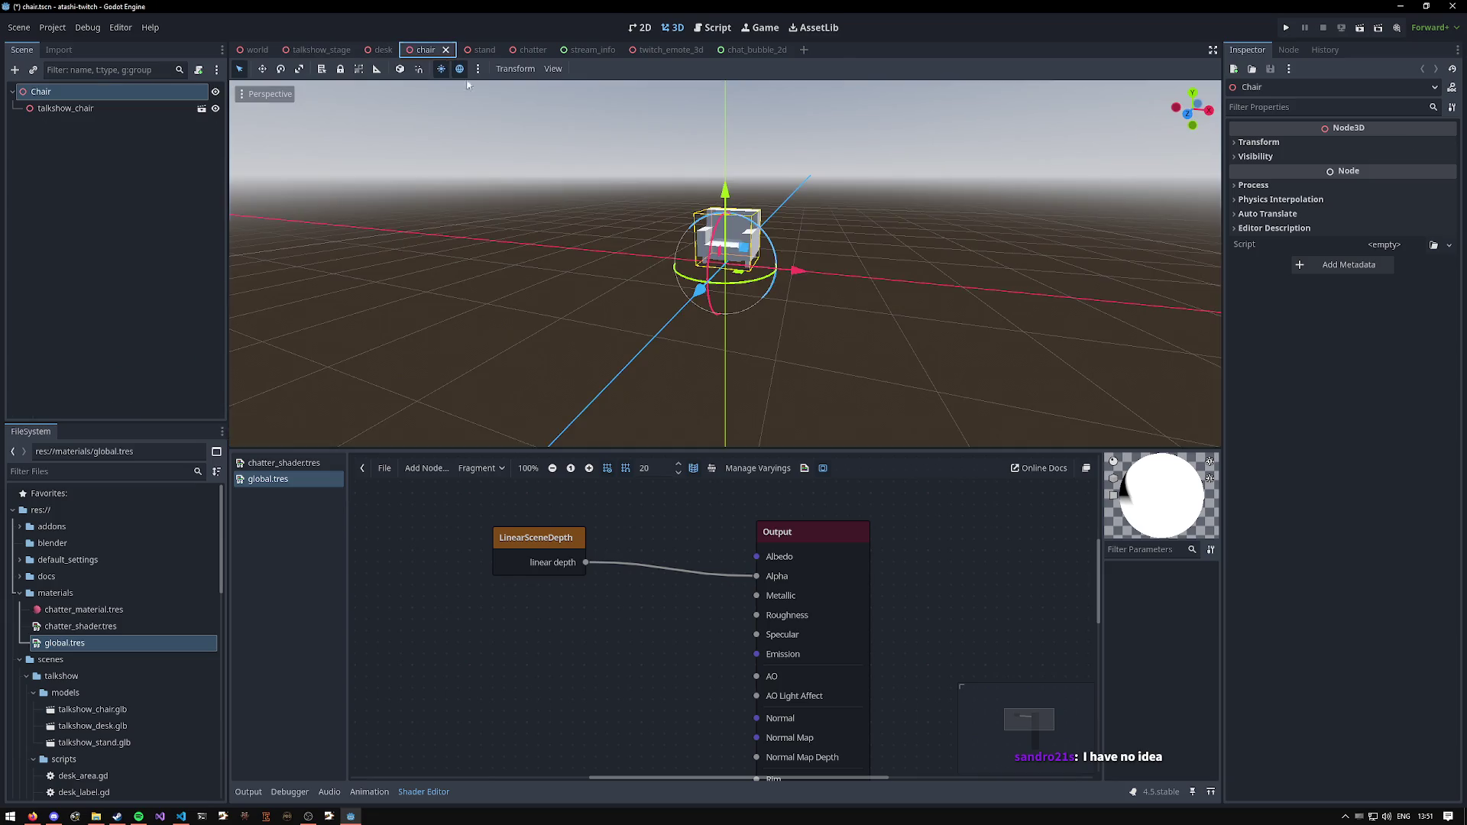
click(76, 111)
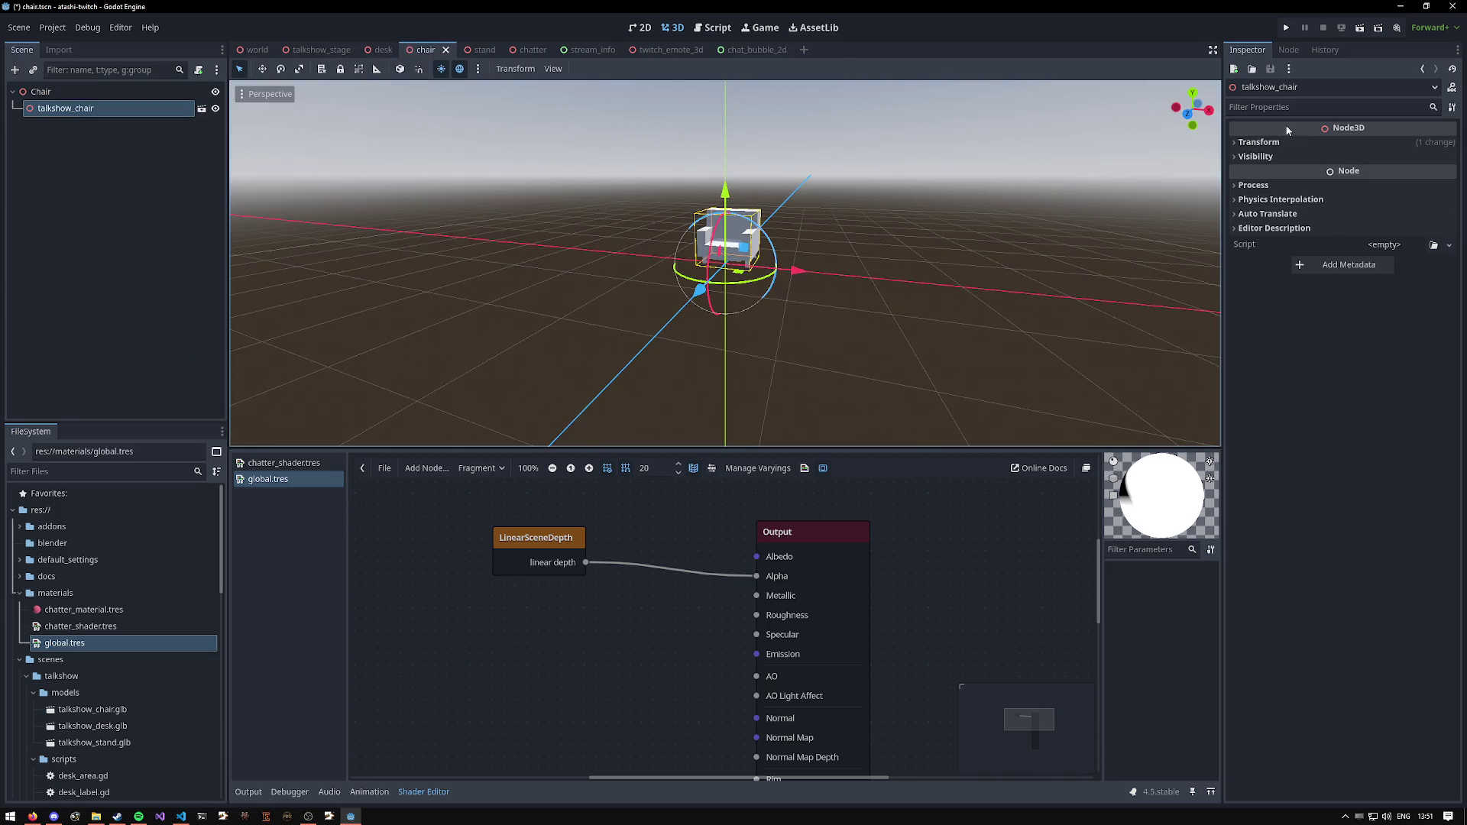
click(201, 109)
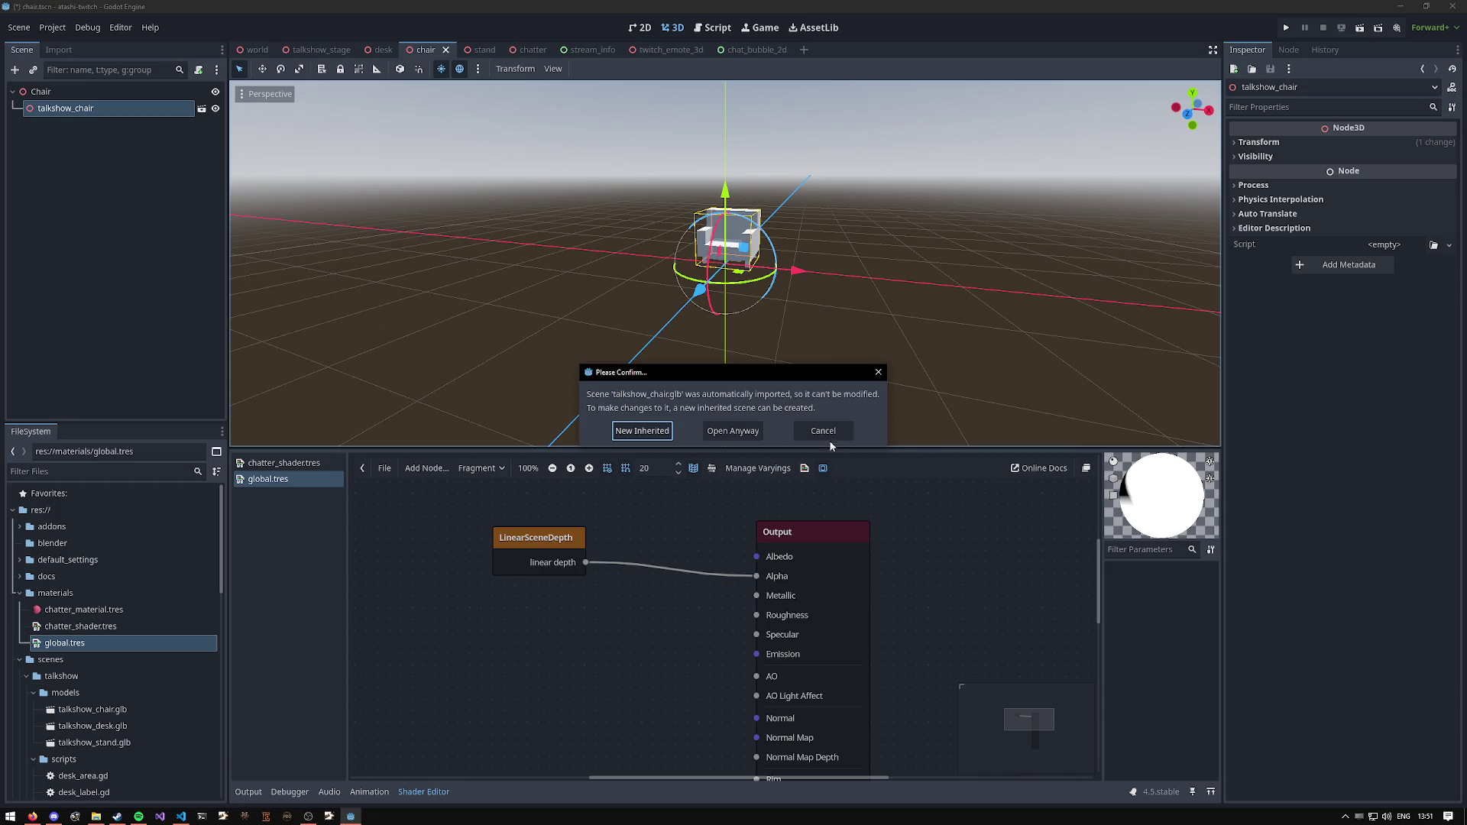
click(824, 431)
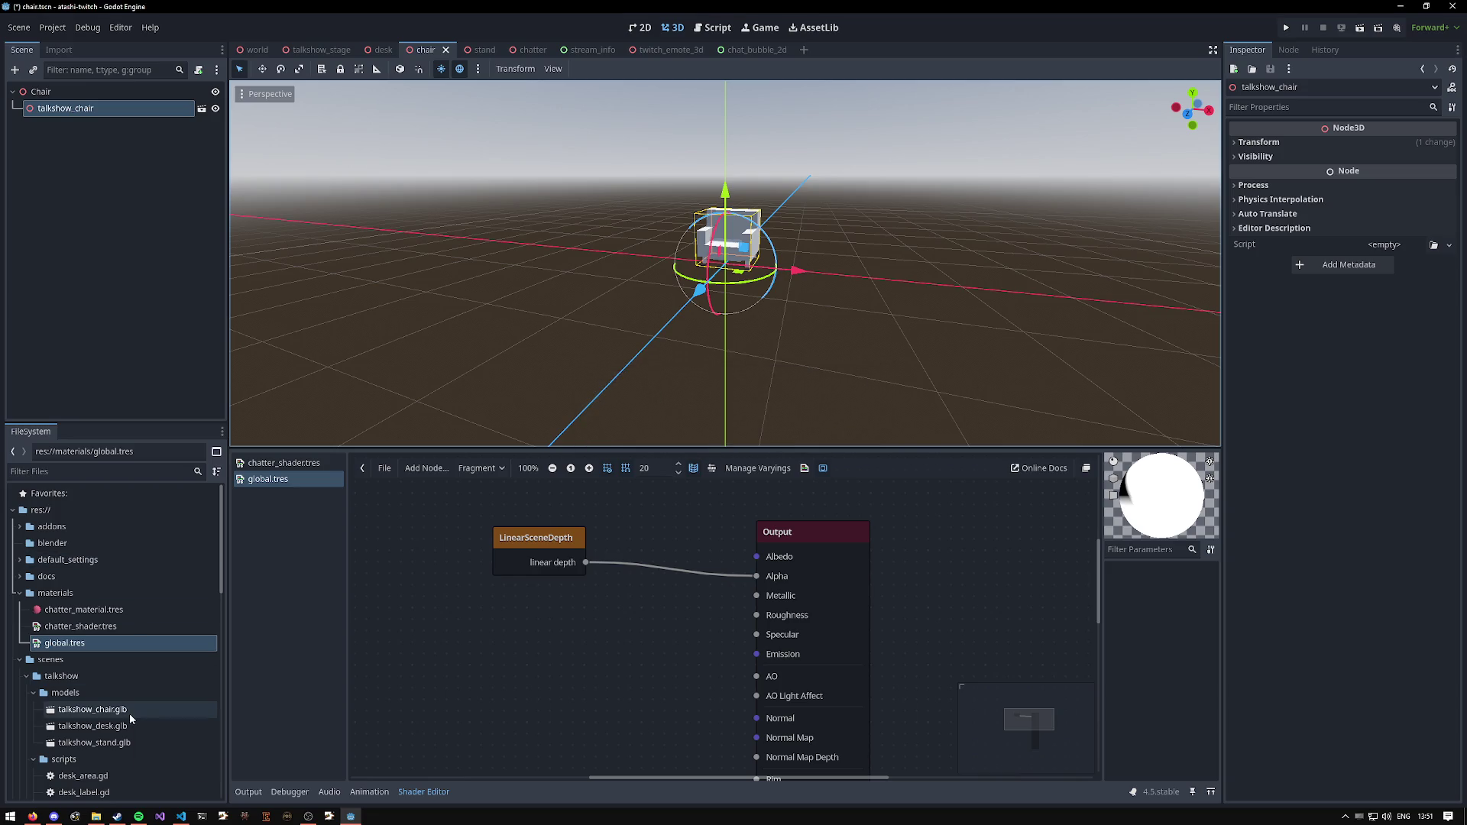
View and close talkshow_chair.glb's Advanced Import Settings unchanged, then return to the talkshow_chair node
double_click(130, 713)
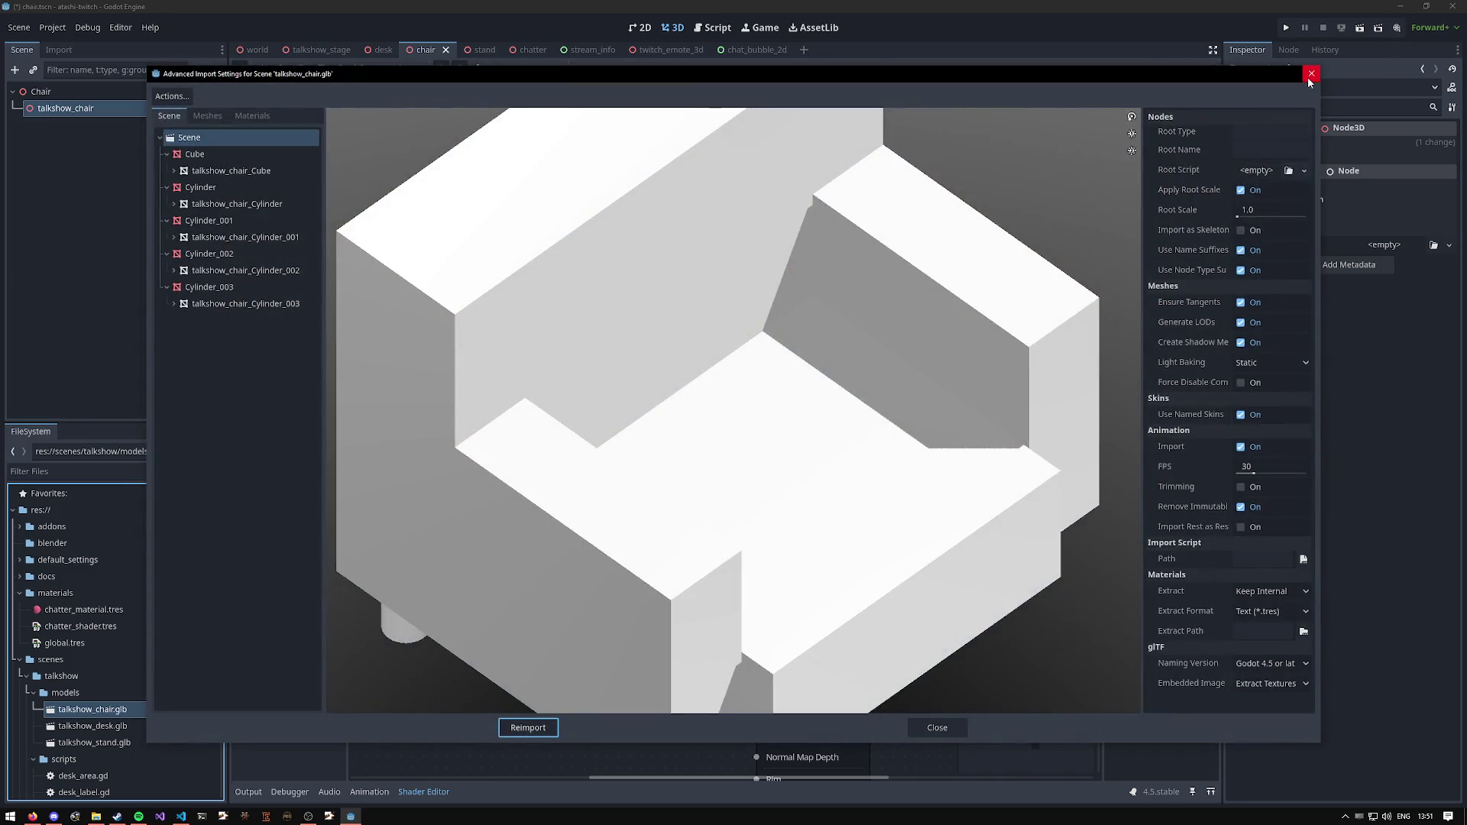
click(1311, 75)
click(144, 728)
click(145, 743)
right_click(102, 109)
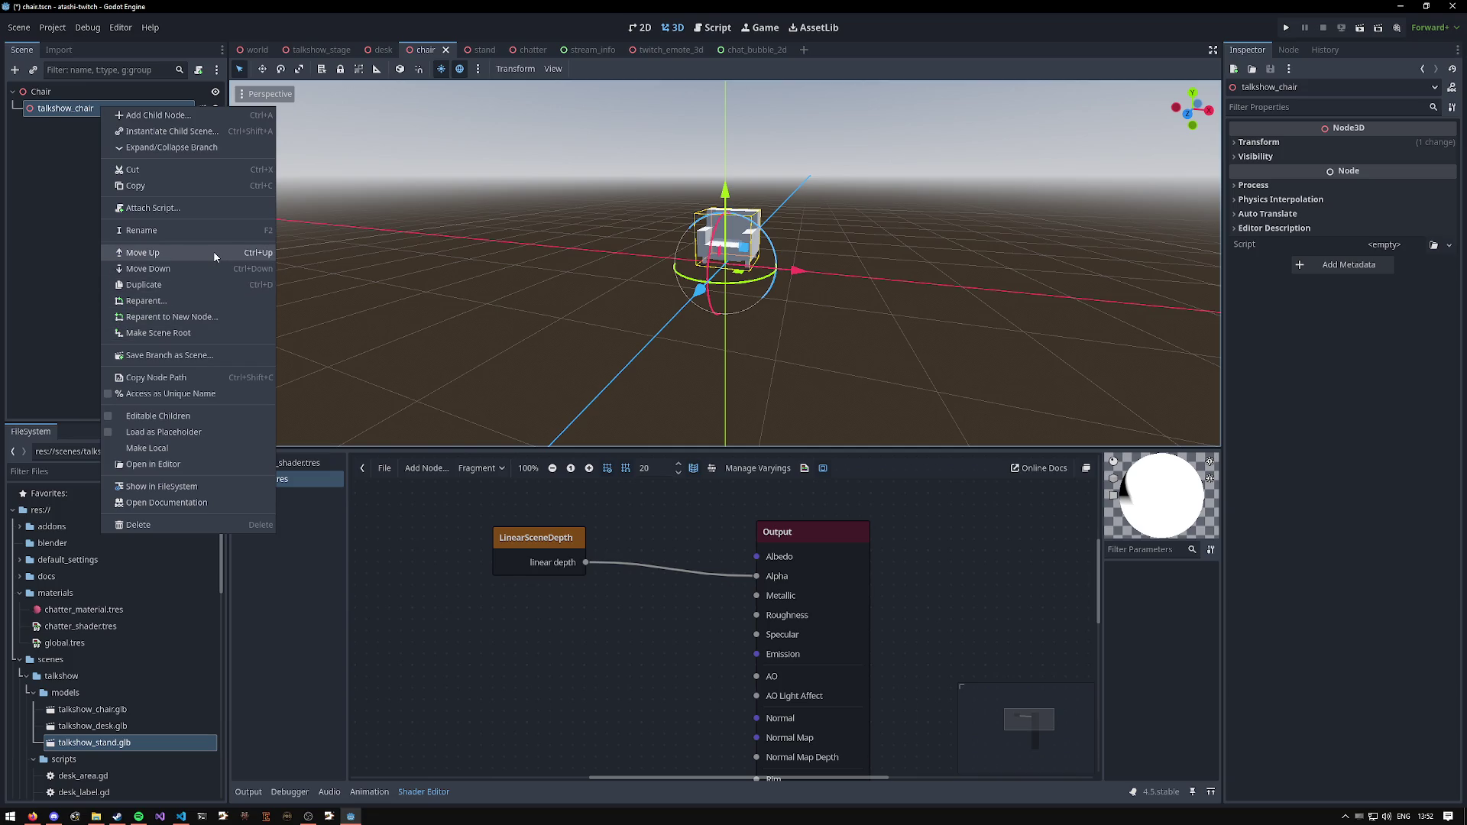
Enable Editable Children on talkshow_chair and select its Cube mesh part
click(158, 416)
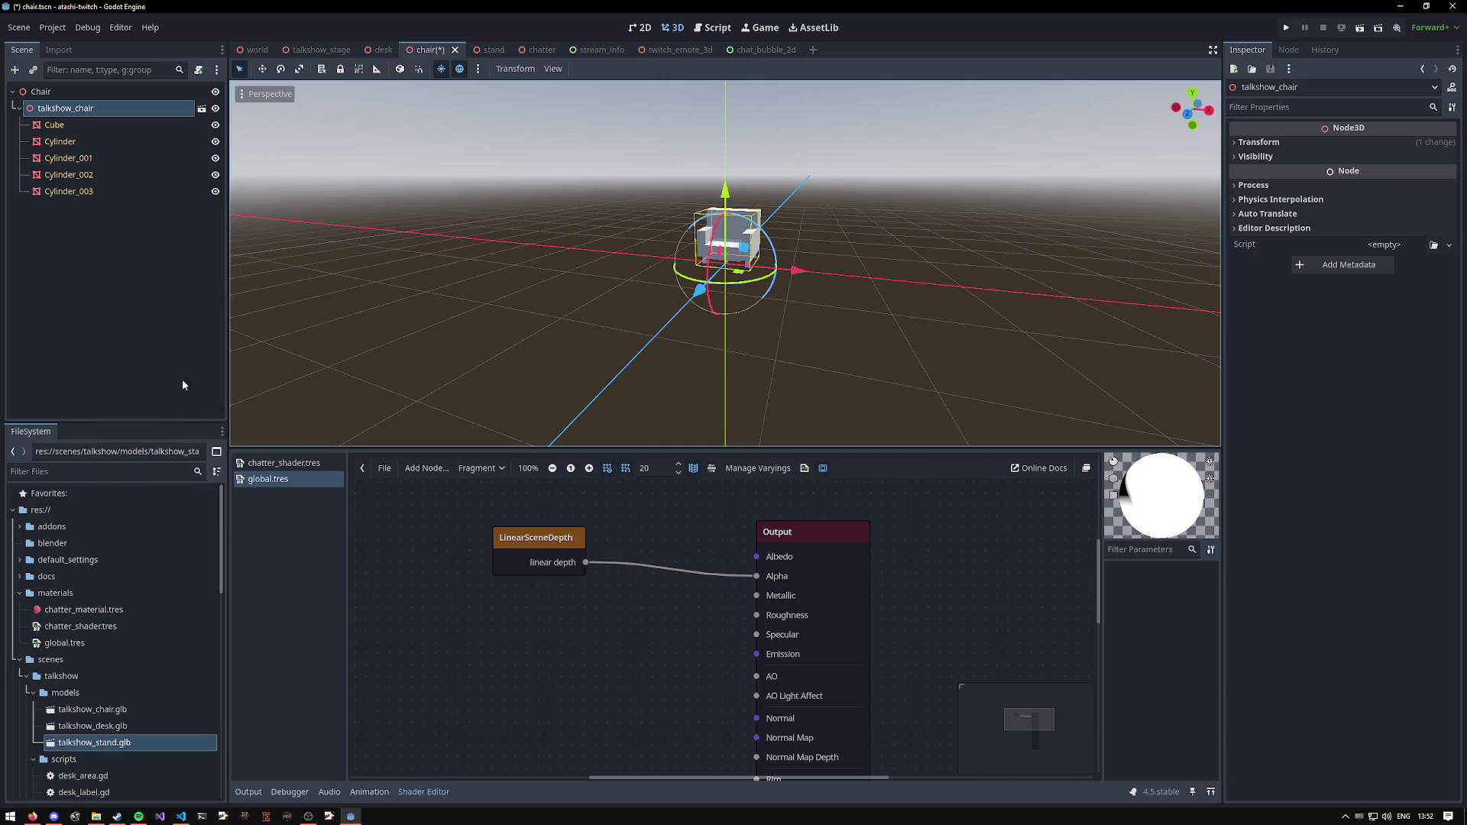
click(70, 127)
key(Down)
key(Down)
key(Down)
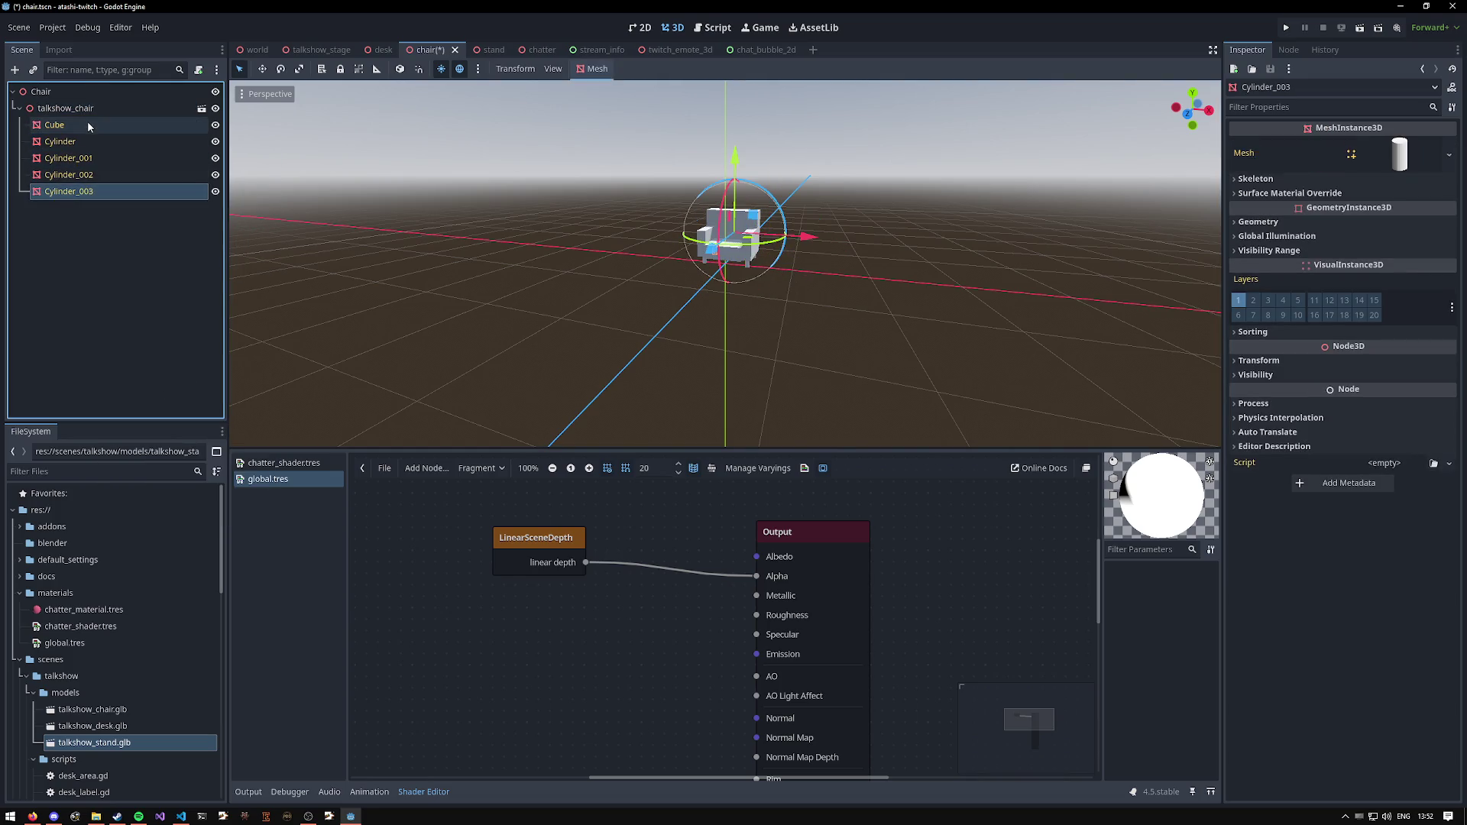
click(88, 125)
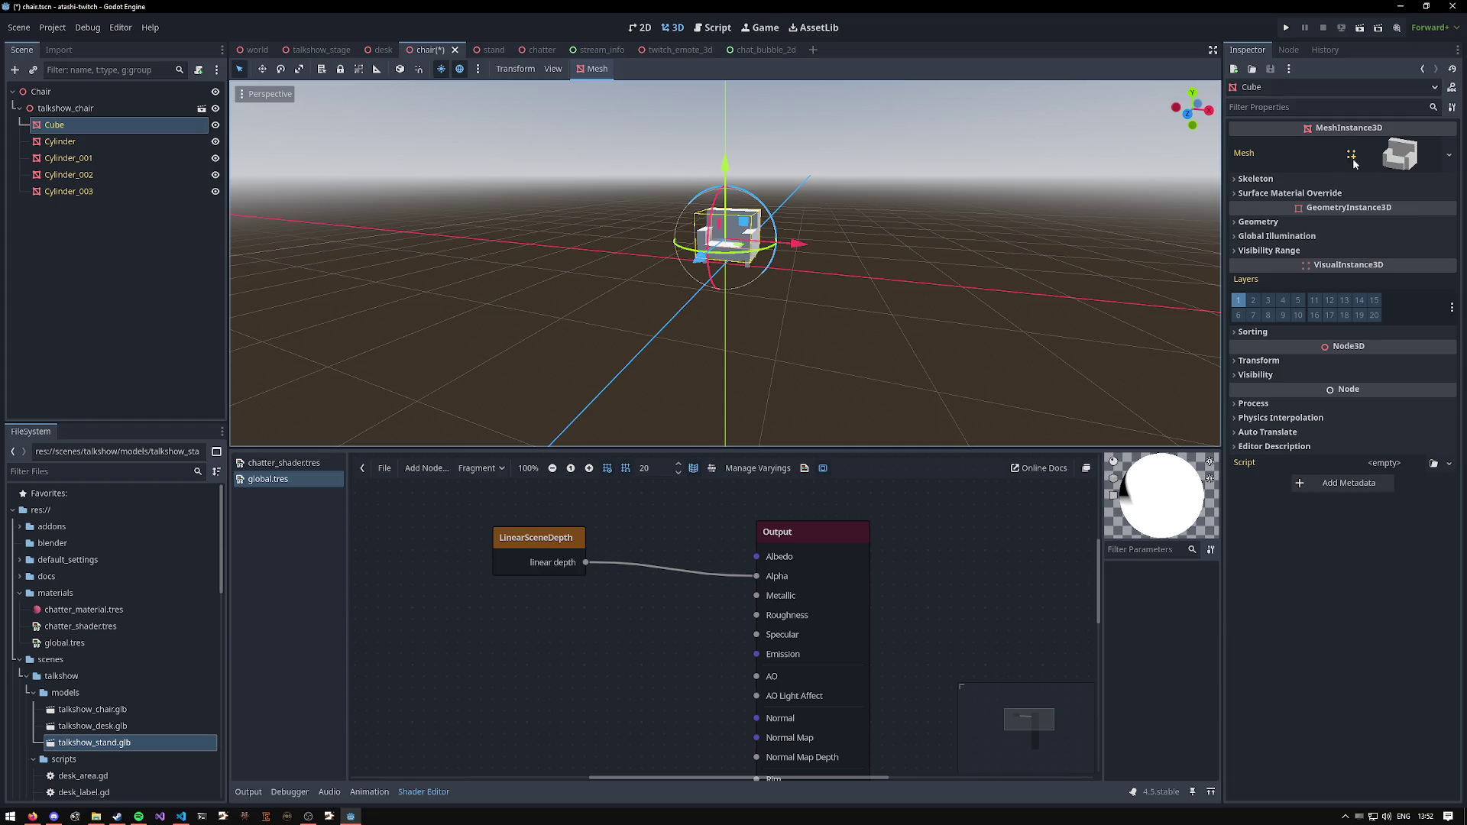
Expand the Cube's Mesh and Surface 0, then create a new ShaderMaterial surface material override
click(1384, 156)
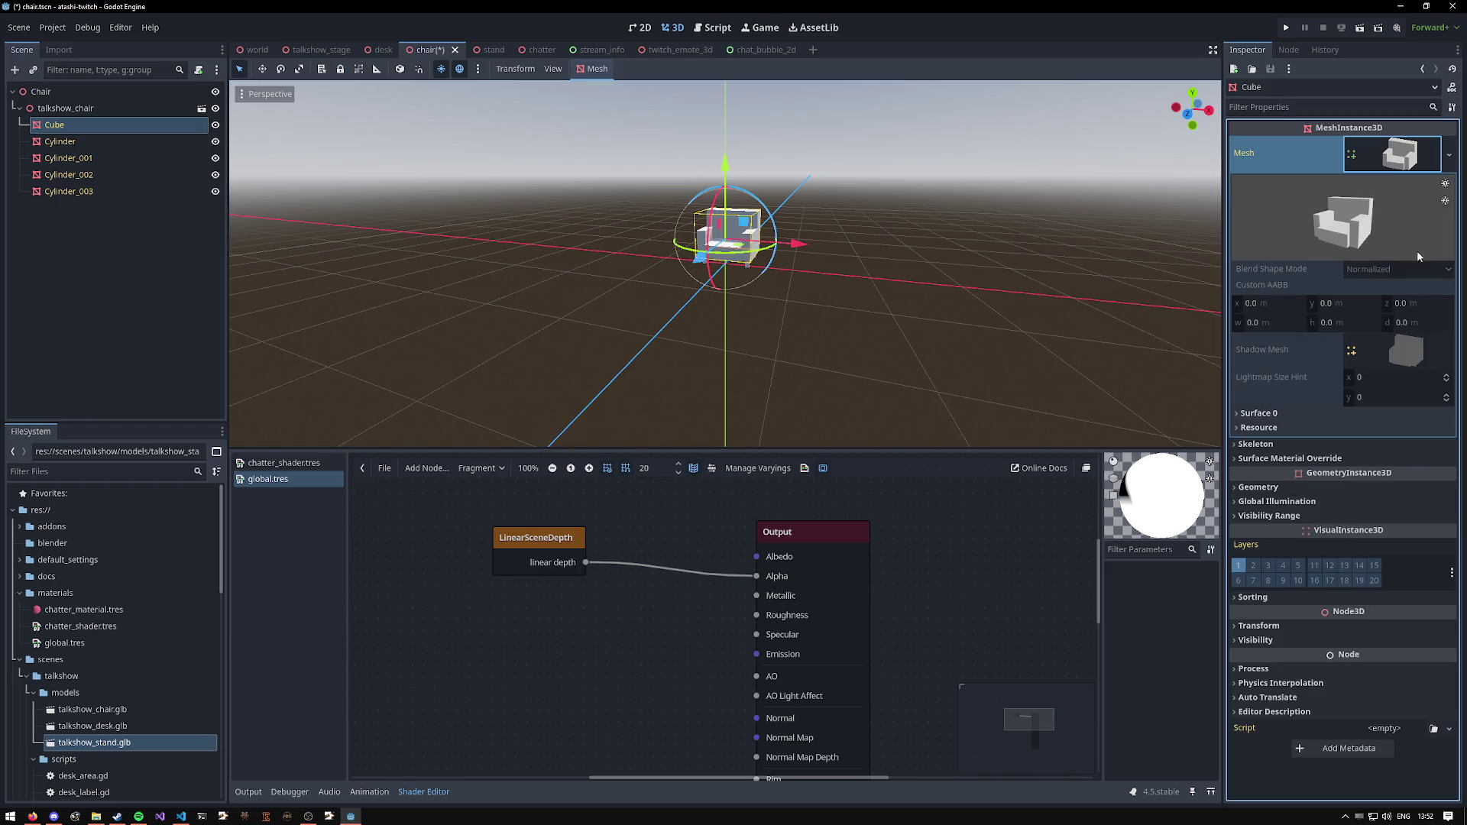
click(1310, 417)
click(1406, 461)
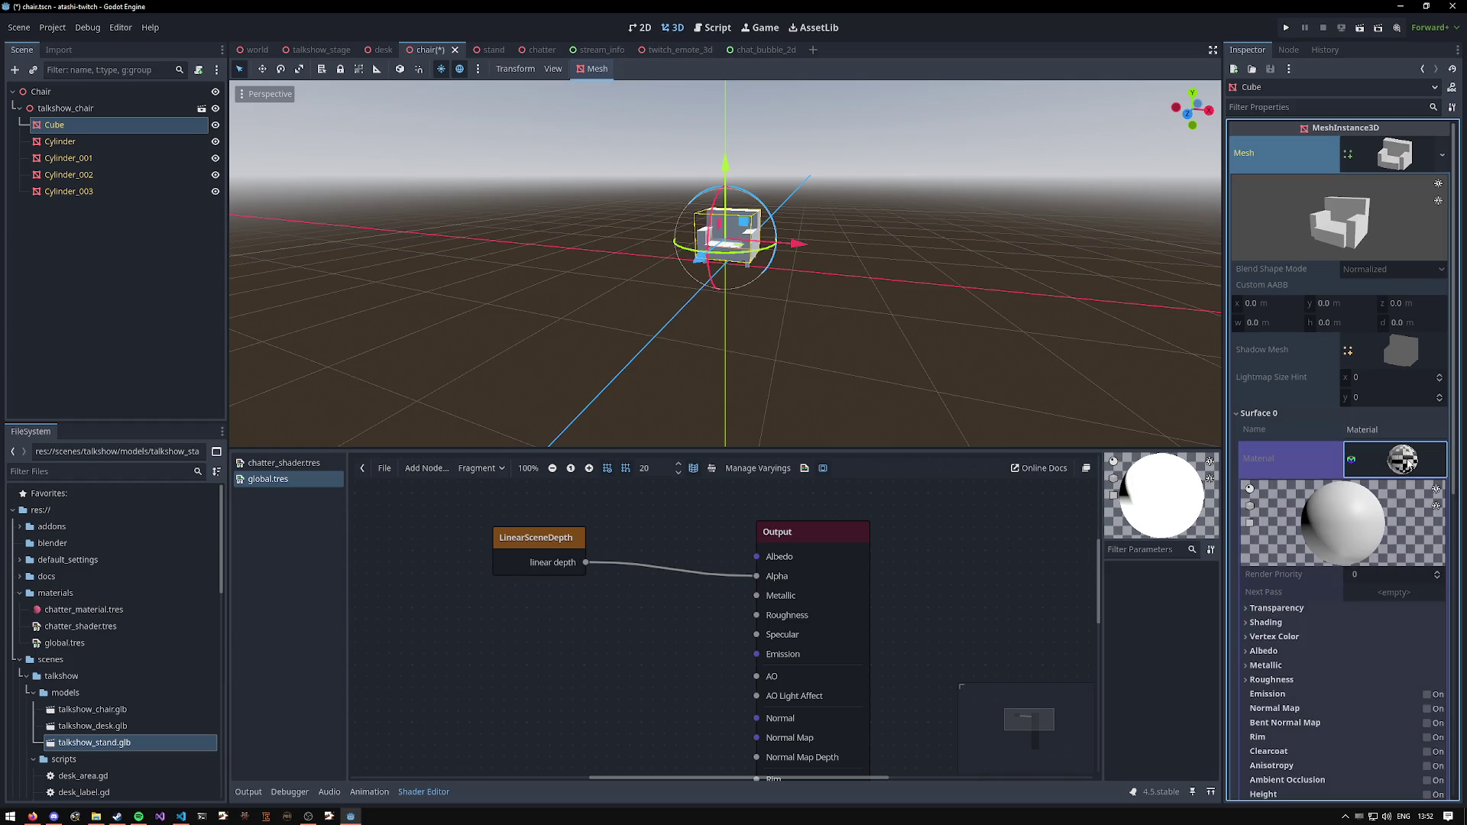
scroll(1375, 540, down, 4)
scroll(1375, 541, down, 4)
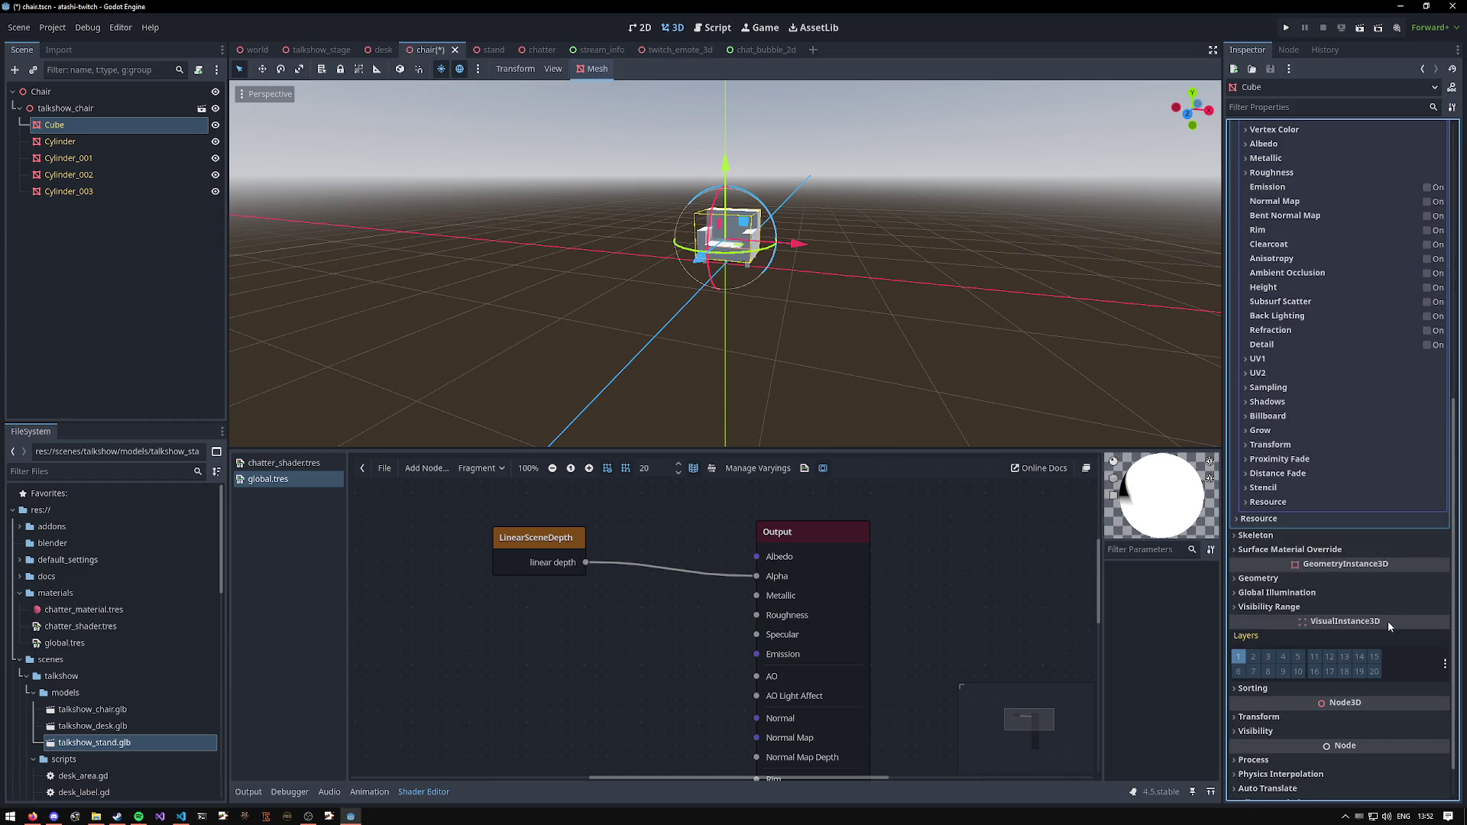
click(1347, 553)
click(1442, 571)
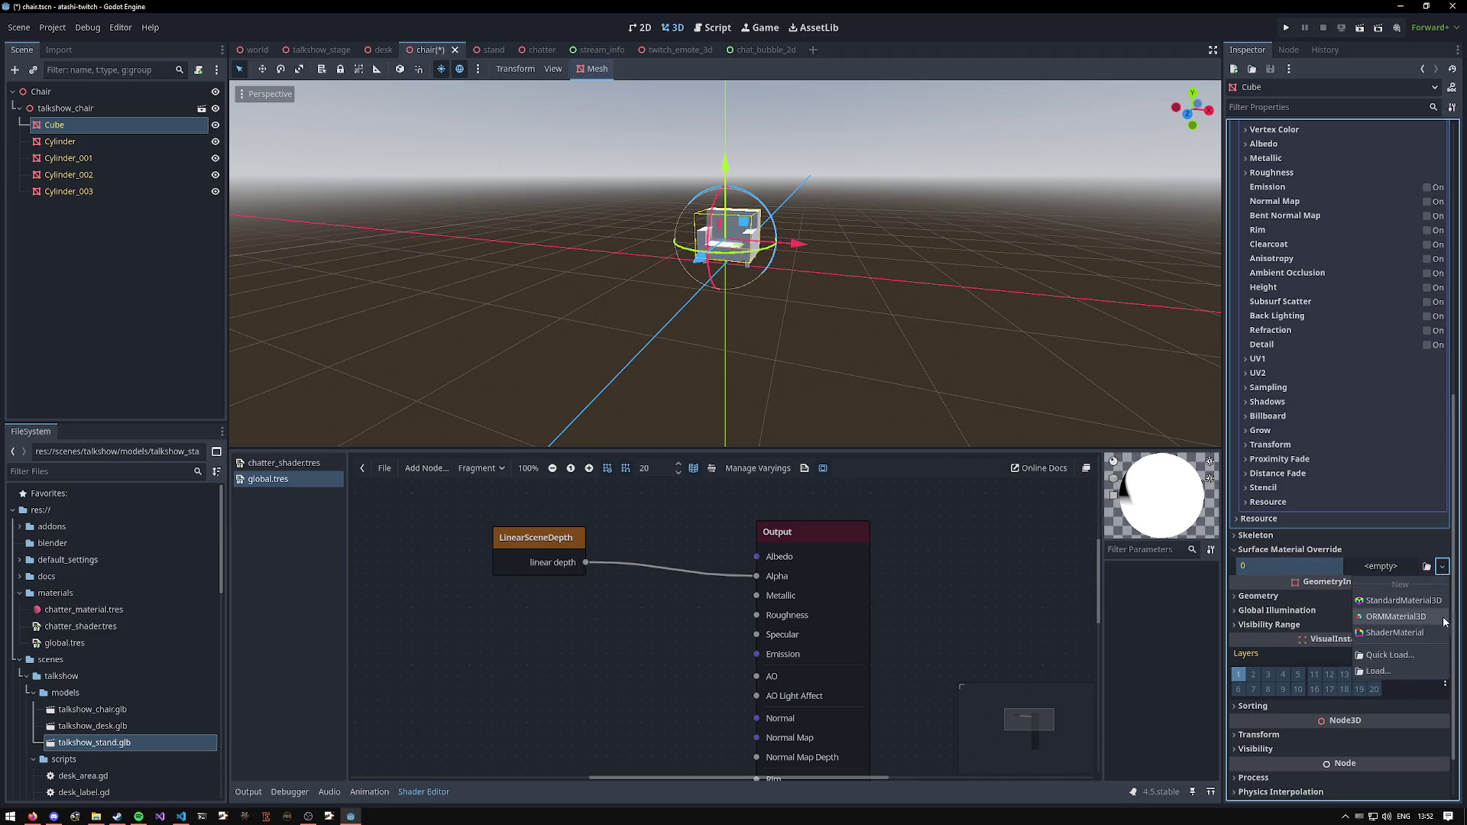
click(1430, 636)
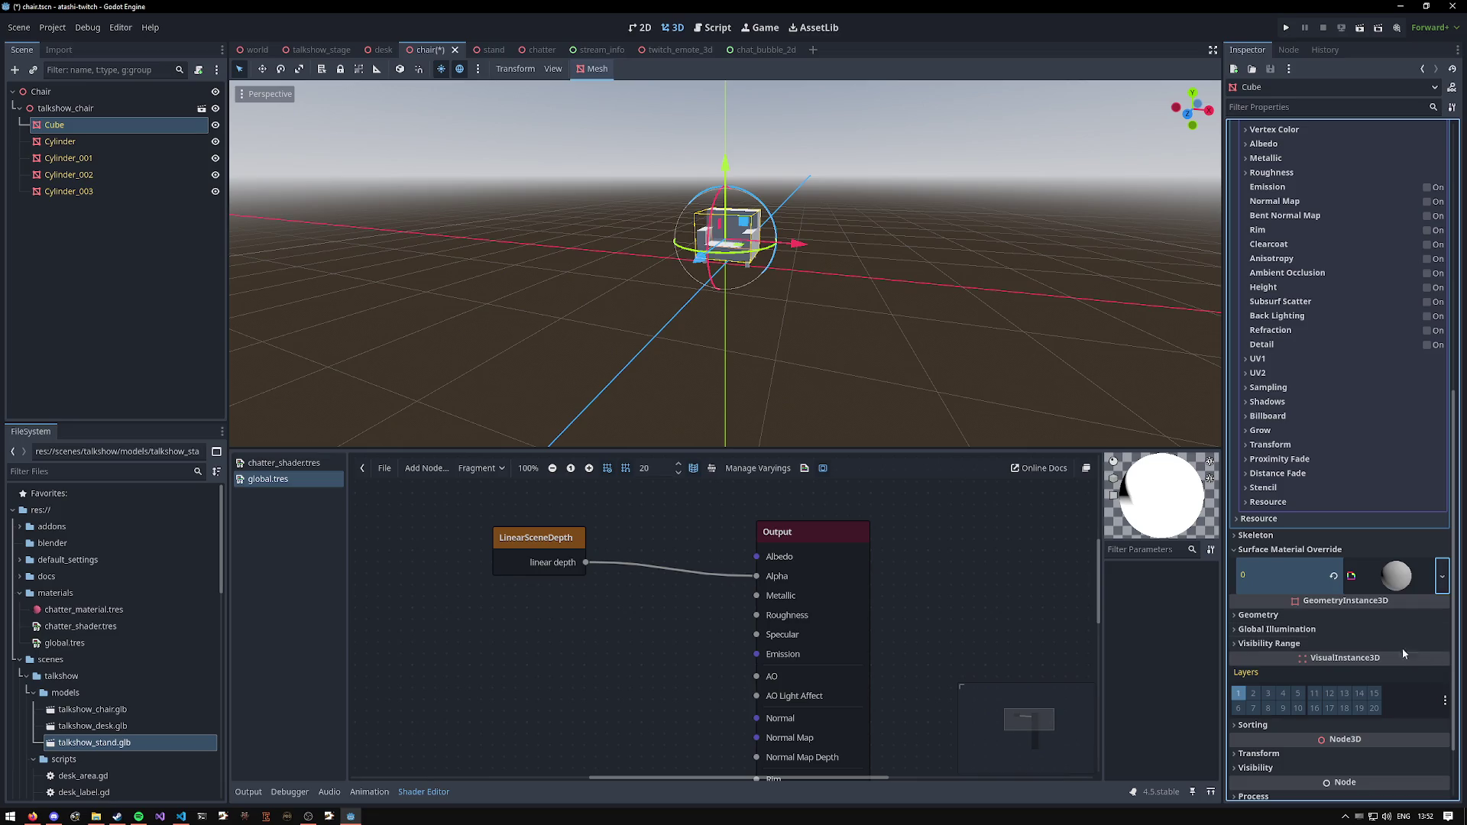
Browse the override material, Surface 0 material and shadow mesh sections in the Inspector
click(1390, 583)
scroll(1395, 698, down, 1)
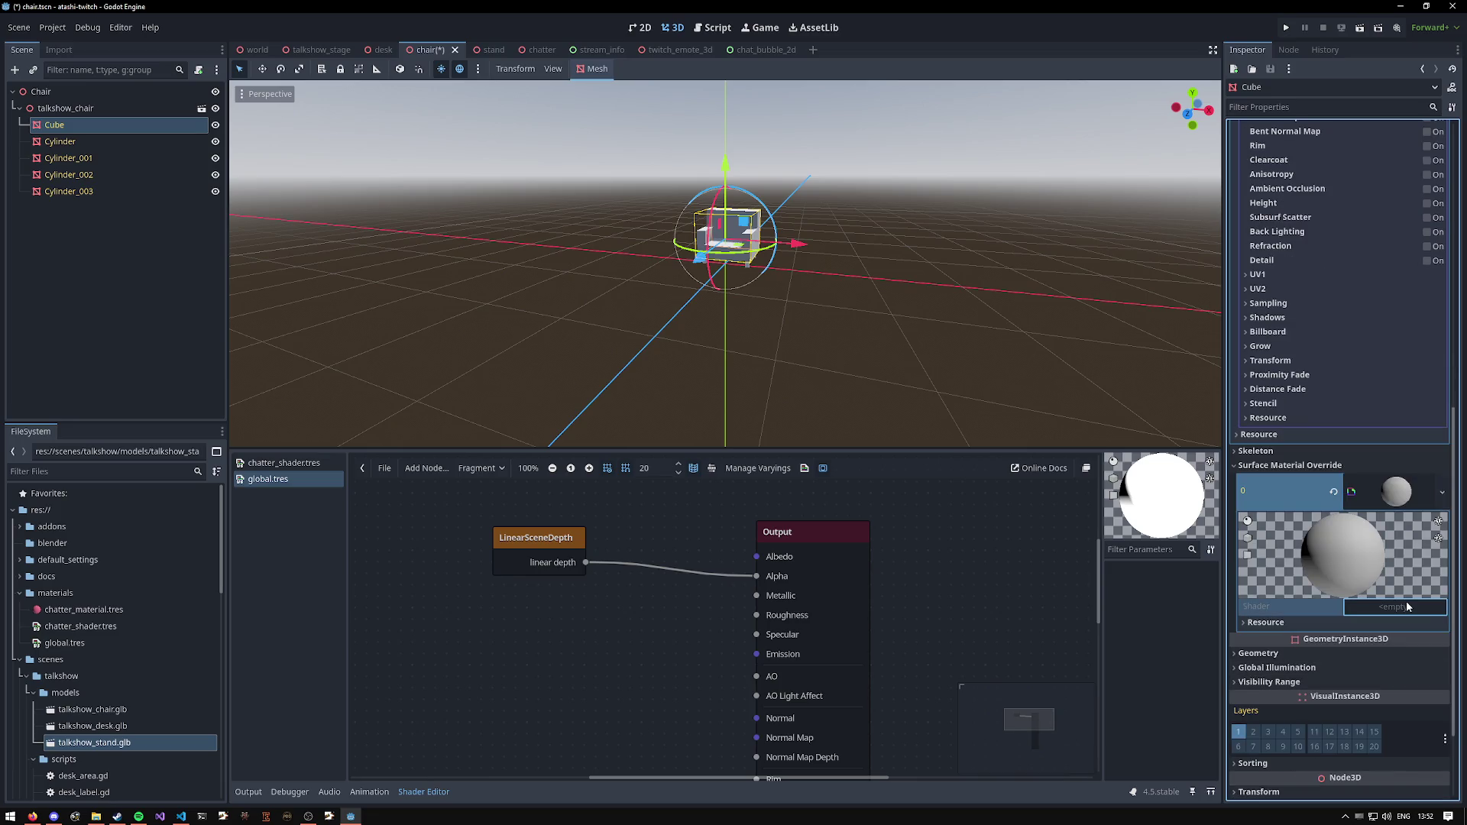
click(1418, 501)
click(1418, 501)
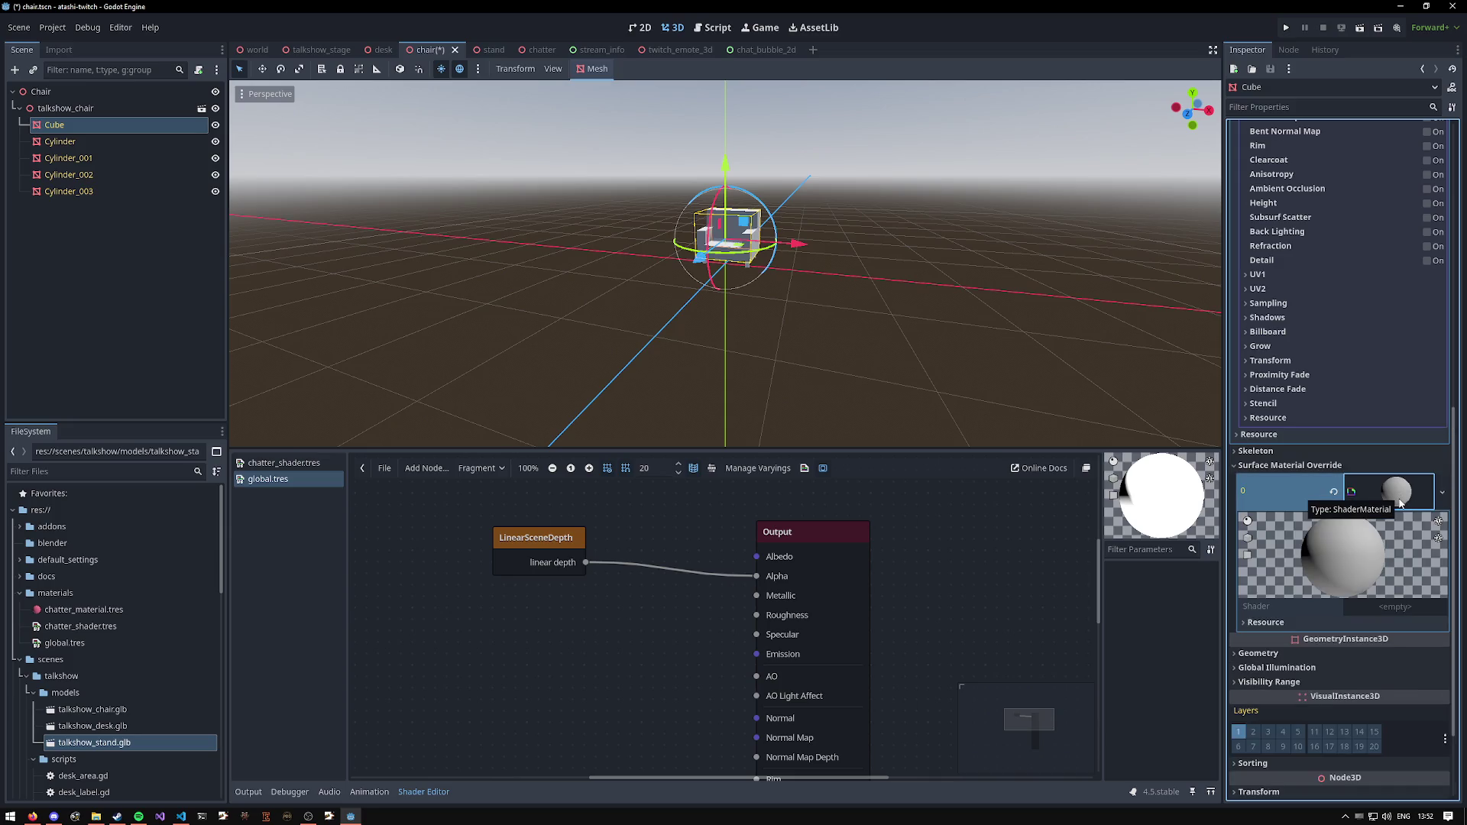
click(1401, 502)
scroll(1382, 308, up, 5)
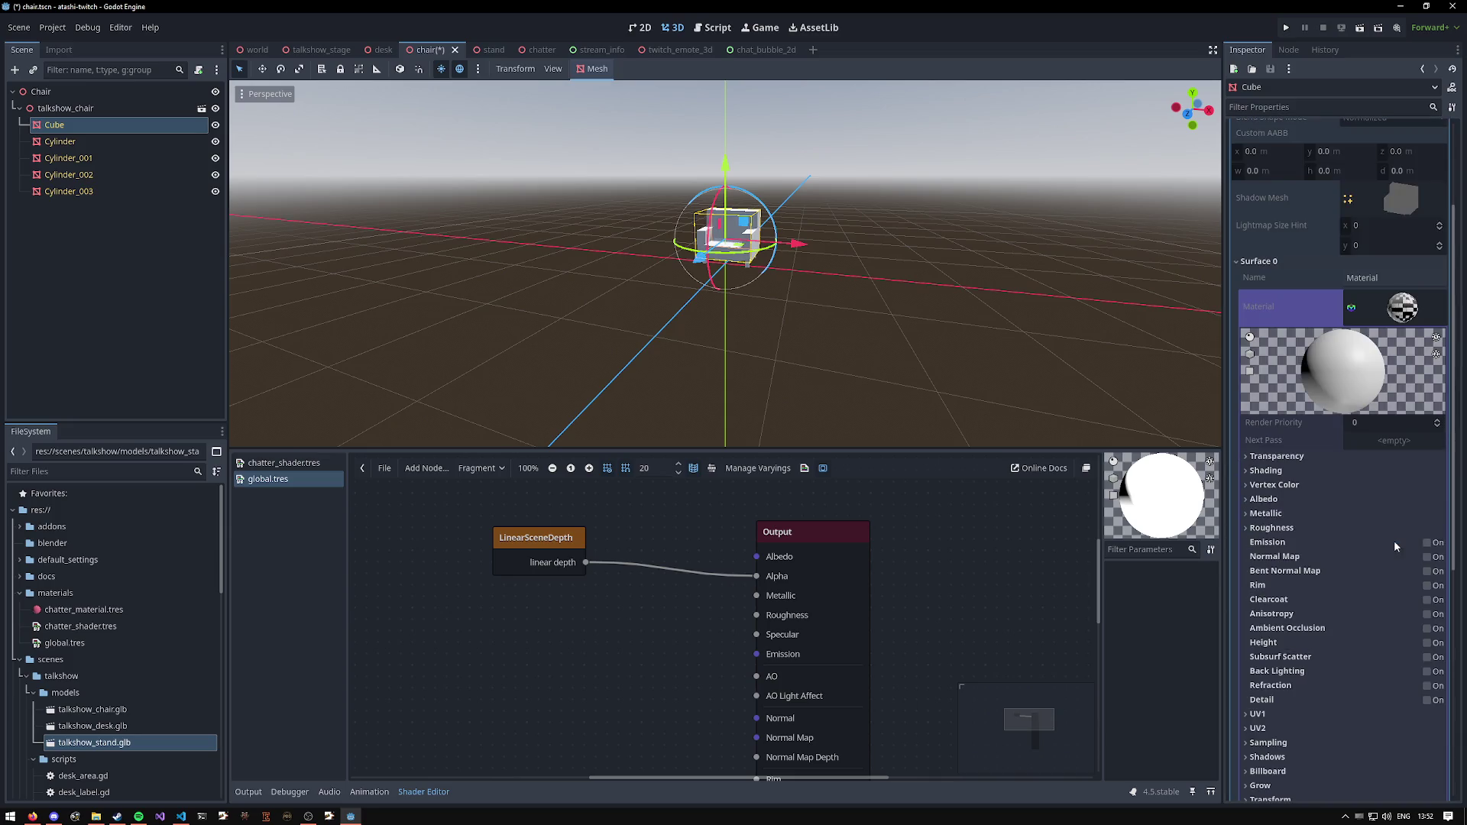
click(1381, 308)
scroll(1386, 299, up, 1)
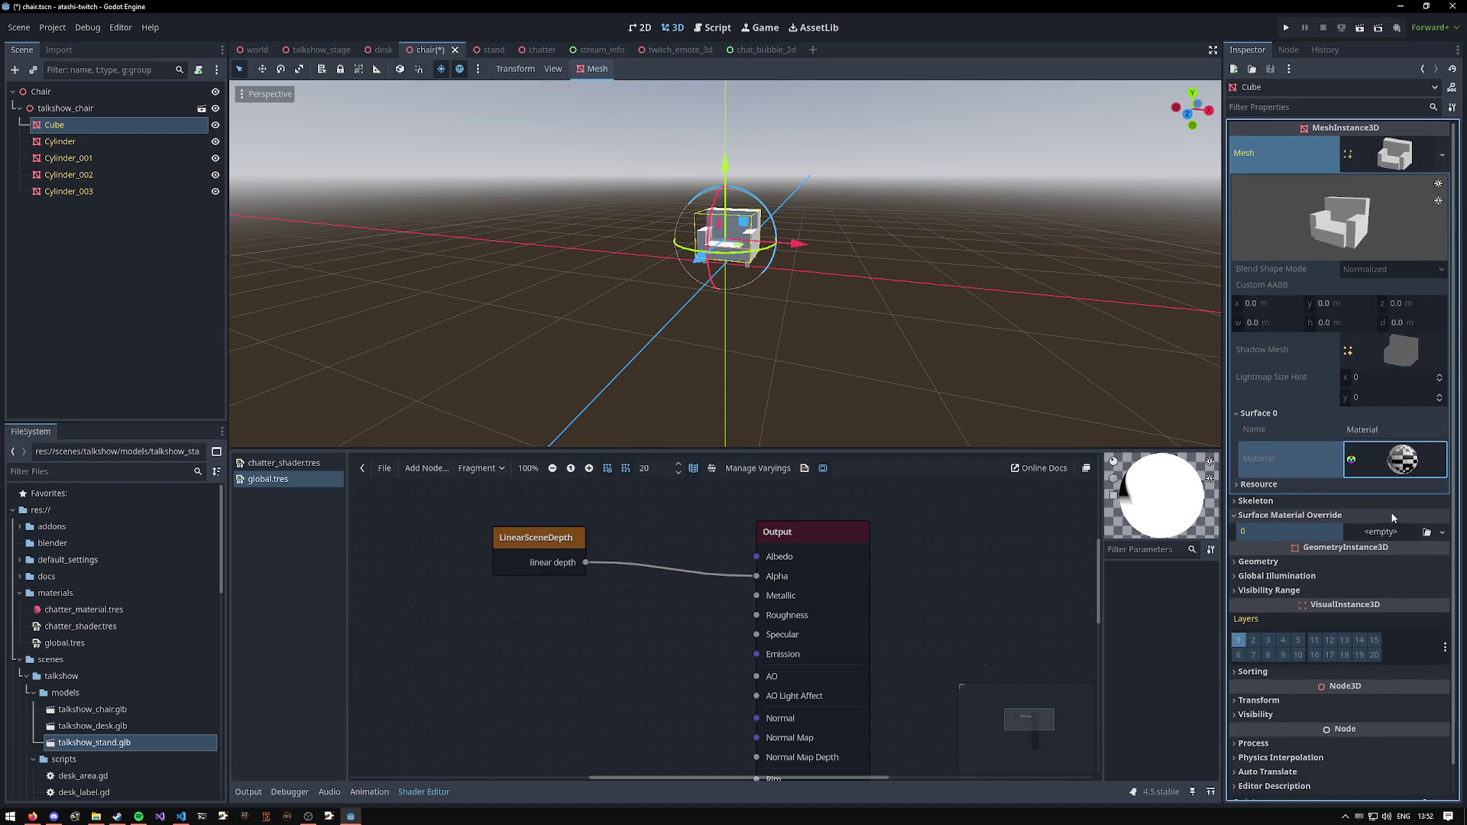
click(1396, 351)
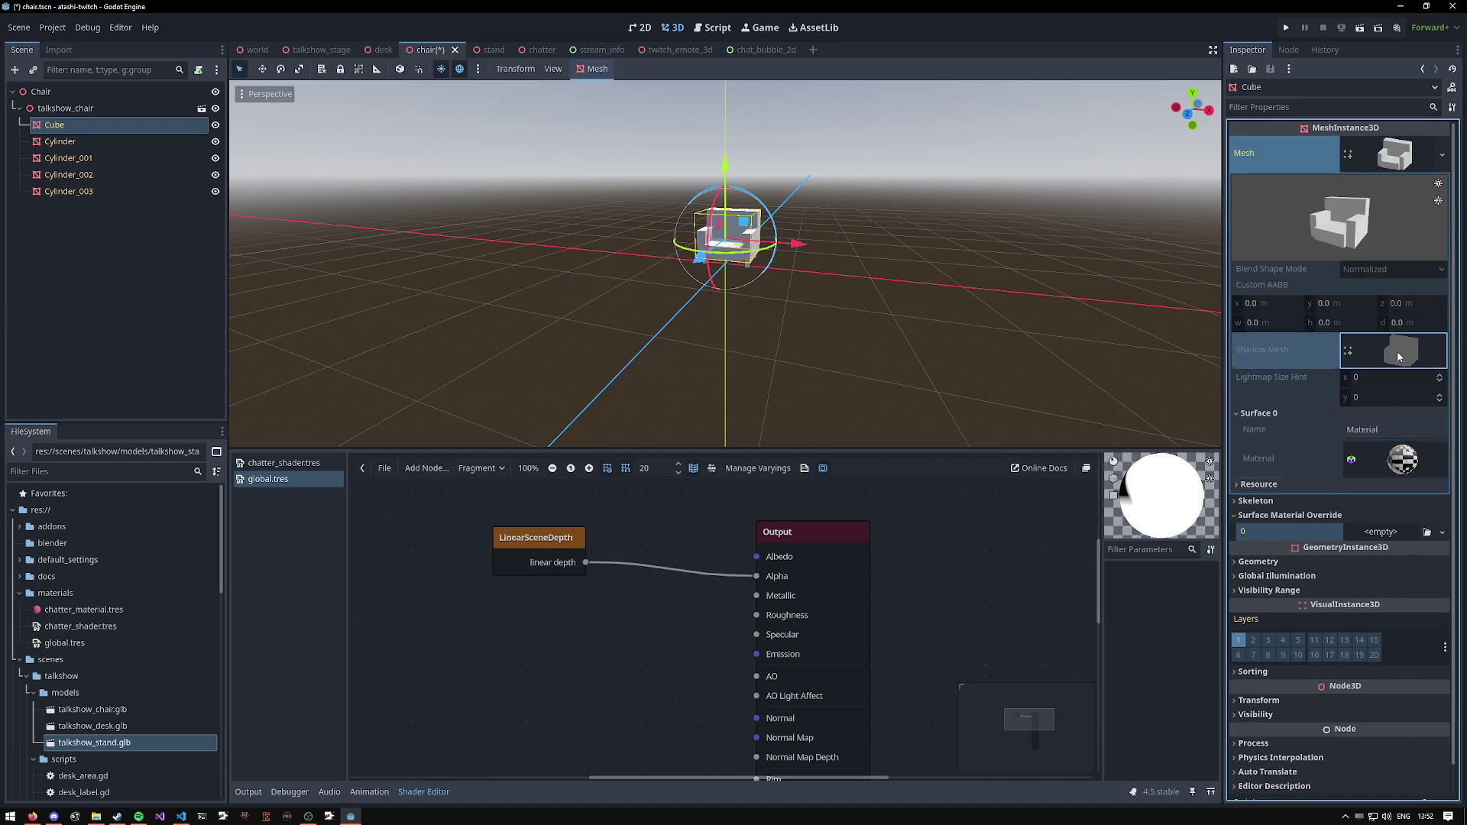
click(1397, 351)
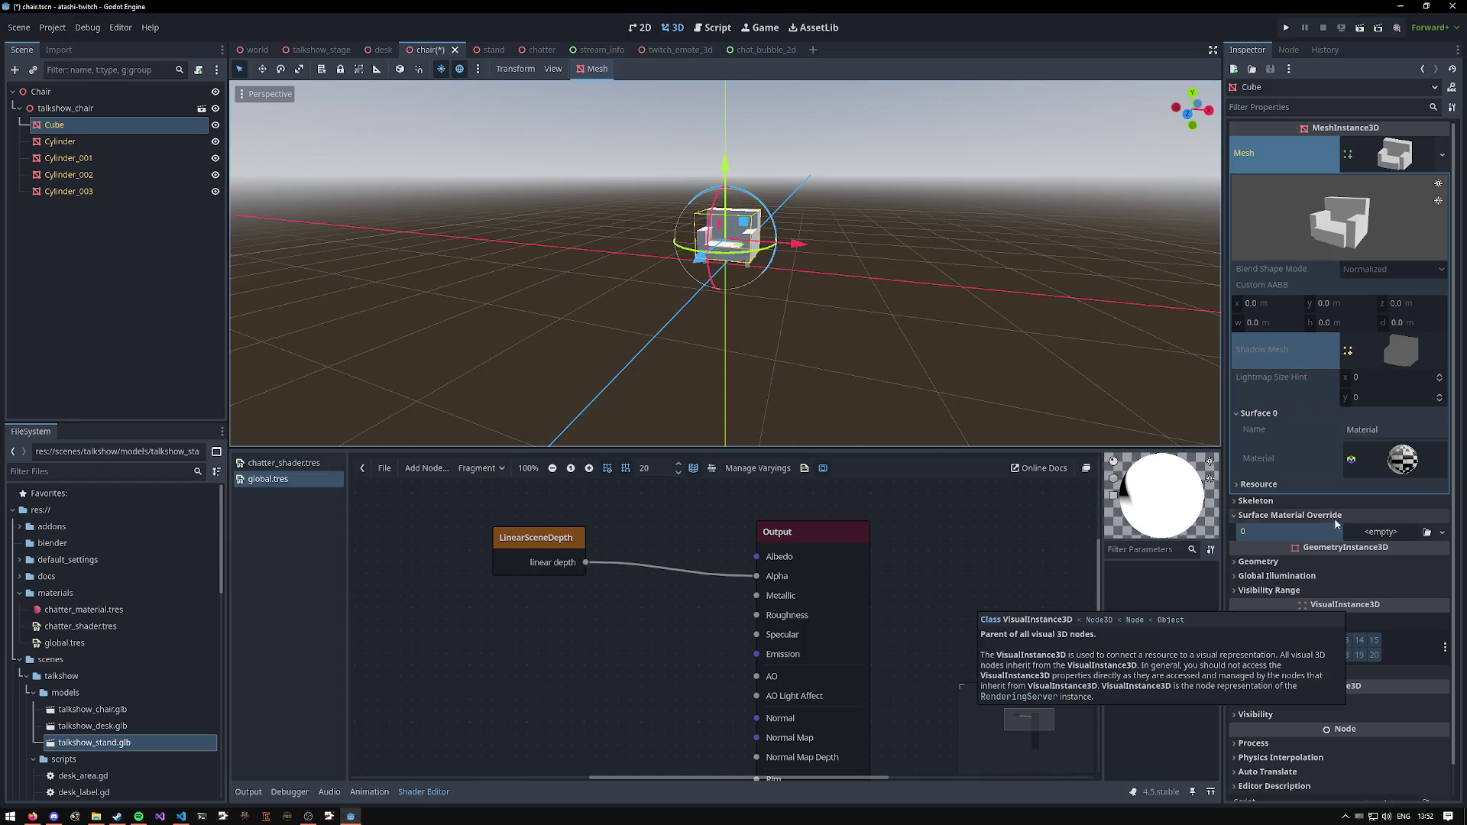
Dismiss the override material slot's choices without picking, then close the chair scene
click(1387, 532)
key(Escape)
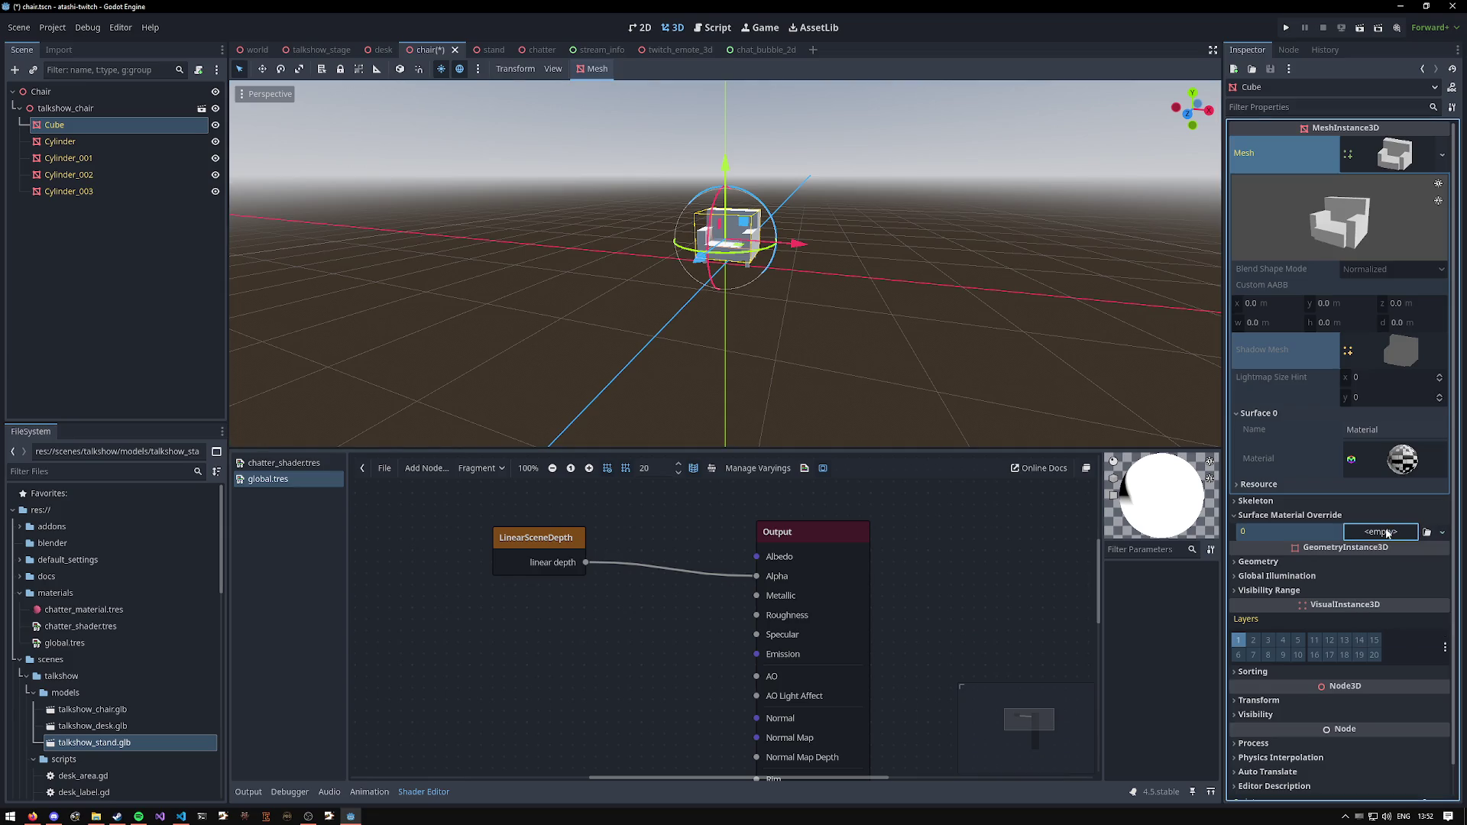
key(ctrl+shift+w)
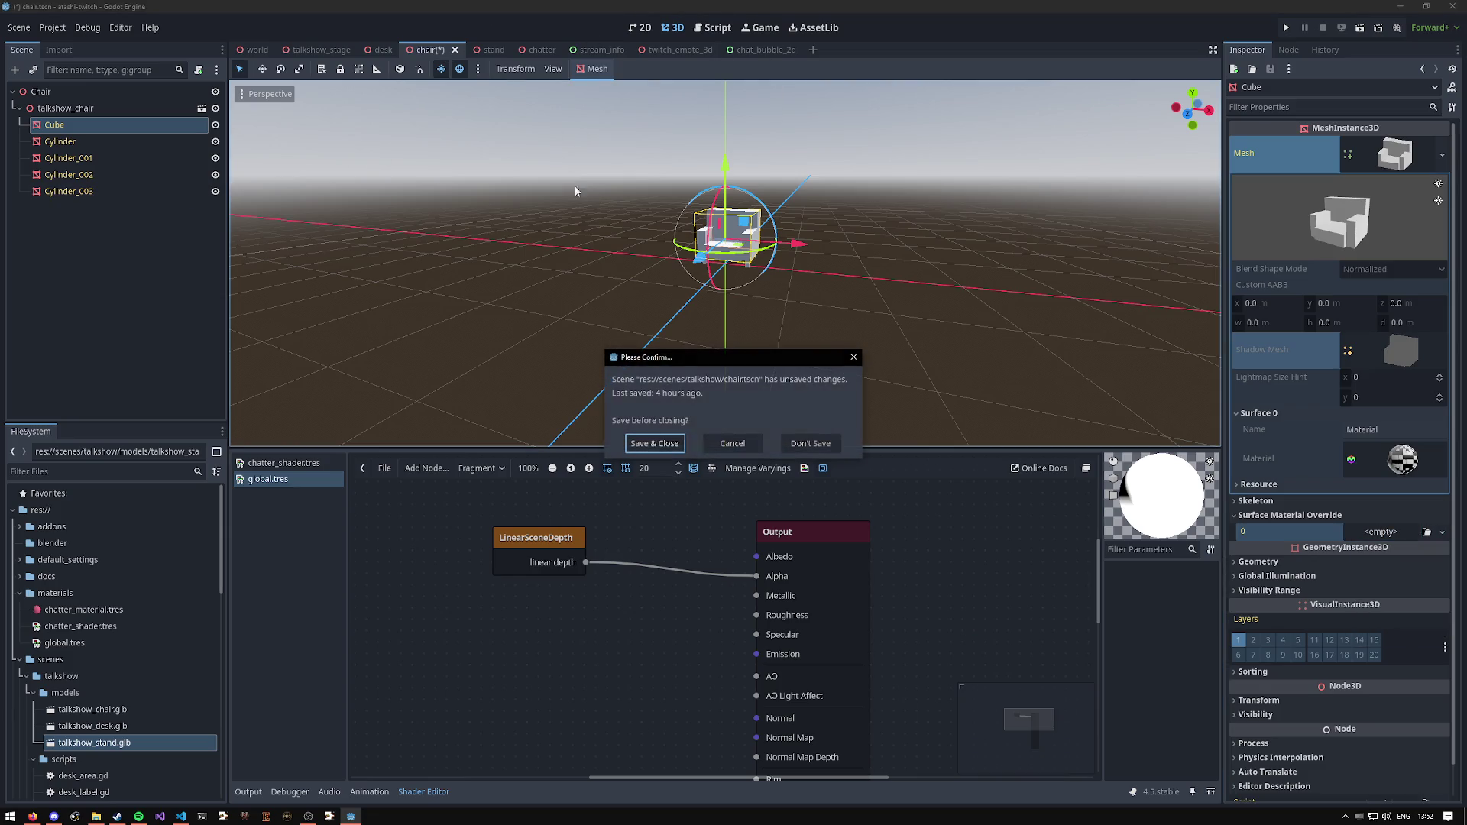
Discard the chair scene and build a new Node3D root with a MeshInstance3D child
click(810, 443)
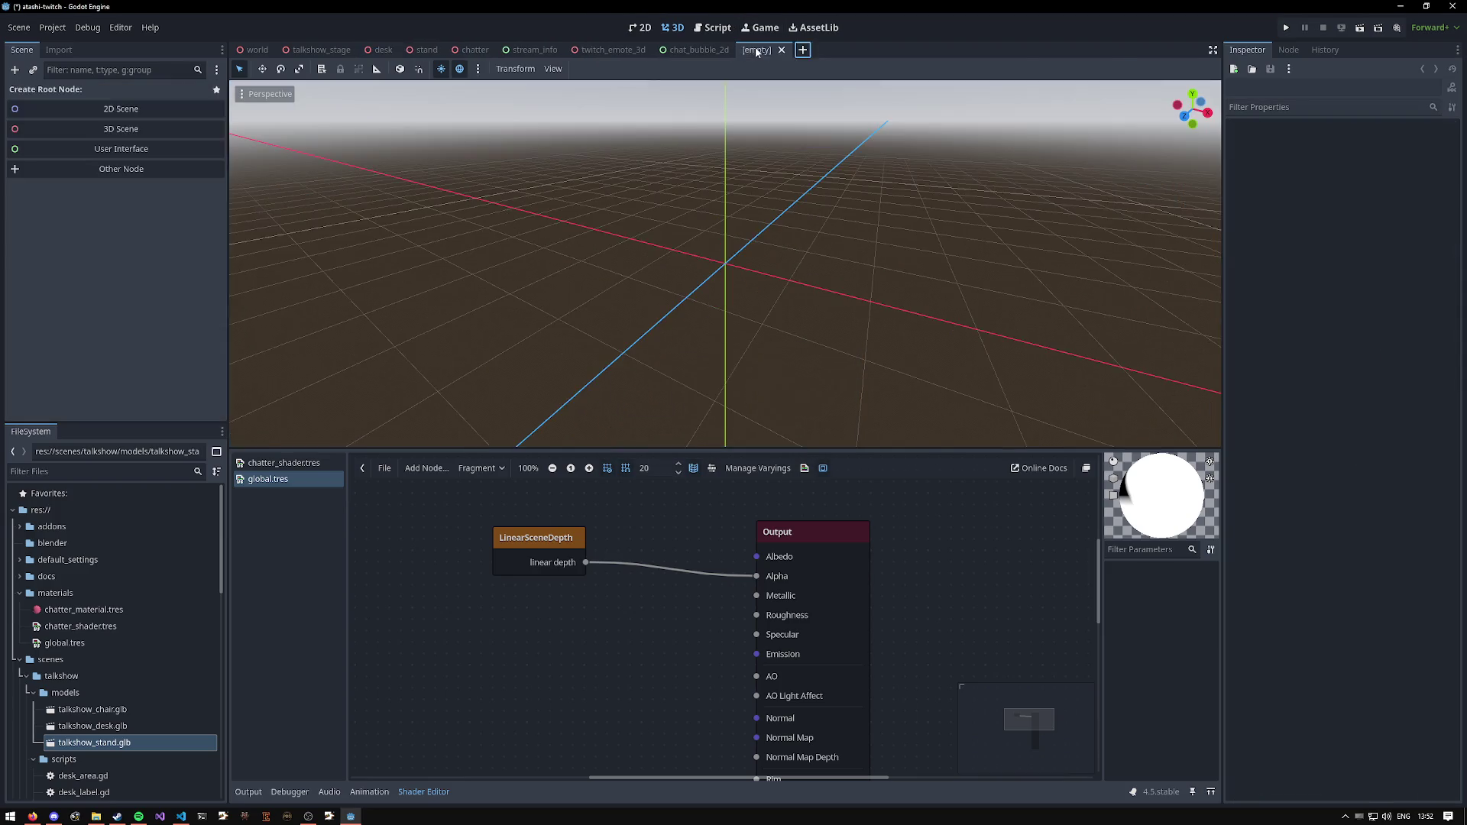
click(121, 129)
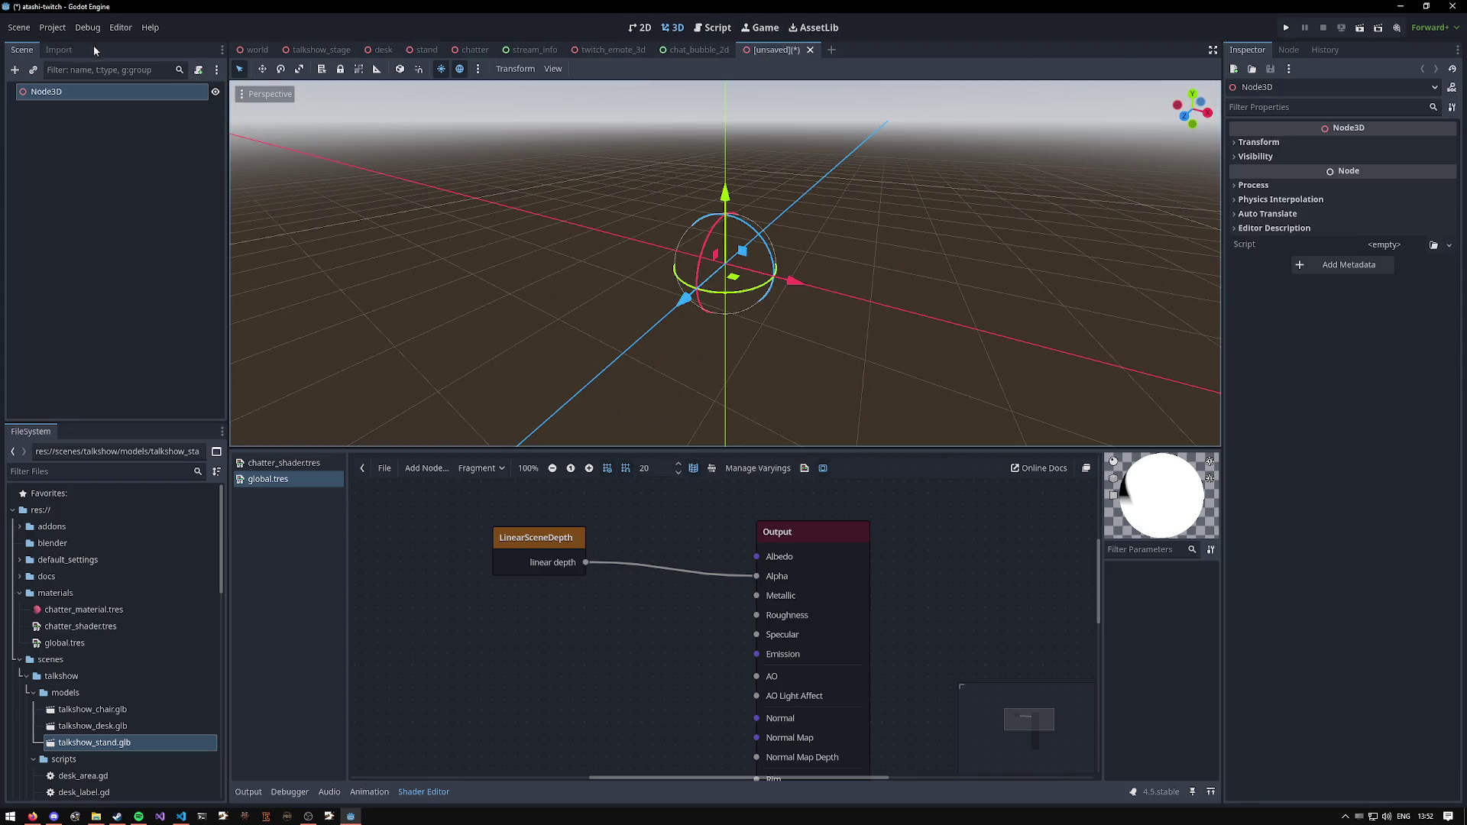
right_click(150, 98)
click(142, 112)
text(mesh)
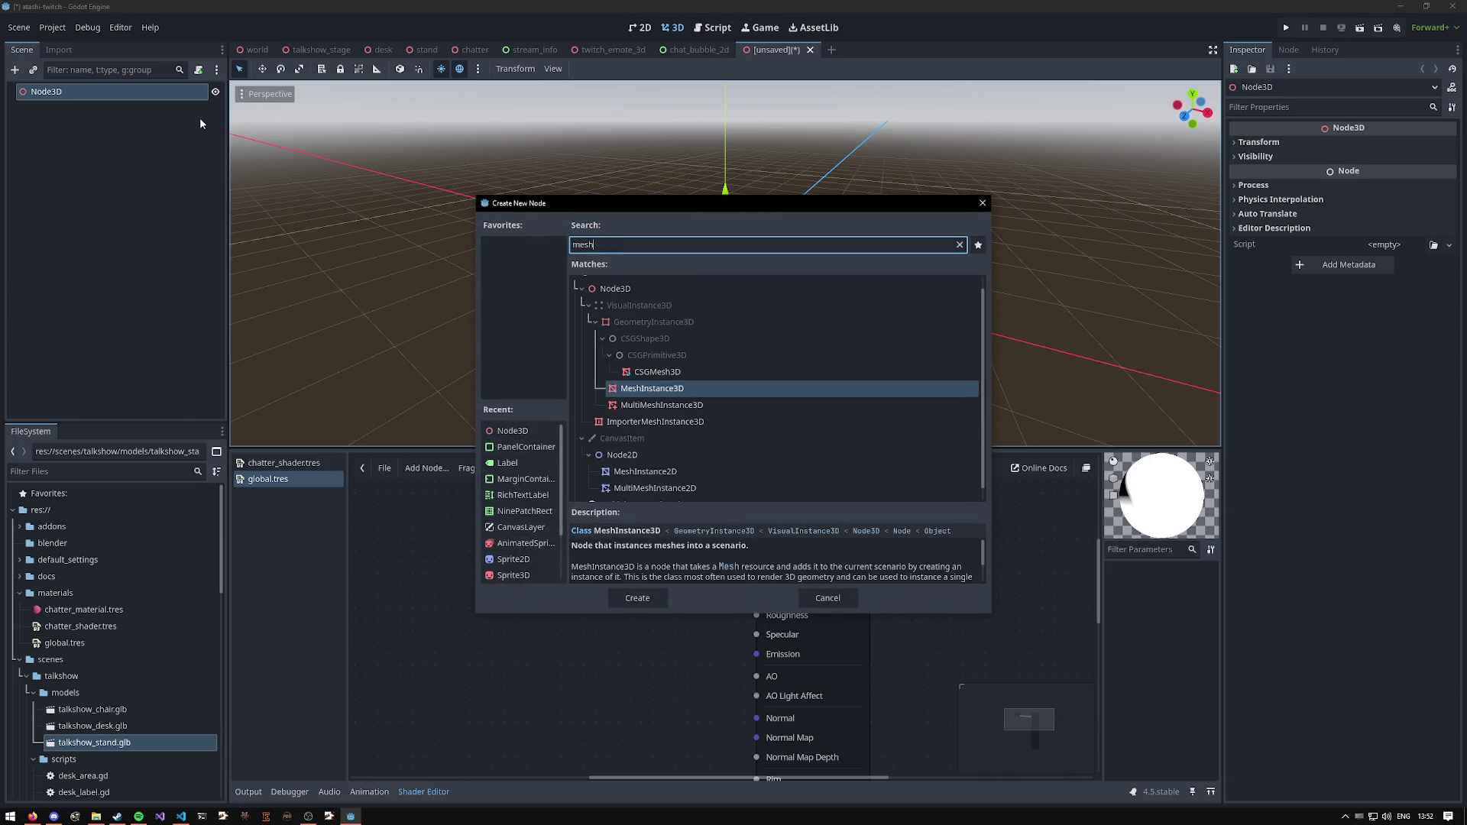
key(Return)
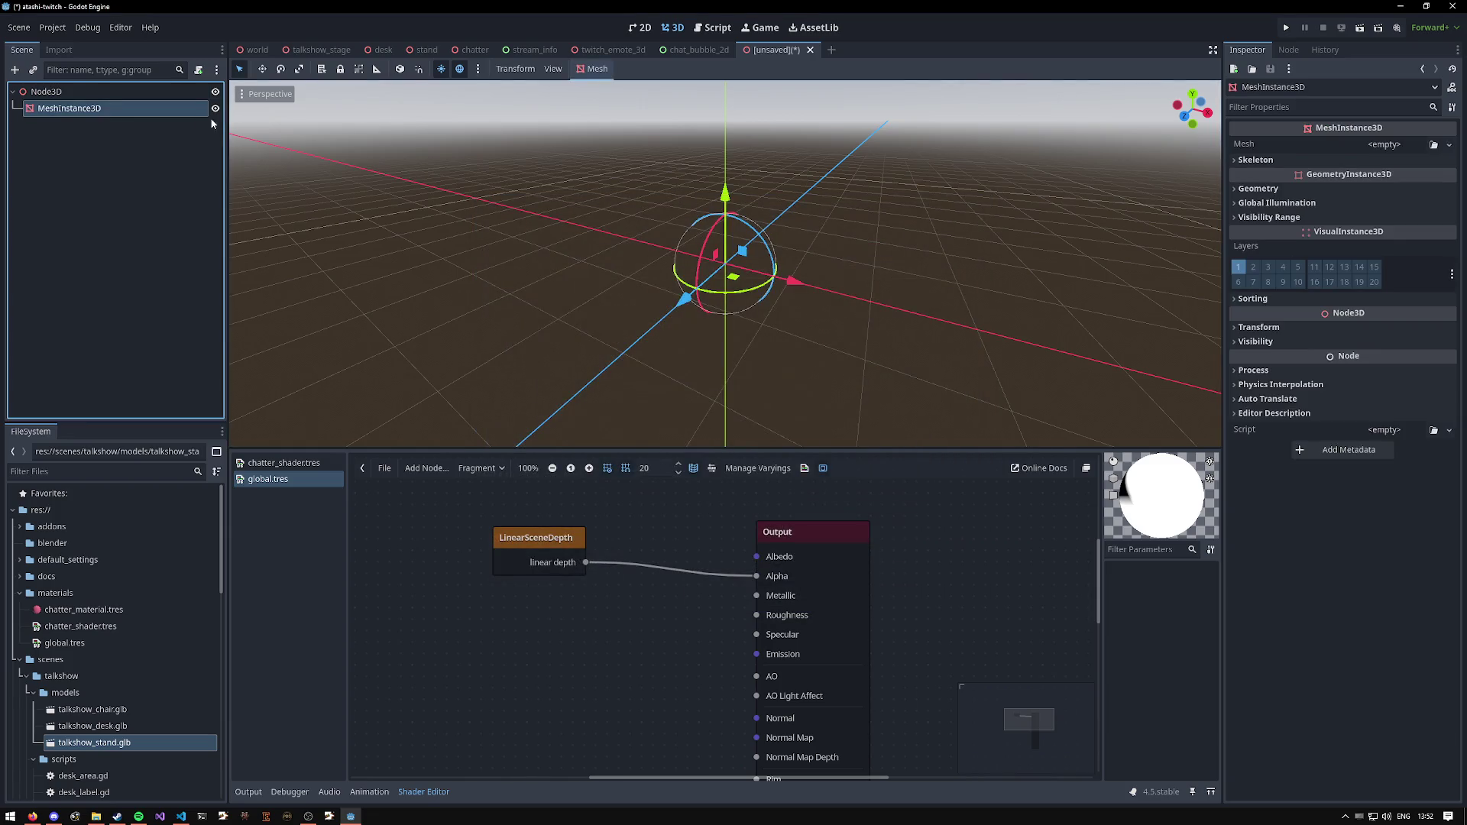
Give the MeshInstance3D a new BoxMesh and look through its Inspector sections
click(1448, 144)
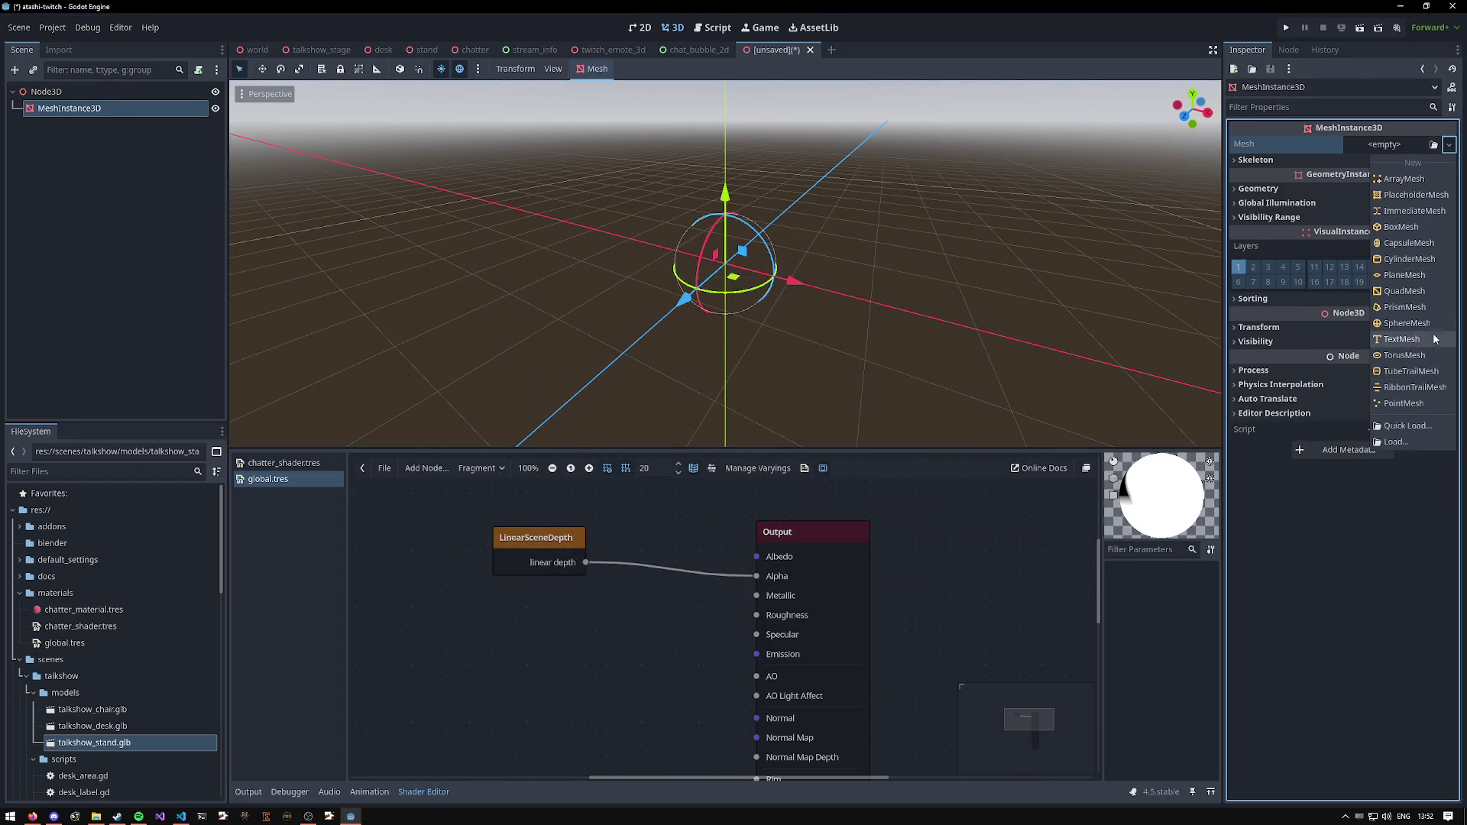
click(1424, 228)
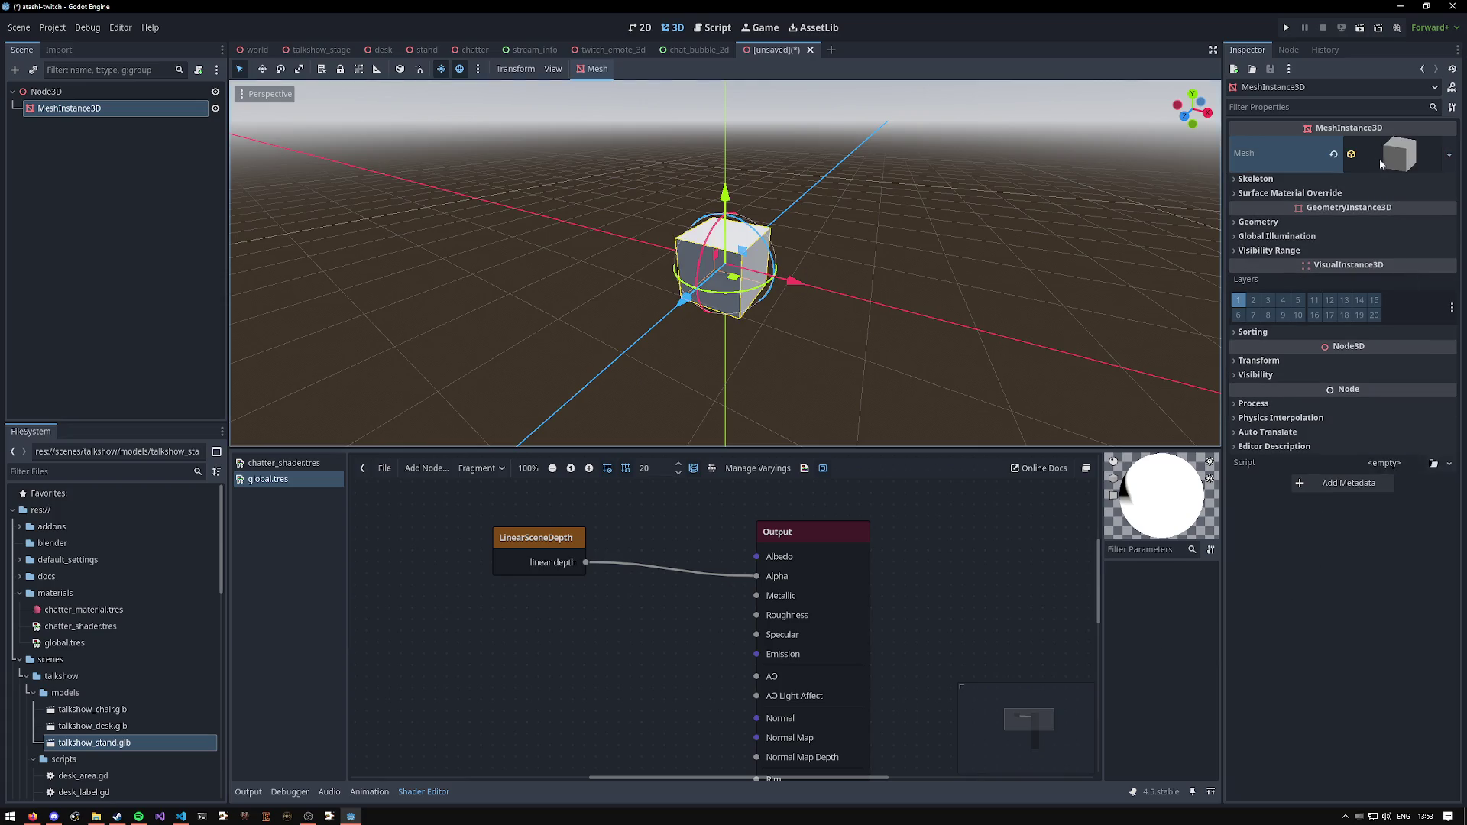
click(1398, 153)
click(1292, 533)
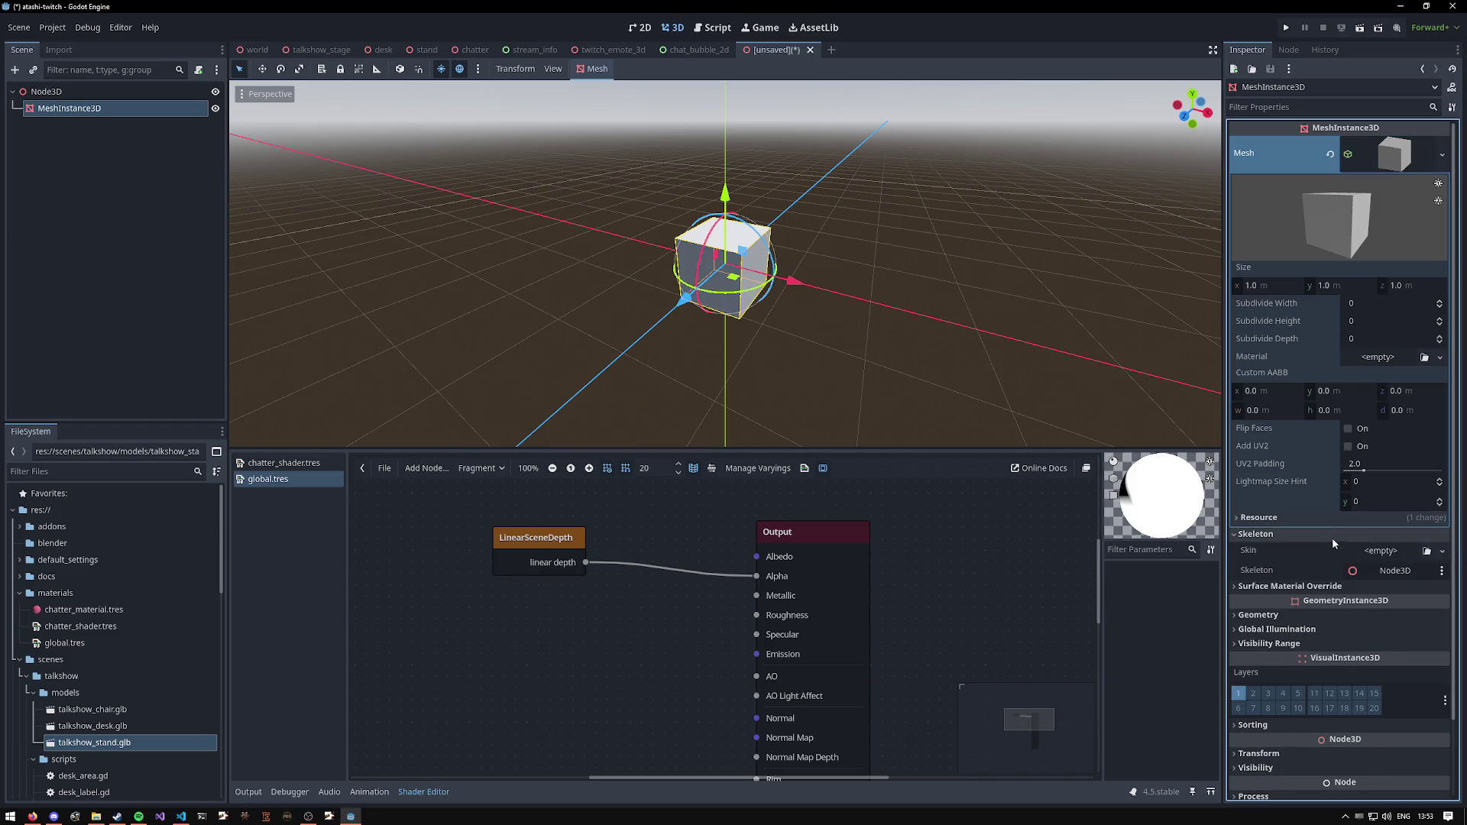
click(1440, 534)
click(1440, 548)
click(1442, 565)
click(1441, 548)
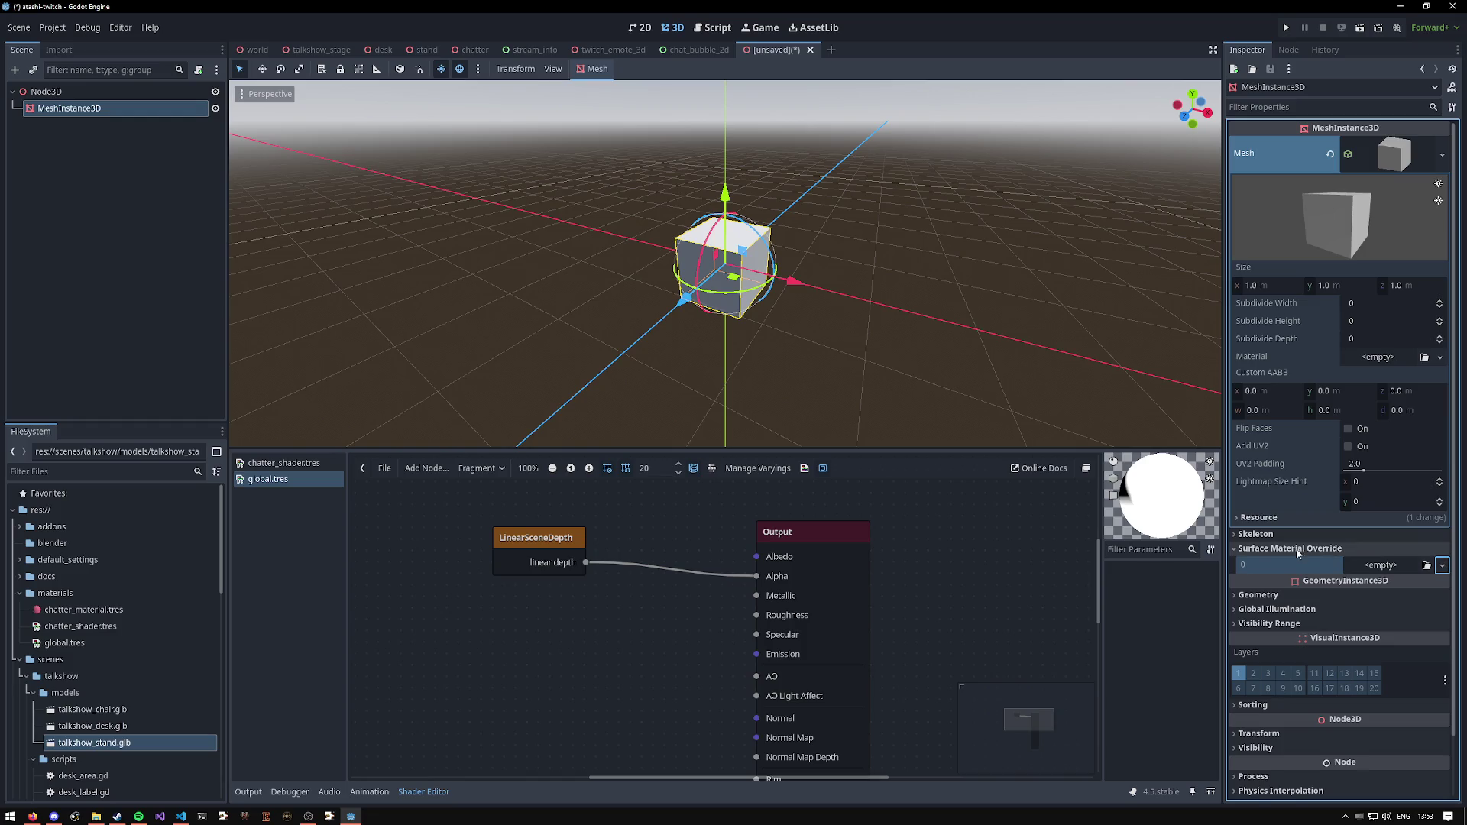
click(1441, 549)
click(1344, 517)
click(1344, 518)
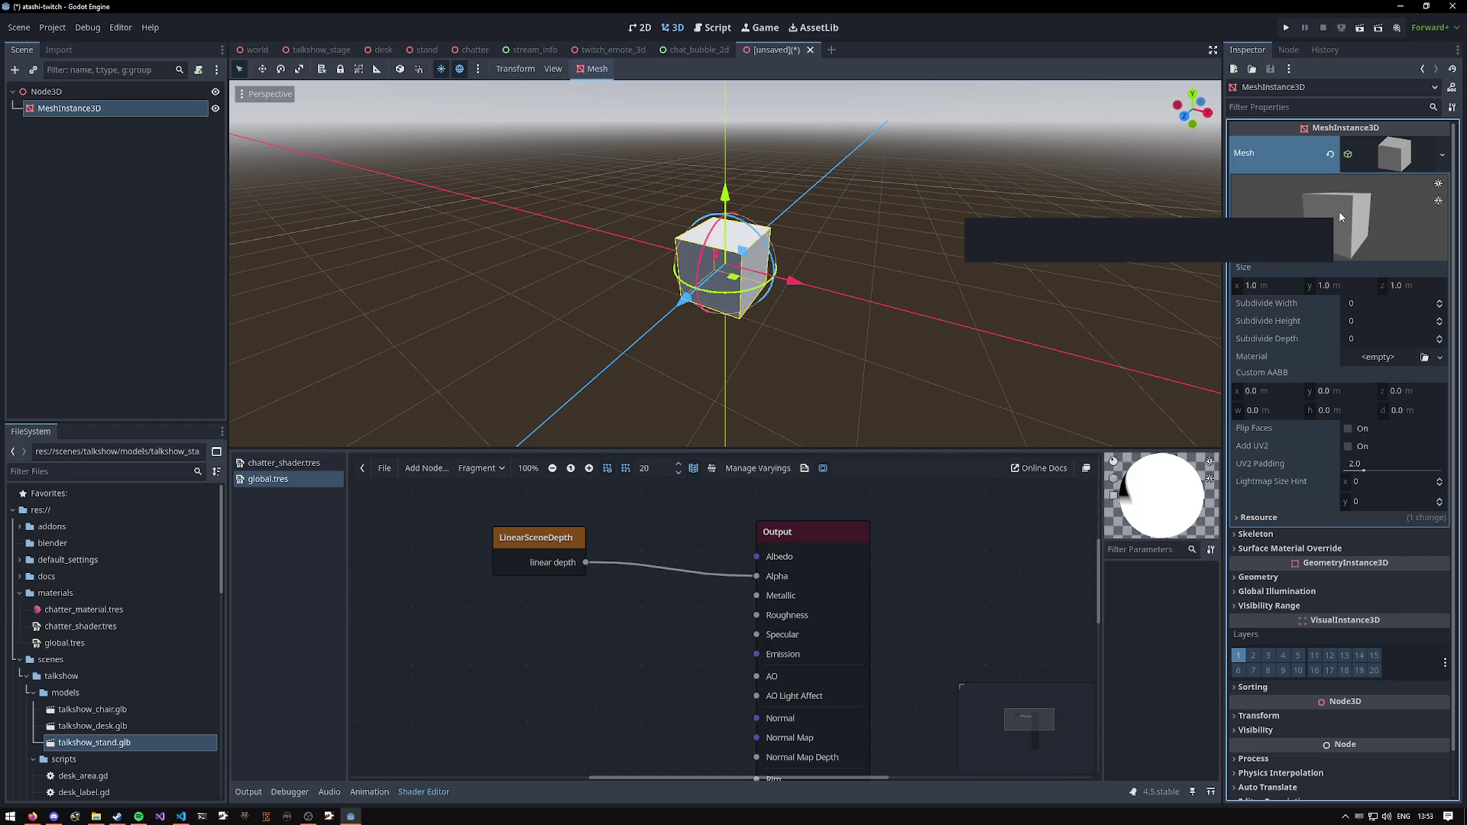
Set the box mesh's Material to a new ShaderMaterial and bring up the shader Quick Load list
click(1440, 357)
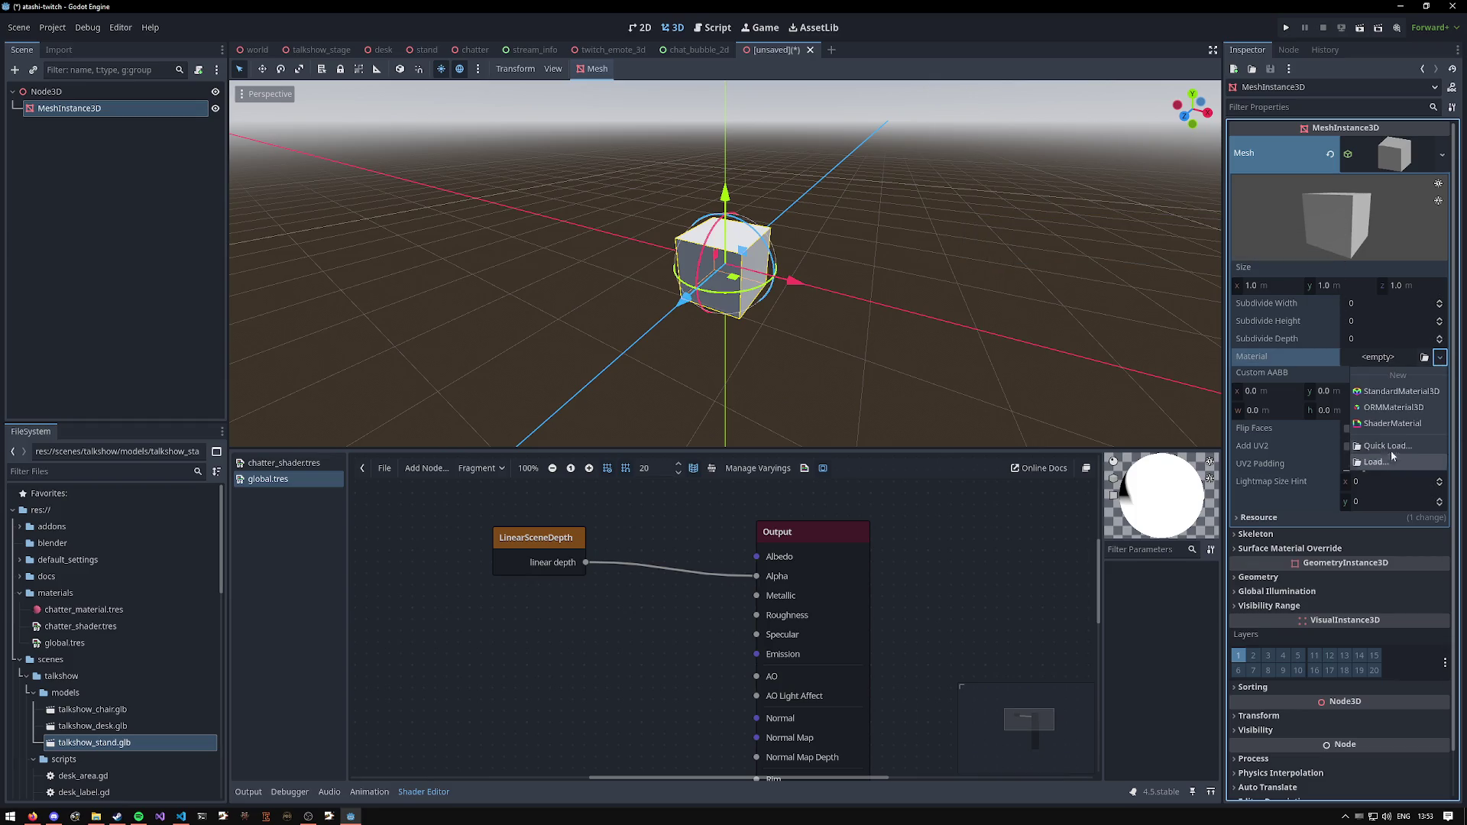
click(1426, 423)
click(1395, 374)
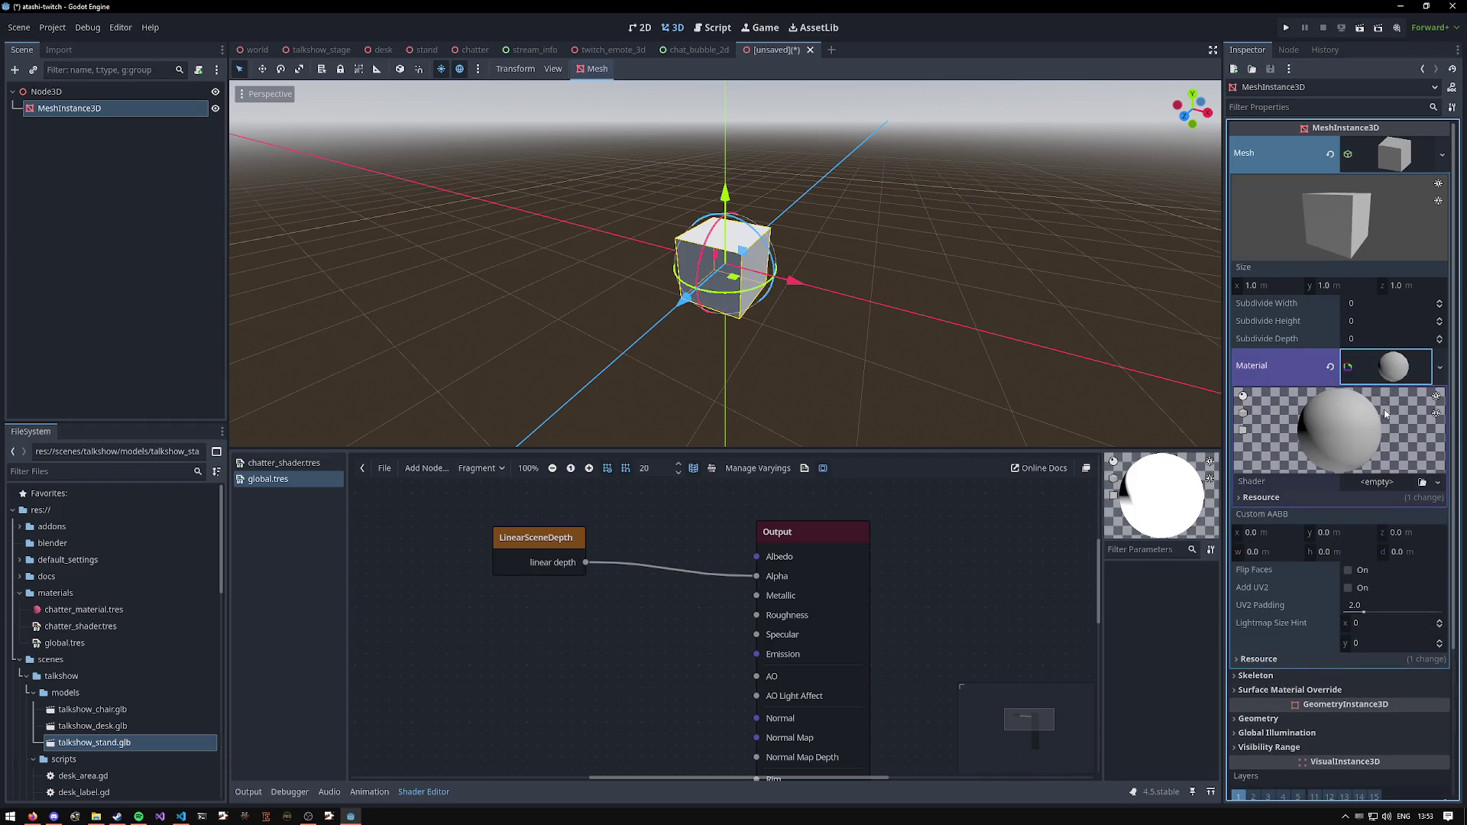
click(1437, 482)
click(1406, 535)
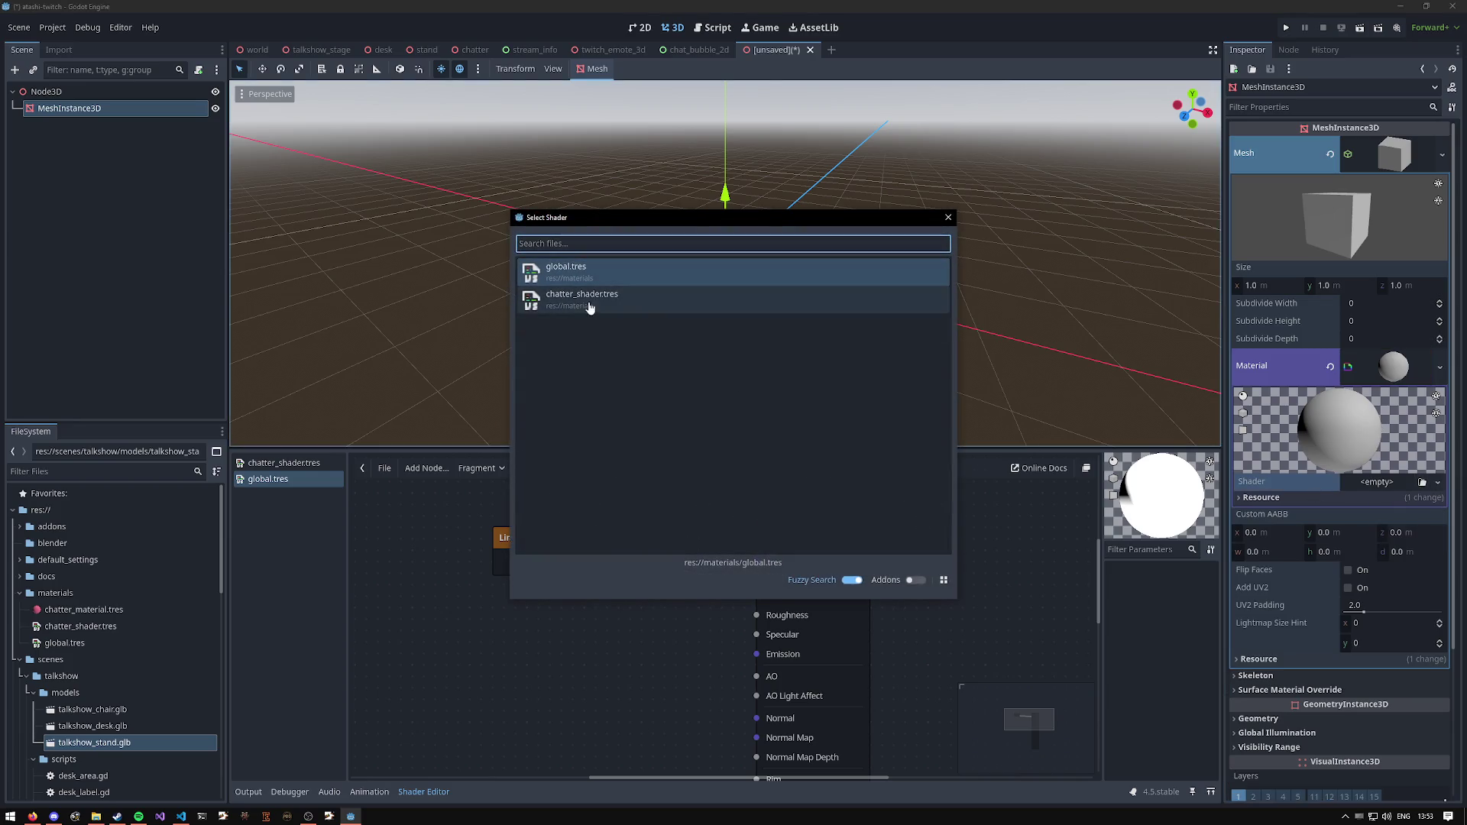
Load global.tres as the ShaderMaterial's shader and deselect the cube
click(576, 268)
click(911, 393)
scroll(791, 281, down, 5)
scroll(790, 281, up, 15)
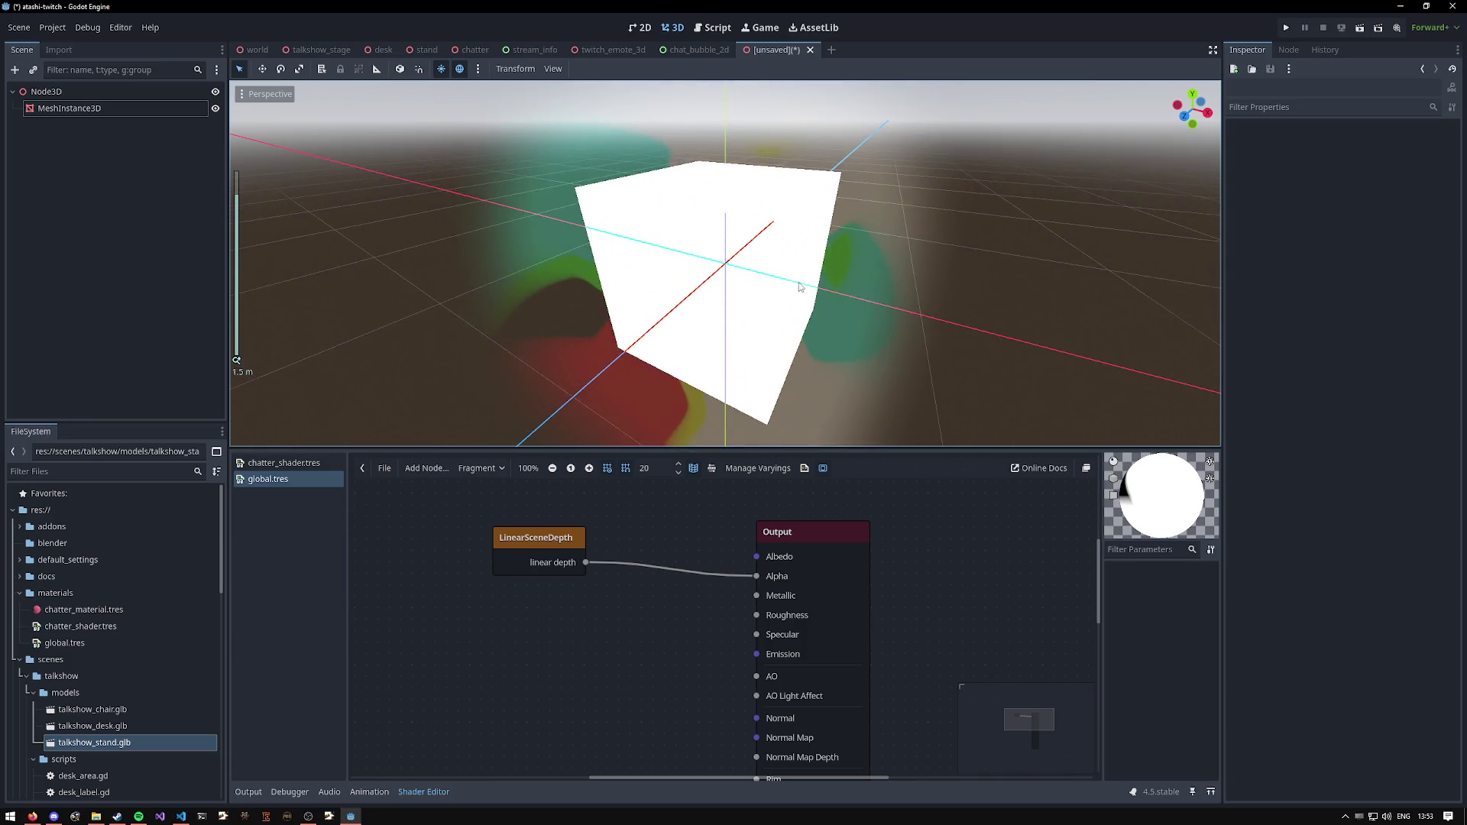
scroll(799, 281, down, 5)
scroll(800, 282, up, 5)
scroll(840, 306, down, 3)
scroll(917, 409, up, 4)
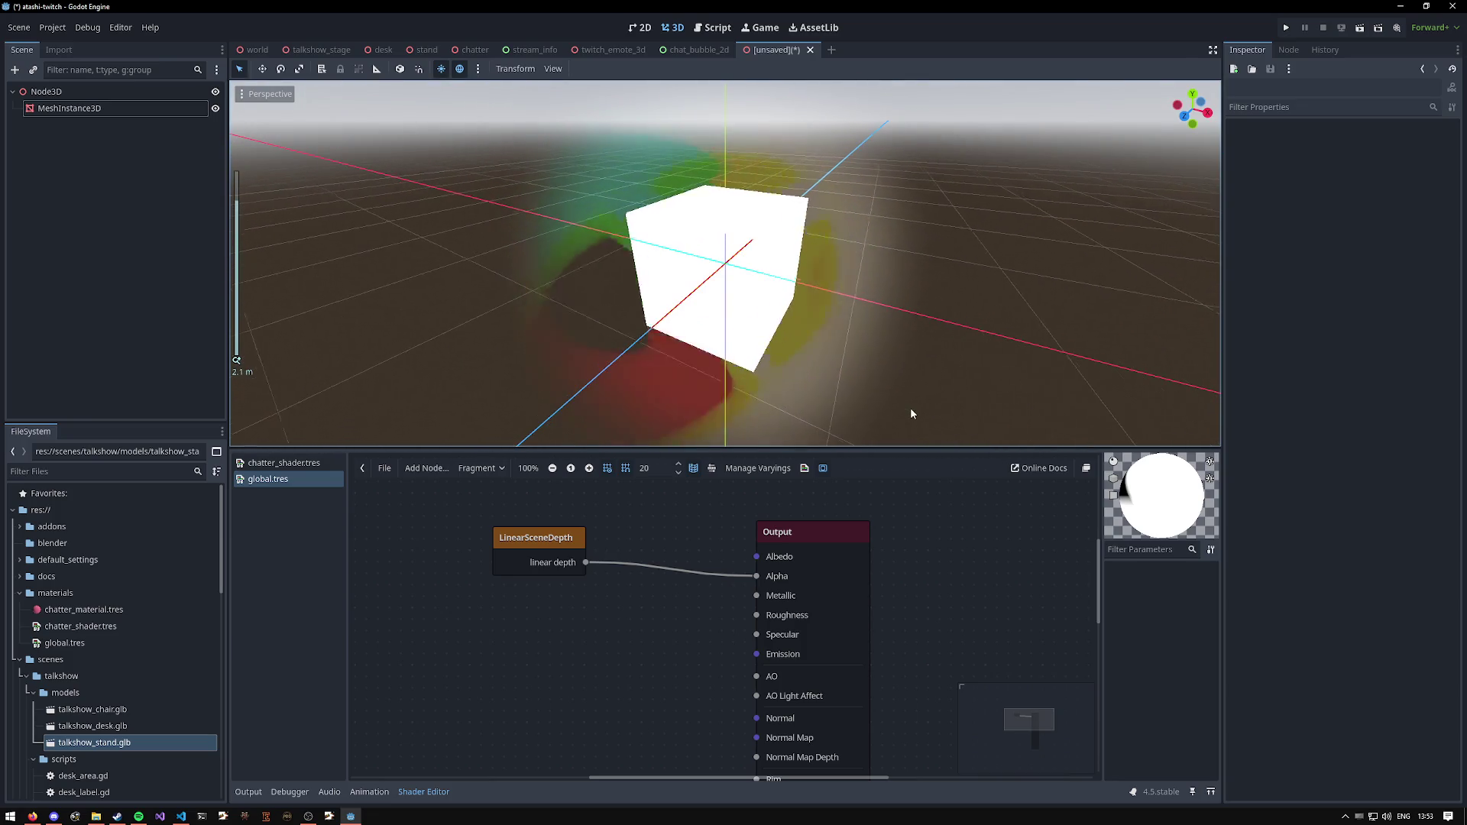
Wire linear depth to Albedo, remove that wire, and add a second LinearSceneDepth node
click(683, 583)
drag(585, 562, 644, 565)
drag(758, 560, 756, 557)
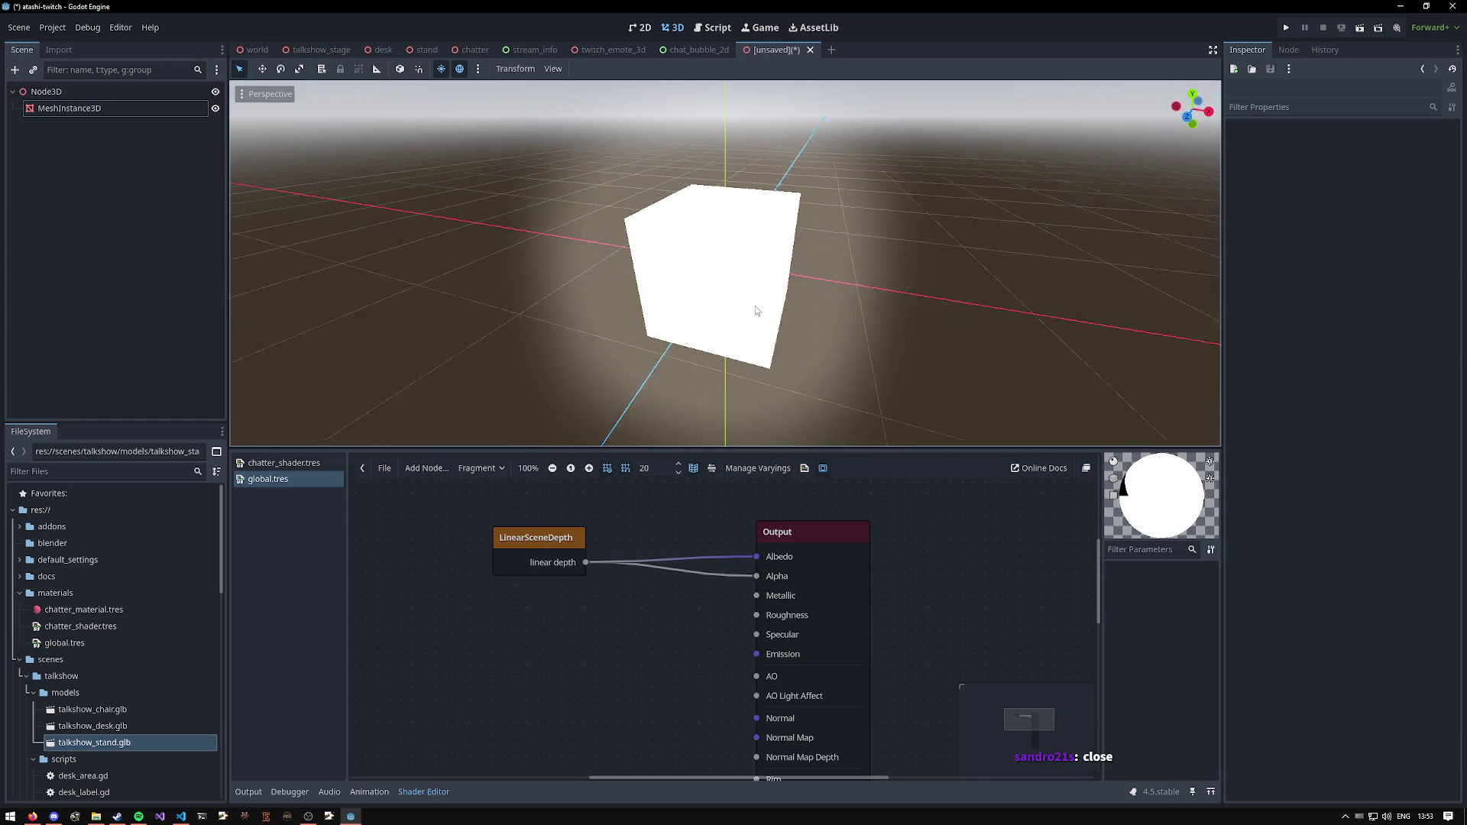
scroll(762, 344, down, 10)
scroll(763, 344, up, 8)
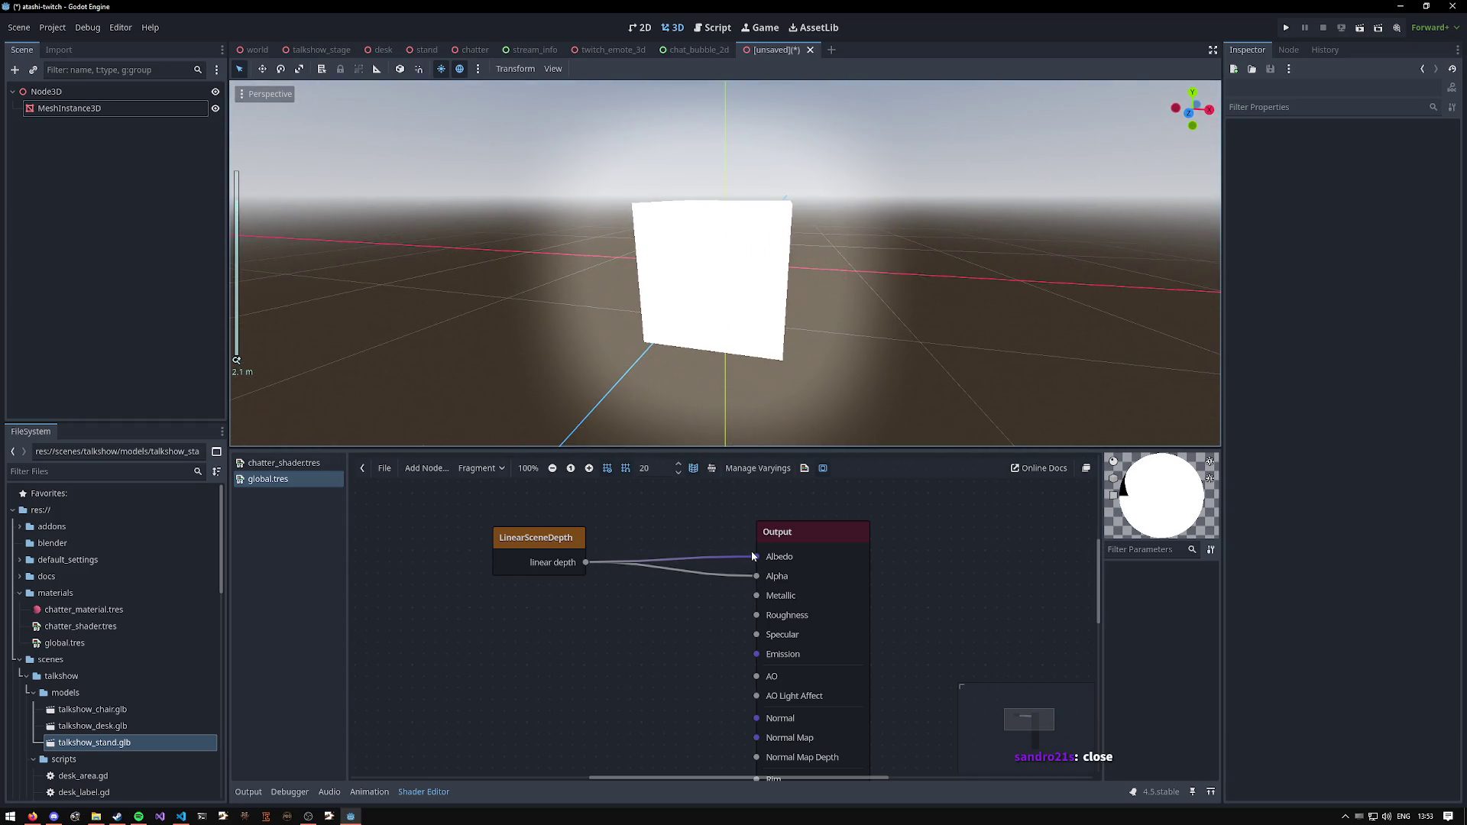
drag(757, 556, 654, 636)
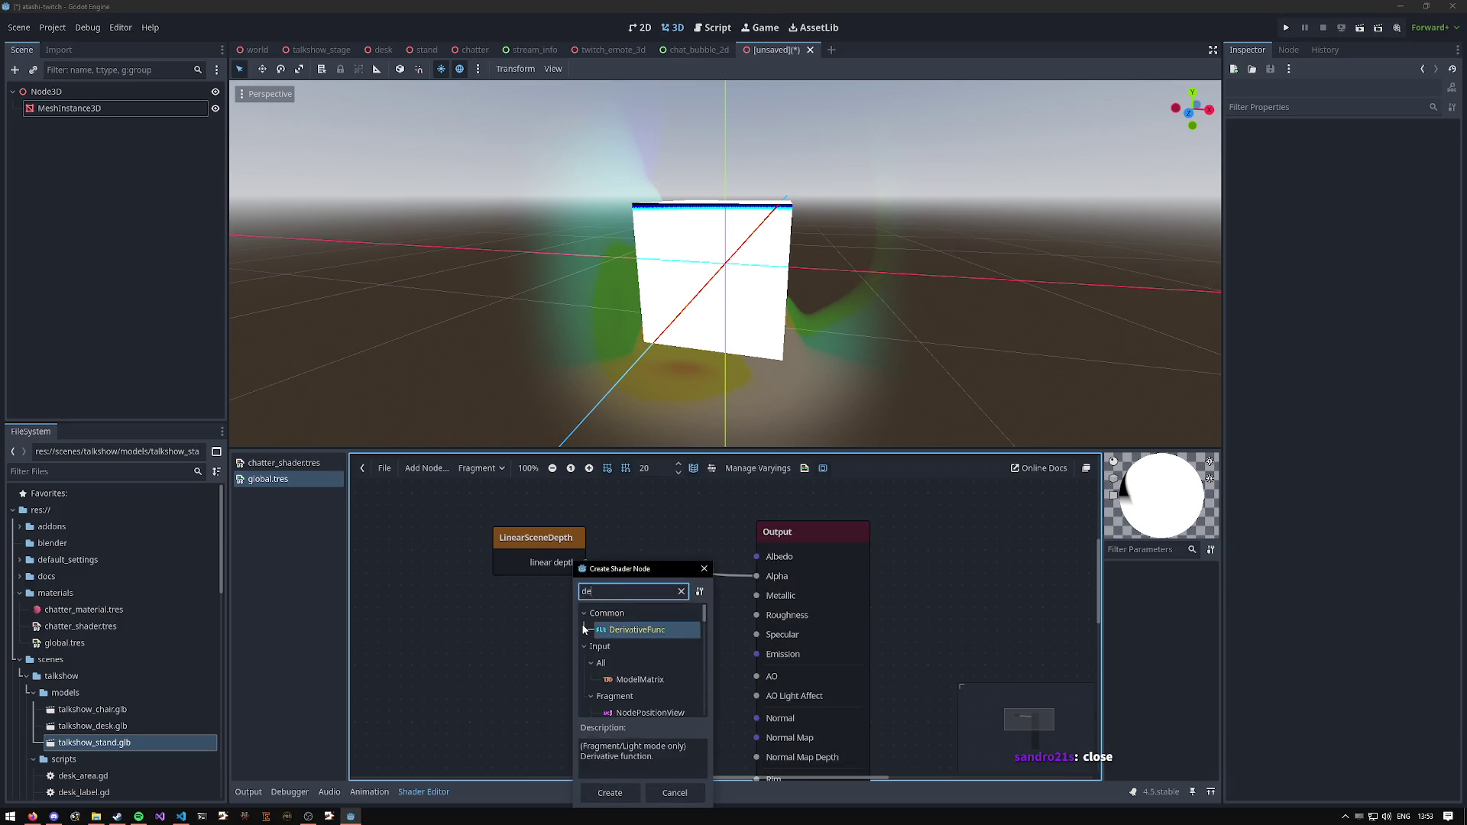
double_click(583, 629)
click(583, 629)
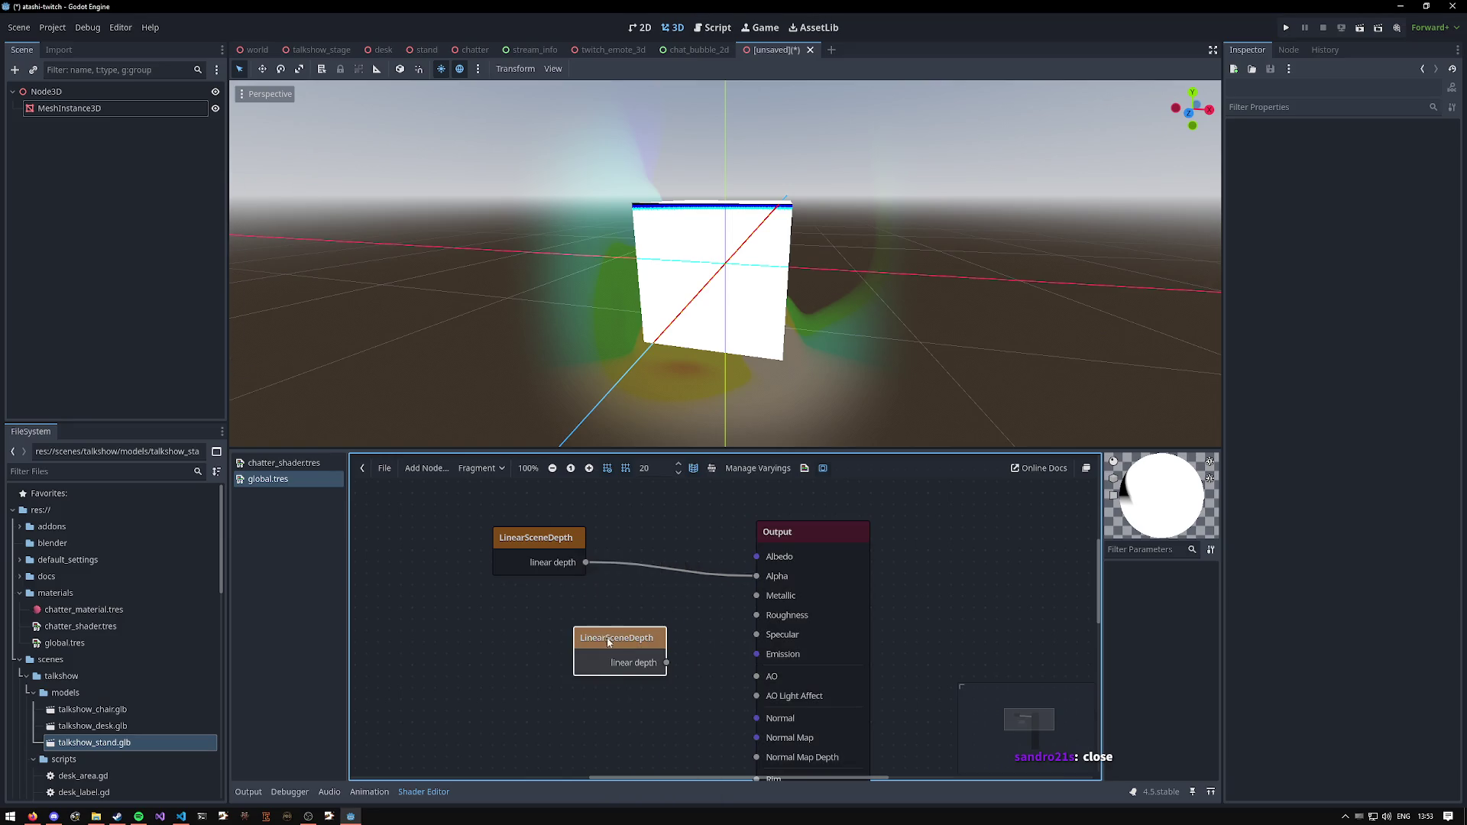
Add a WorldPositionFromDepth node, then delete the extra depth nodes
double_click(557, 631)
text(depth)
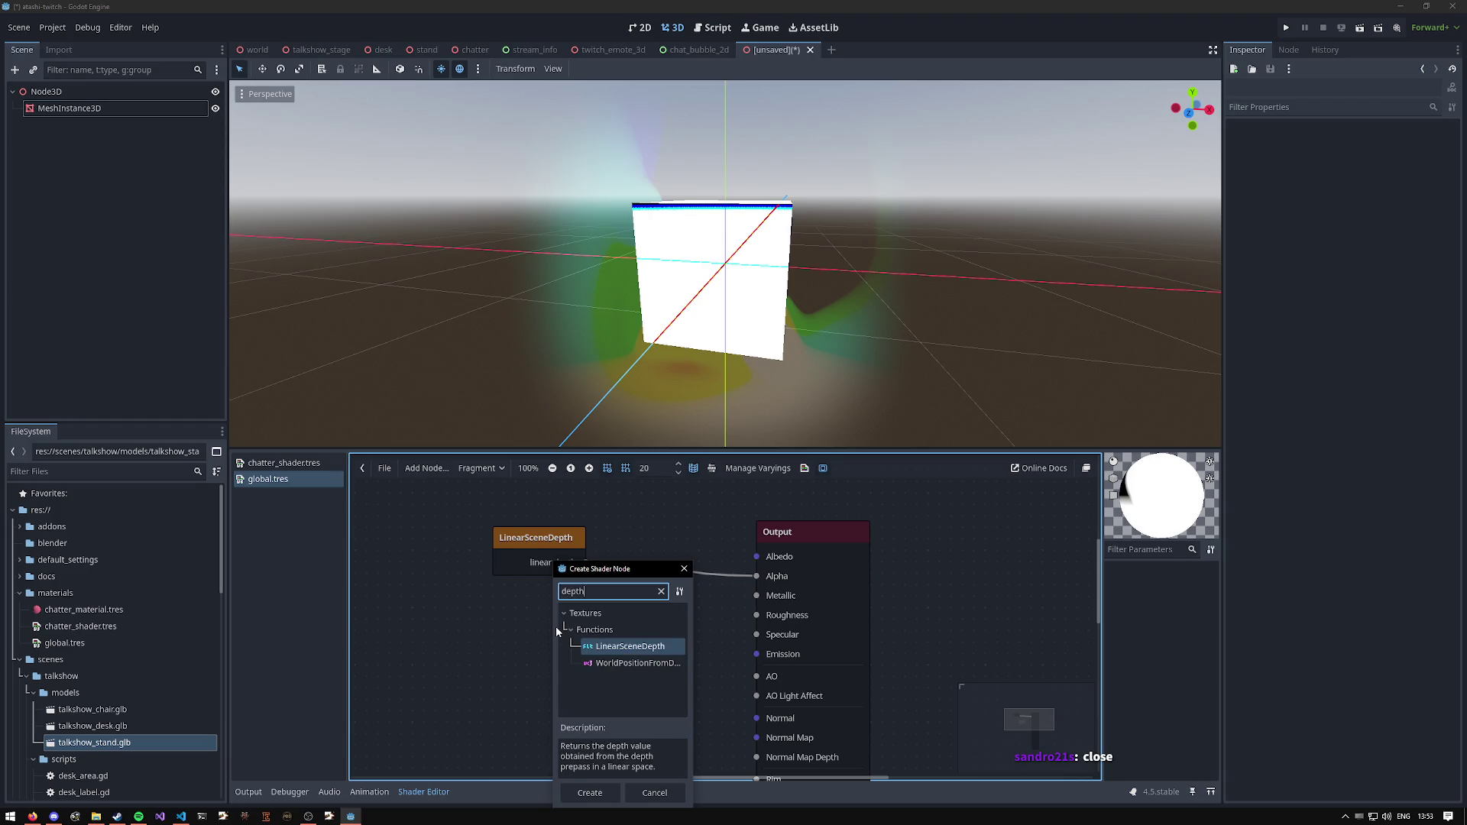
key(Down)
key(Return)
drag(670, 655, 610, 636)
drag(706, 625, 563, 642)
key(Delete)
Add camera_position_world and node_position_world Input nodes, stacking them in the graph
right_click(489, 616)
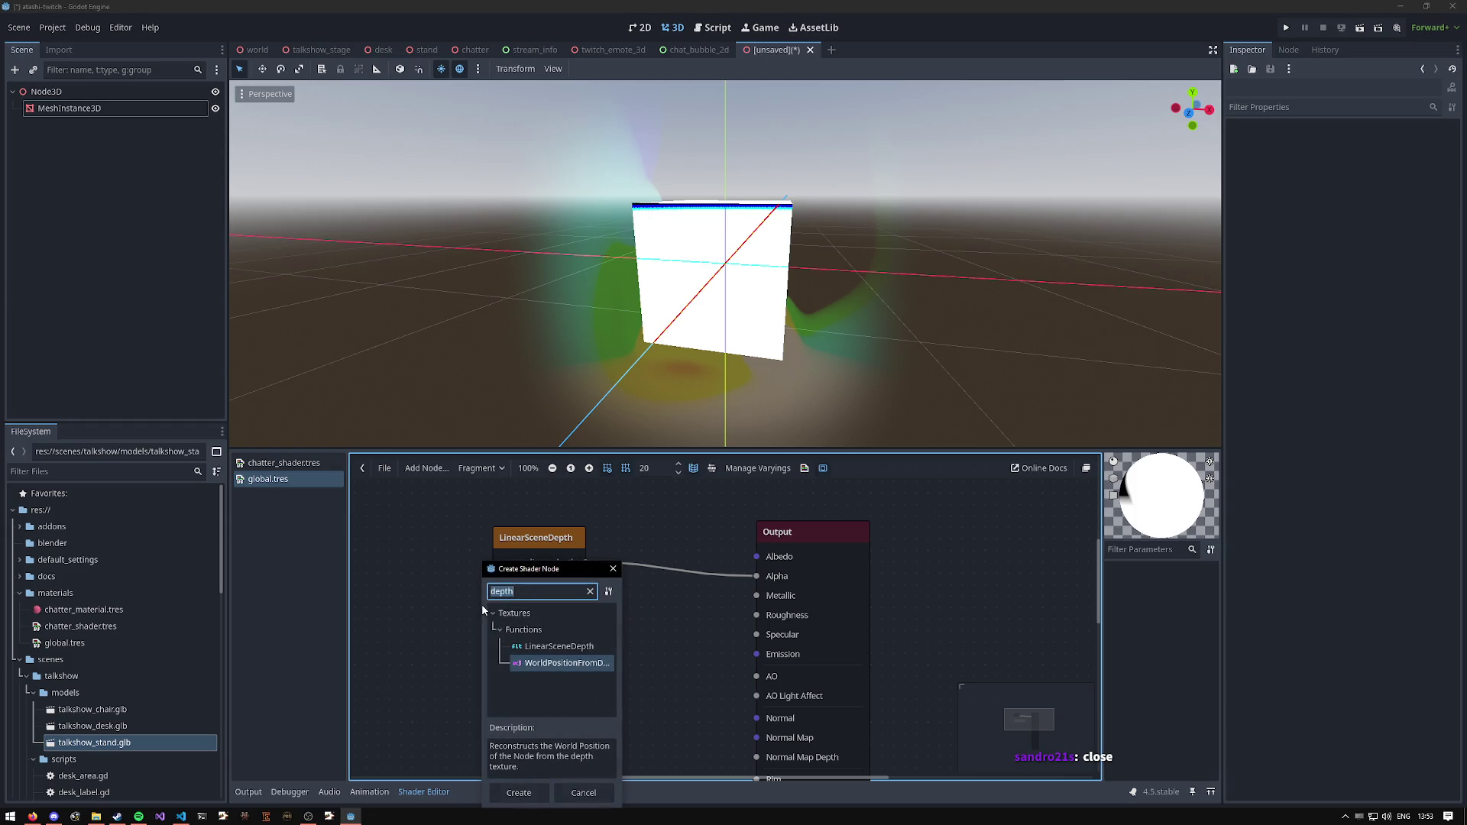
text(position)
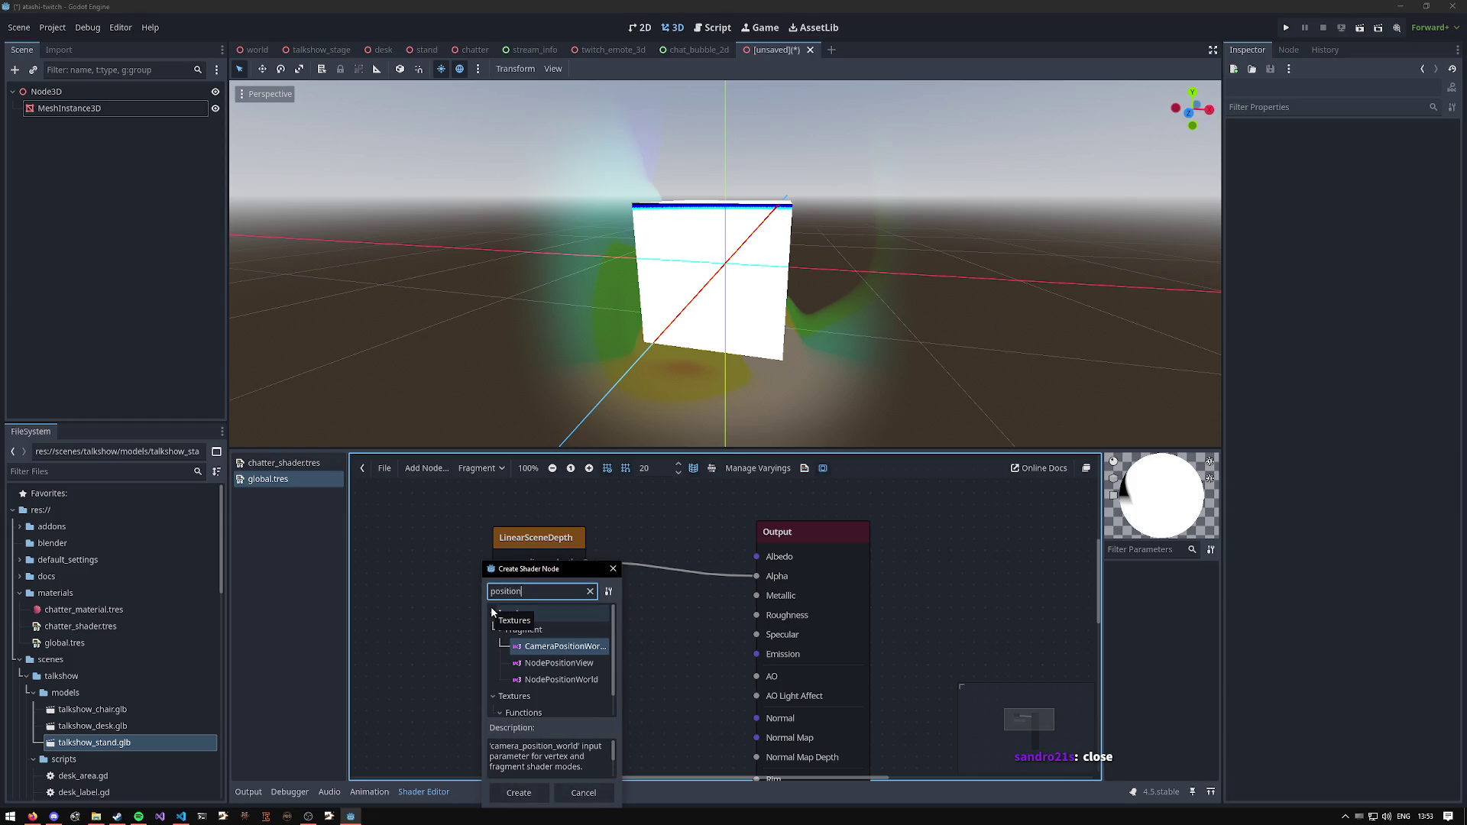
drag(625, 654, 703, 654)
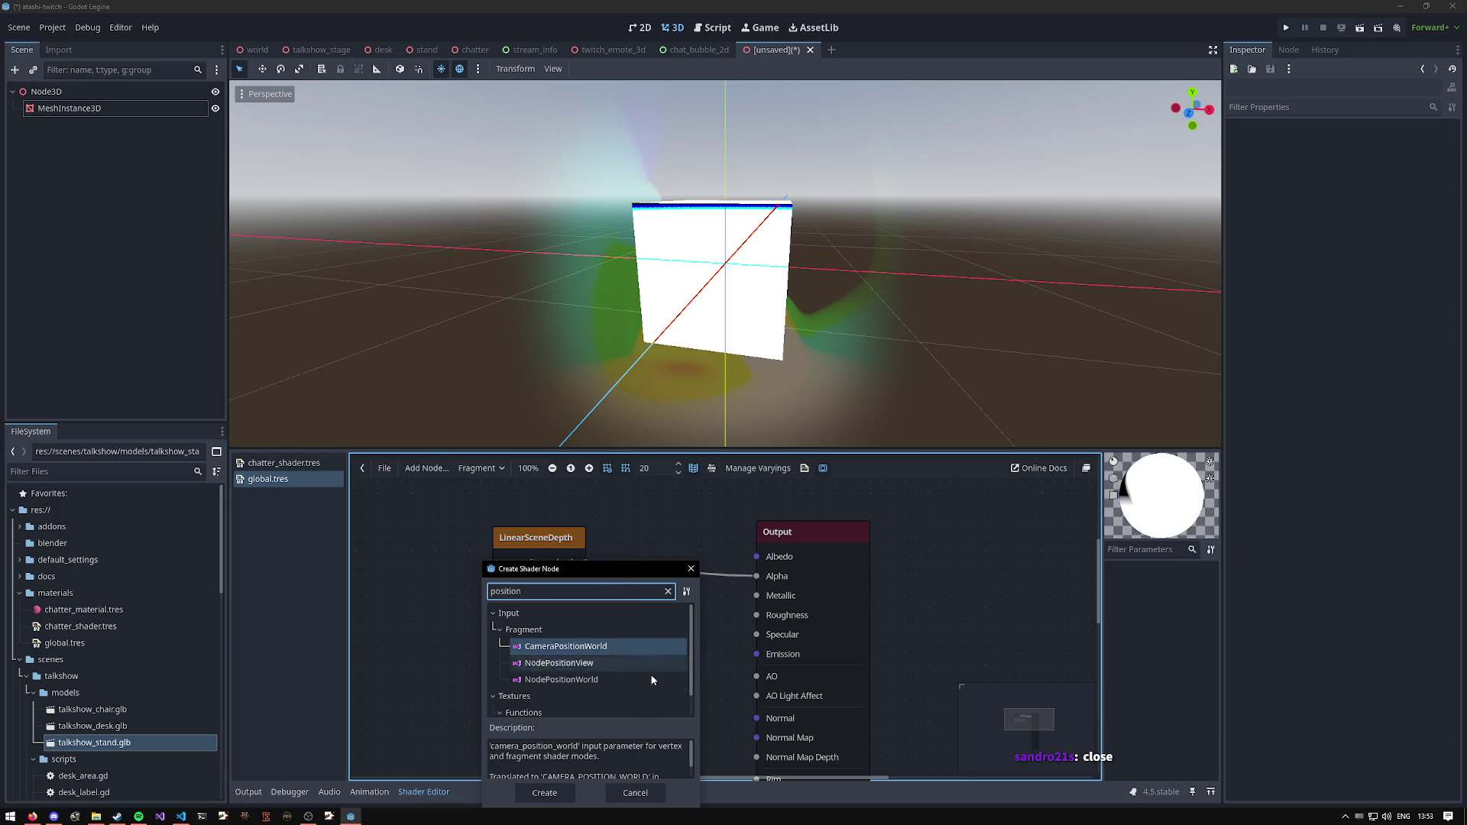
double_click(604, 646)
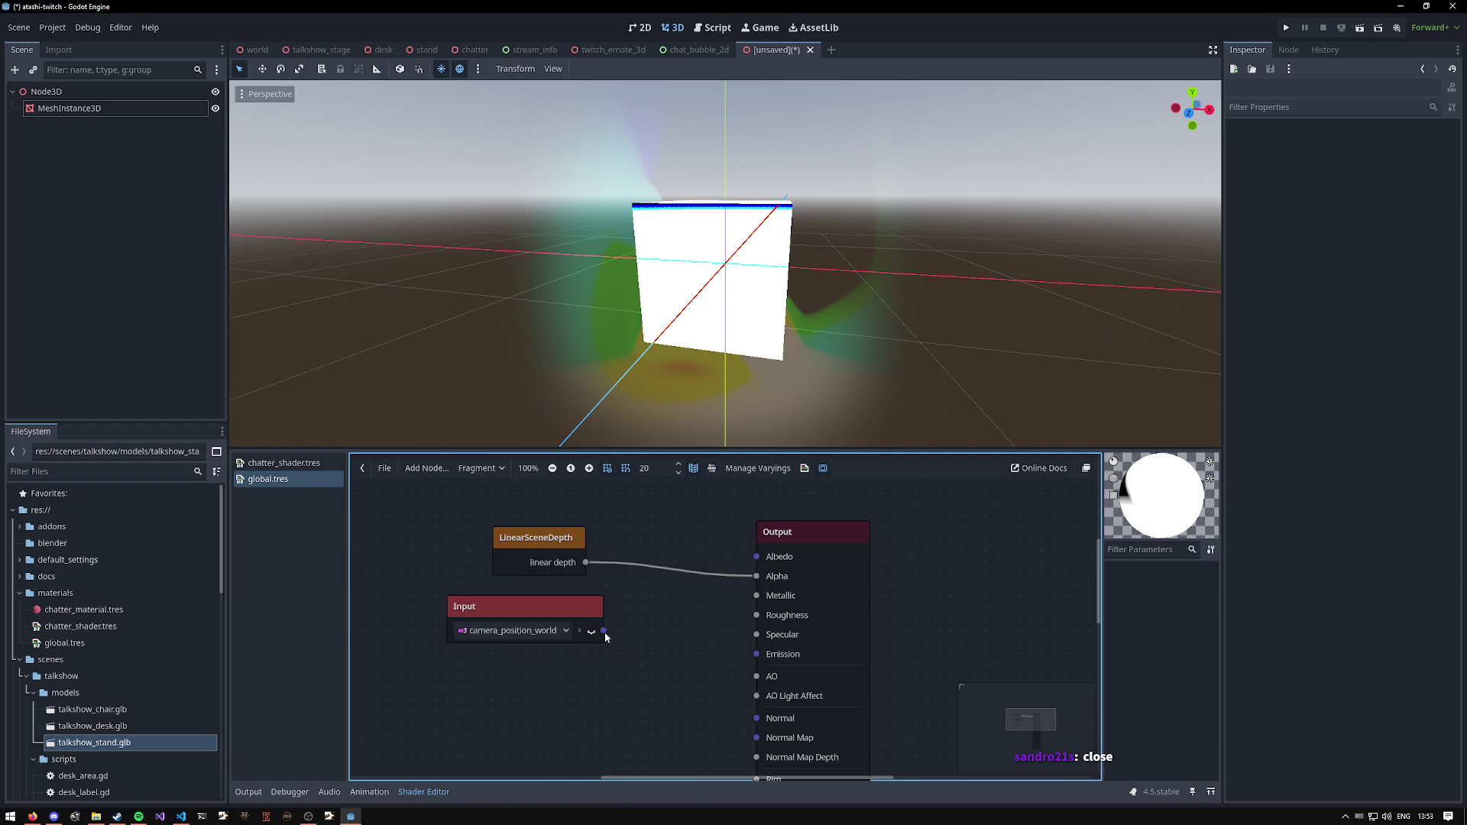
key(space)
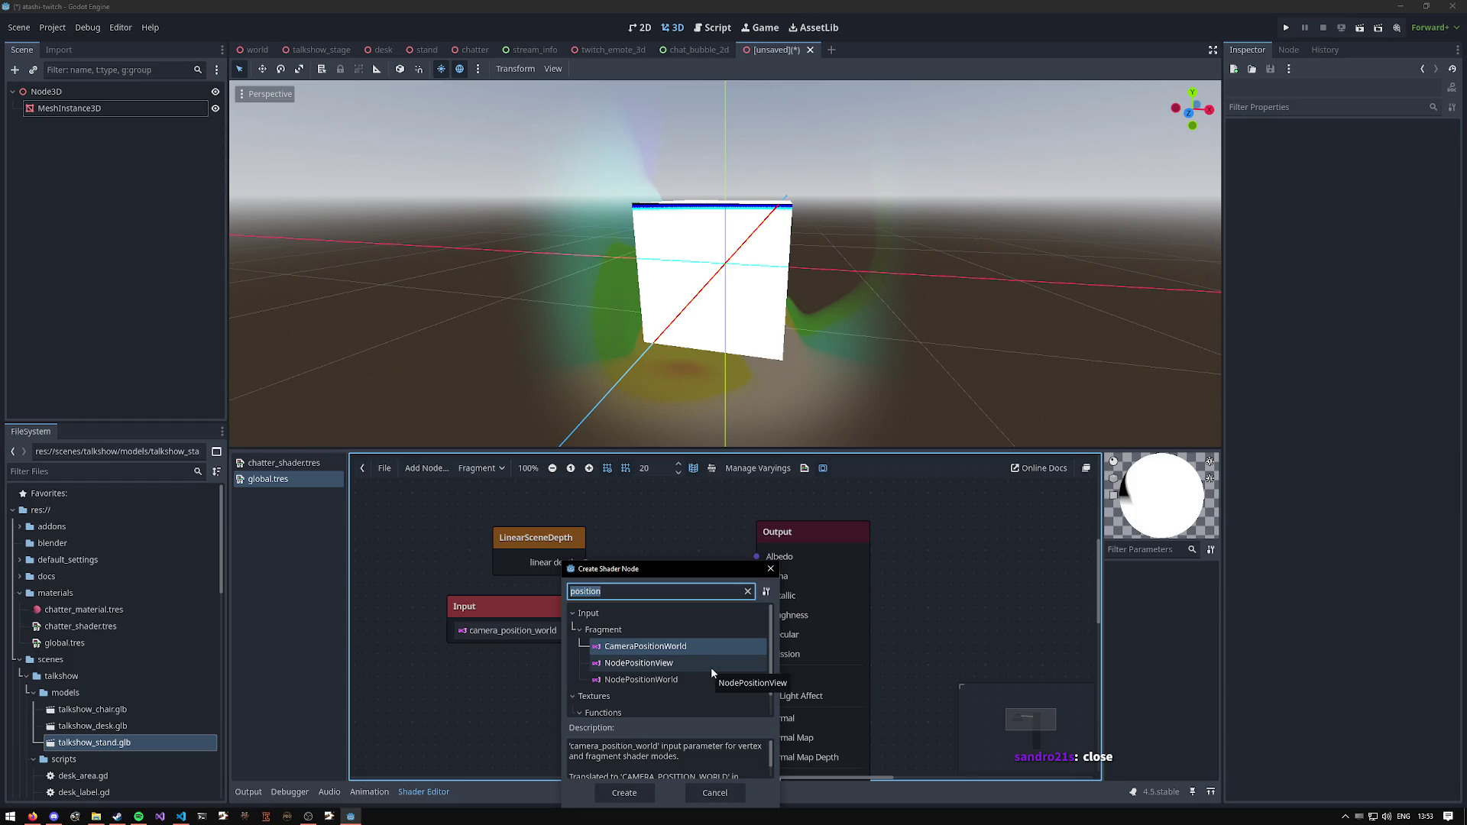
double_click(687, 679)
mouse_move(647, 682)
mouse_down()
mouse_move(497, 667)
mouse_move(532, 667)
mouse_up()
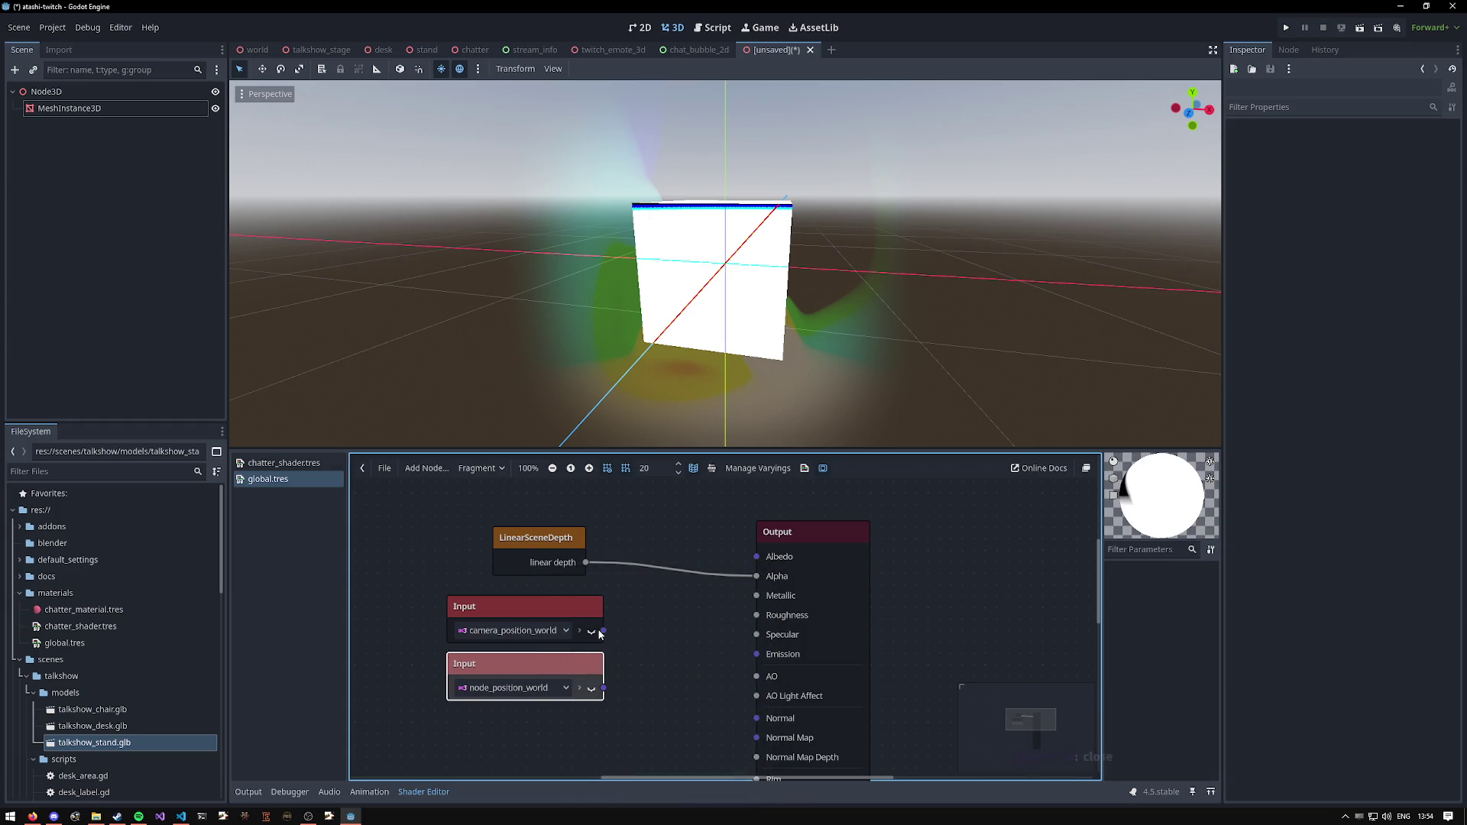
Connect node_position_world to Albedo and orbit to see the cube turn blue
click(645, 724)
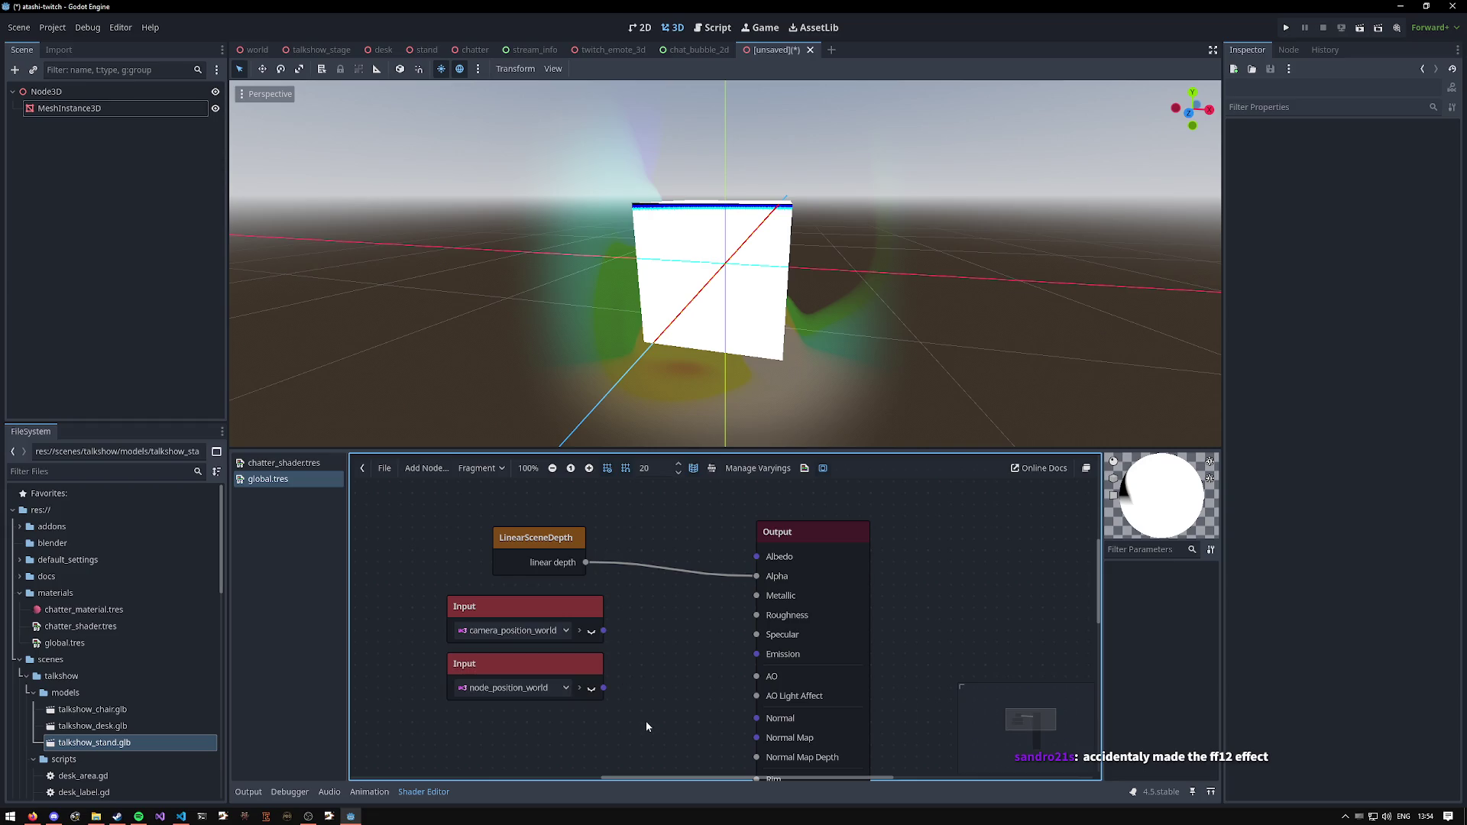
drag(603, 687, 757, 558)
mouse_move(836, 343)
mouse_down()
mouse_move(697, 319)
mouse_move(634, 273)
mouse_move(744, 171)
mouse_move(947, 251)
mouse_move(1137, 363)
mouse_move(1103, 330)
mouse_move(963, 400)
mouse_move(881, 268)
mouse_move(756, 261)
mouse_up()
Try camera_position_world in Albedo, then disconnect that wire
scroll(754, 261, down, 5)
scroll(760, 262, up, 7)
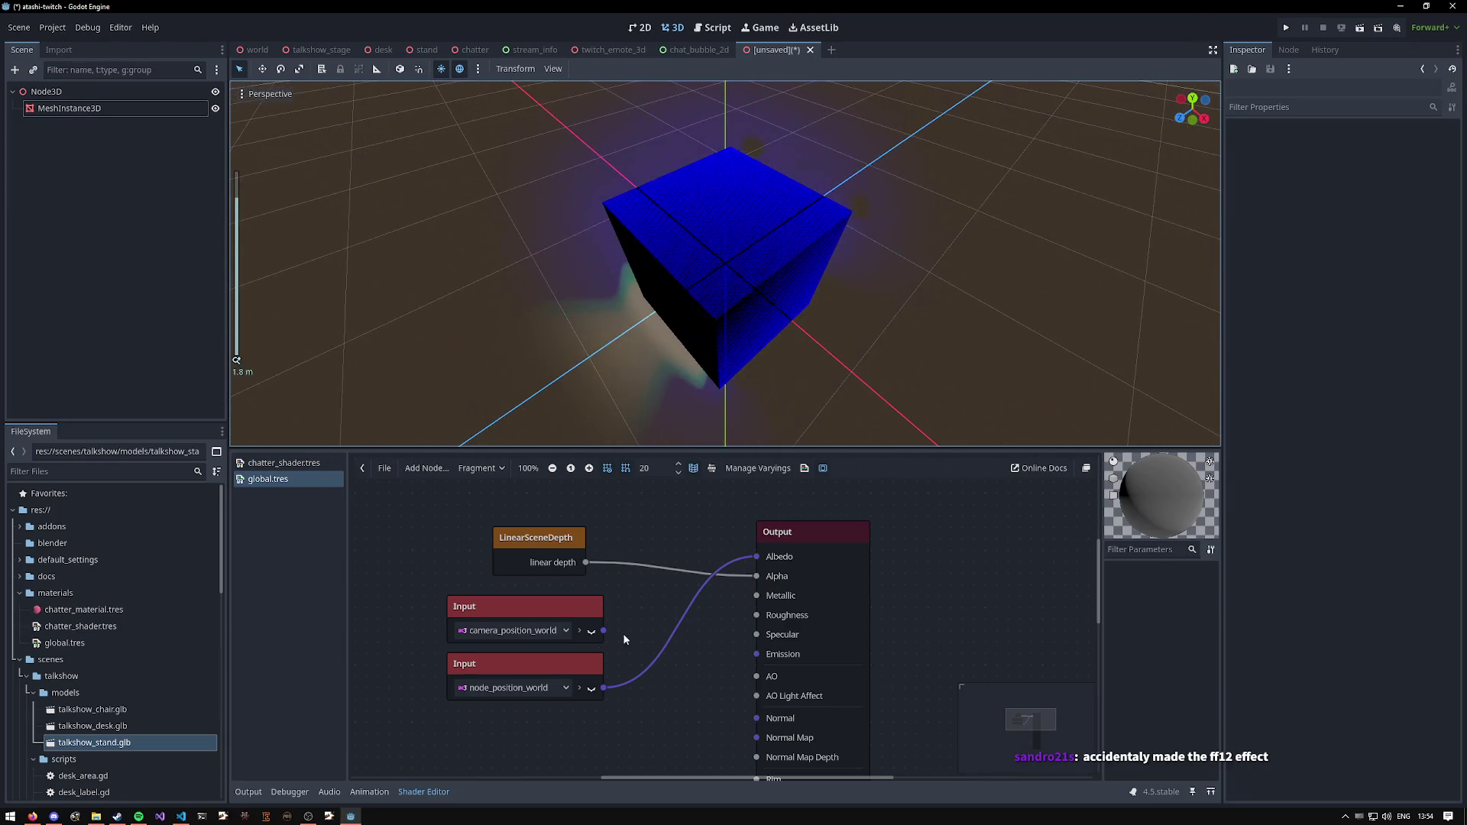
drag(603, 630, 757, 556)
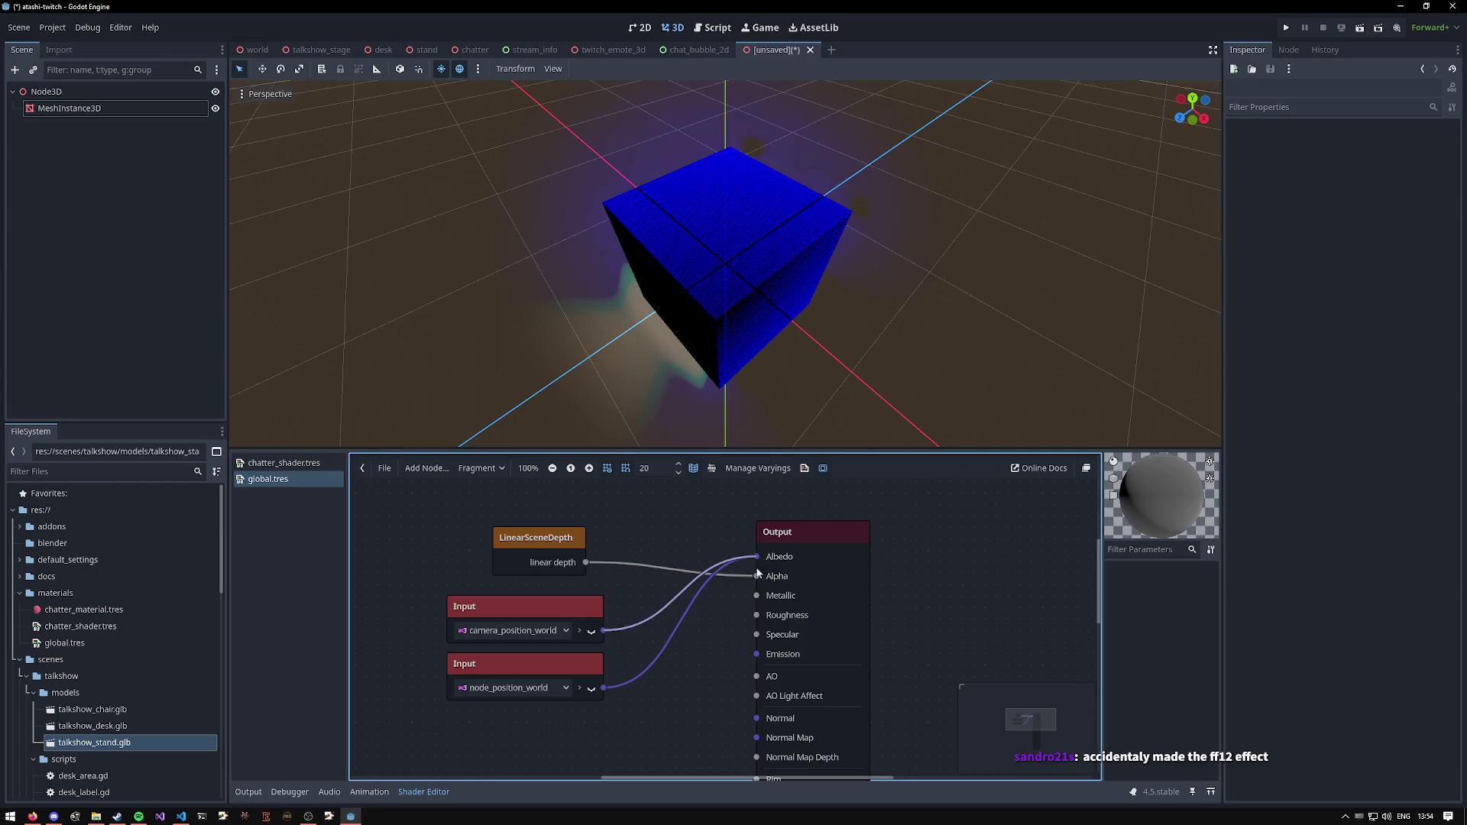
mouse_move(838, 393)
mouse_down()
mouse_move(640, 319)
mouse_move(722, 391)
mouse_move(838, 203)
mouse_move(815, 226)
mouse_move(816, 420)
mouse_move(901, 387)
mouse_move(947, 439)
mouse_move(986, 402)
mouse_move(1215, 412)
mouse_move(250, 429)
mouse_move(376, 434)
mouse_move(324, 423)
mouse_move(239, 365)
mouse_move(879, 228)
mouse_move(917, 315)
mouse_move(520, 239)
mouse_move(536, 314)
mouse_move(728, 628)
mouse_up()
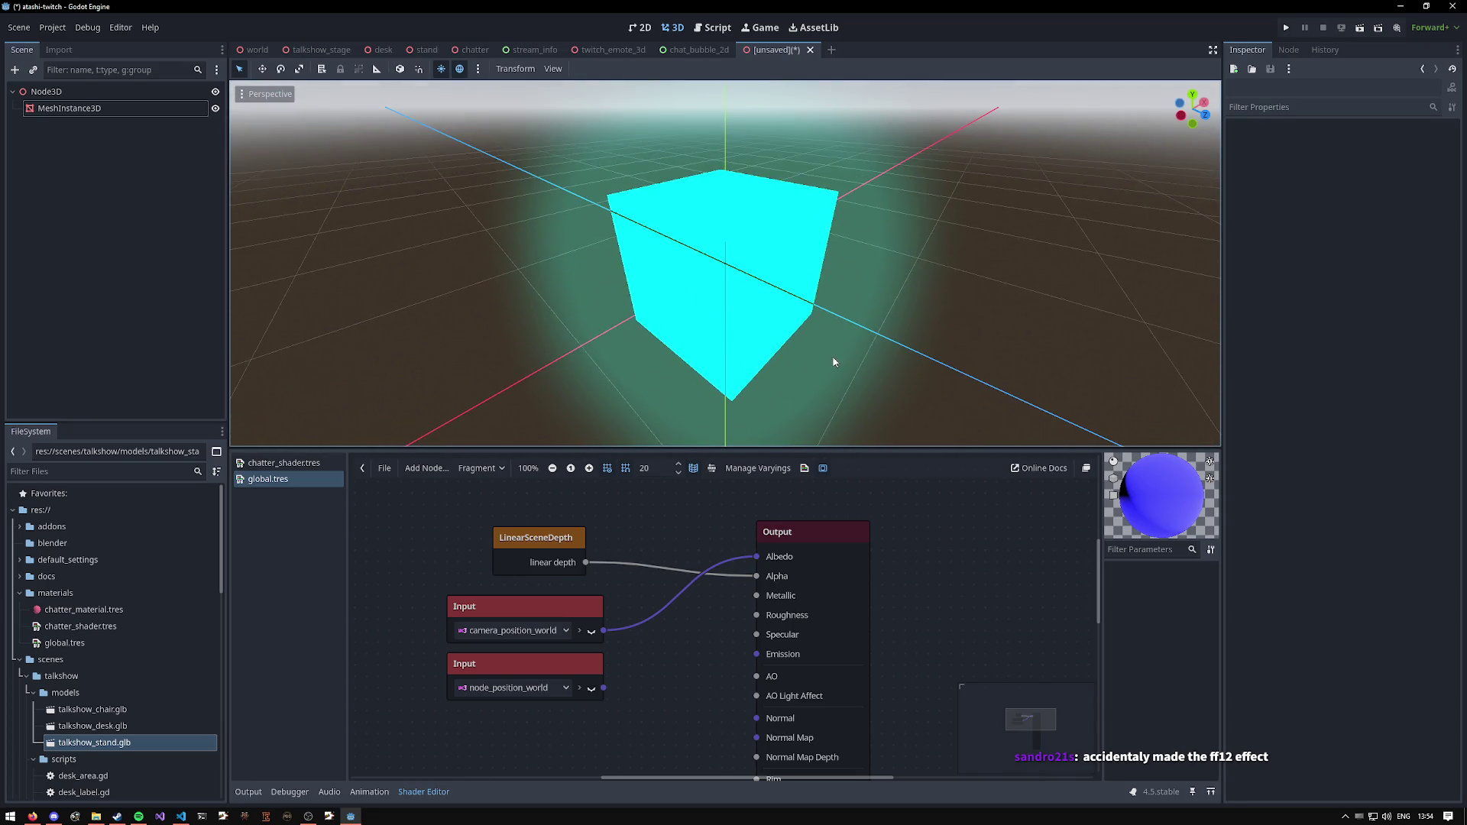
mouse_move(612, 631)
mouse_down()
mouse_move(686, 602)
mouse_move(711, 569)
mouse_move(755, 566)
mouse_move(738, 603)
mouse_up()
click(711, 694)
Connect camera_position_world to Alpha, then remove it and bring up the graph's context menu
mouse_move(604, 631)
mouse_down()
mouse_move(741, 598)
mouse_move(756, 576)
mouse_up()
scroll(820, 337, down, 5)
scroll(819, 338, up, 3)
scroll(819, 337, up, 3)
scroll(819, 338, down, 4)
scroll(819, 338, up, 4)
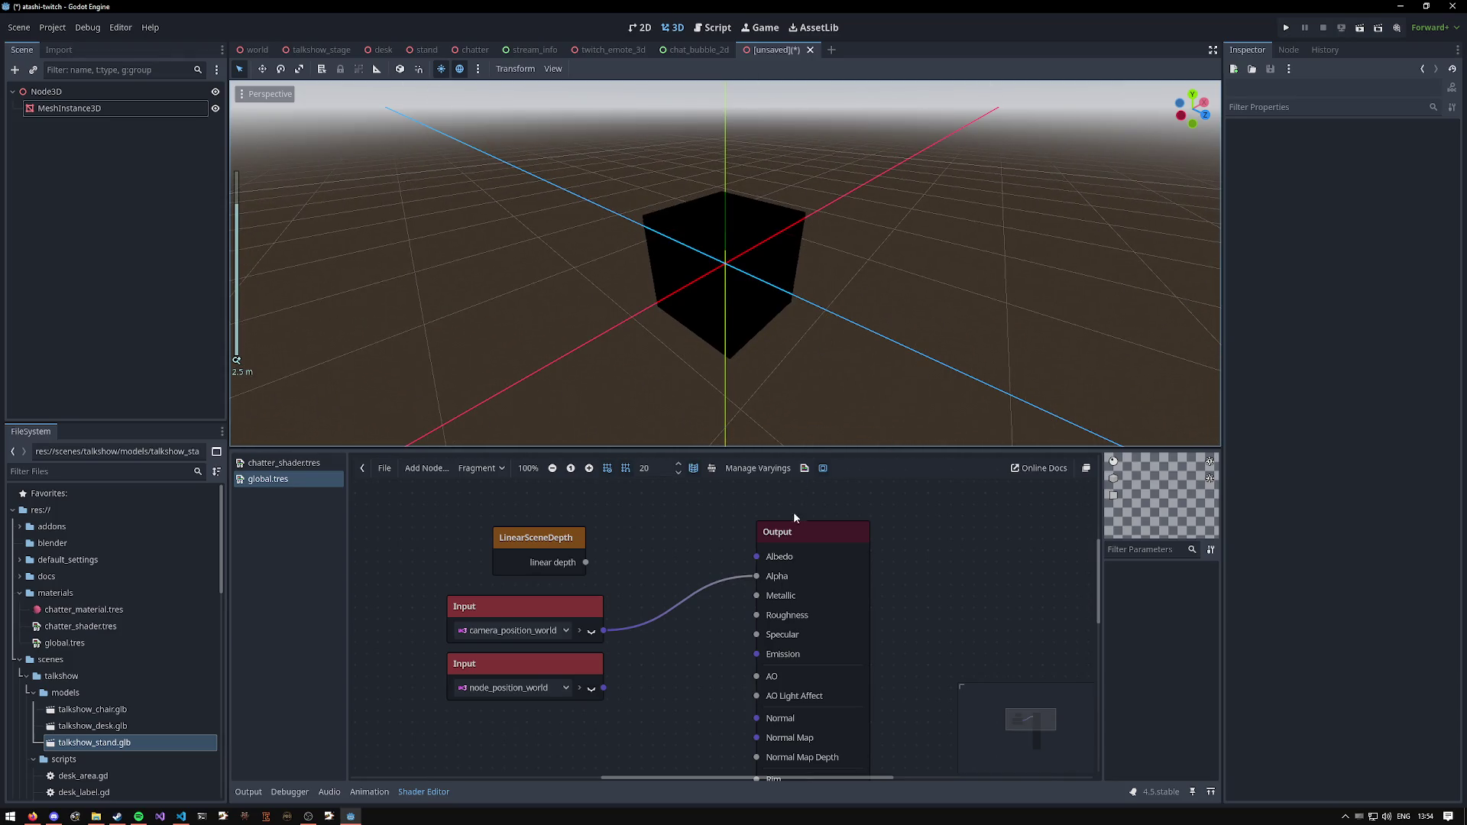
click(753, 577)
right_click(684, 591)
Add a FloatConstant node from the 'con' search and wire it into Alpha
click(704, 595)
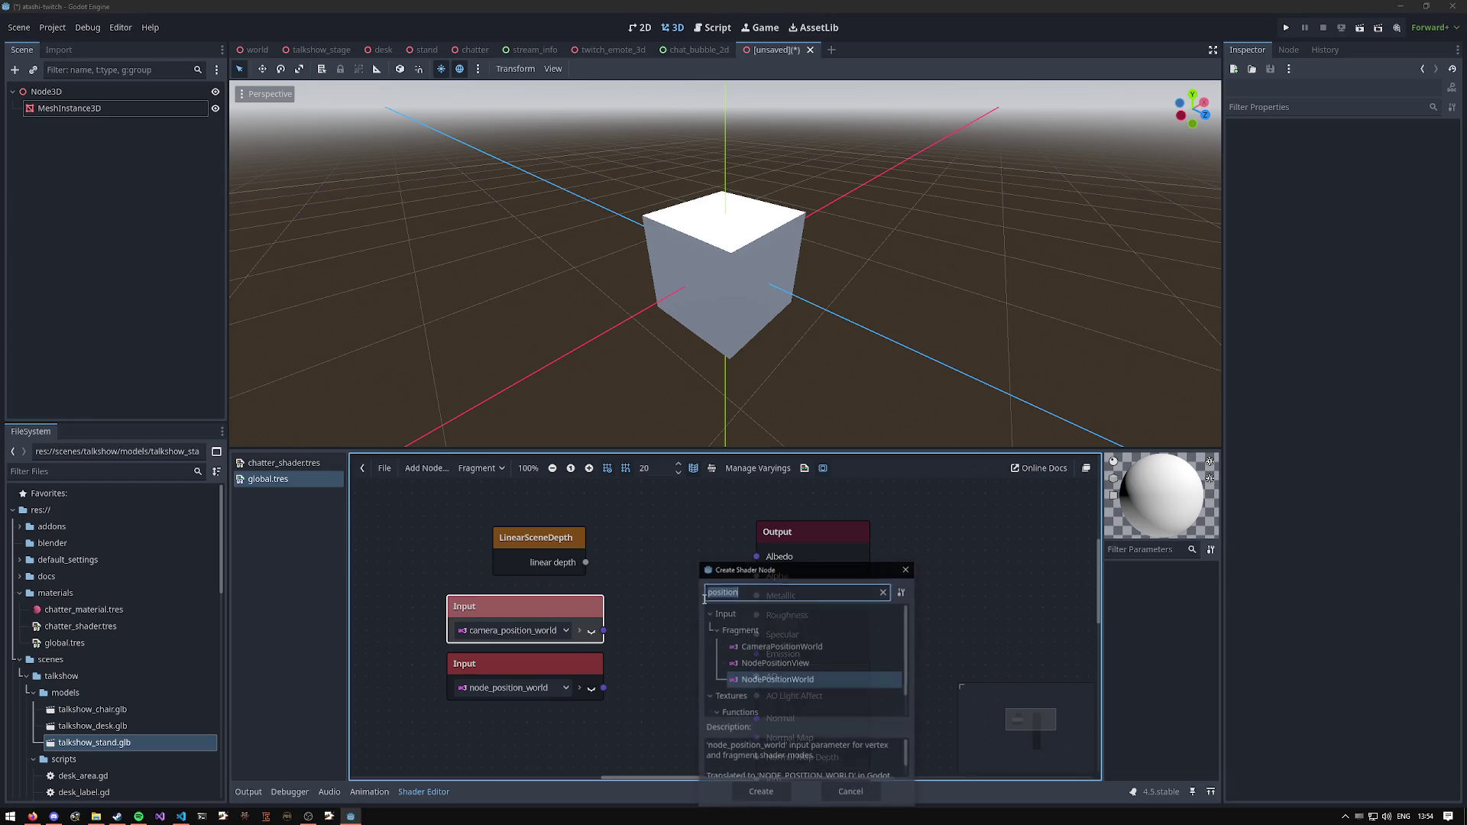
text(con)
key(Down)
key(Down)
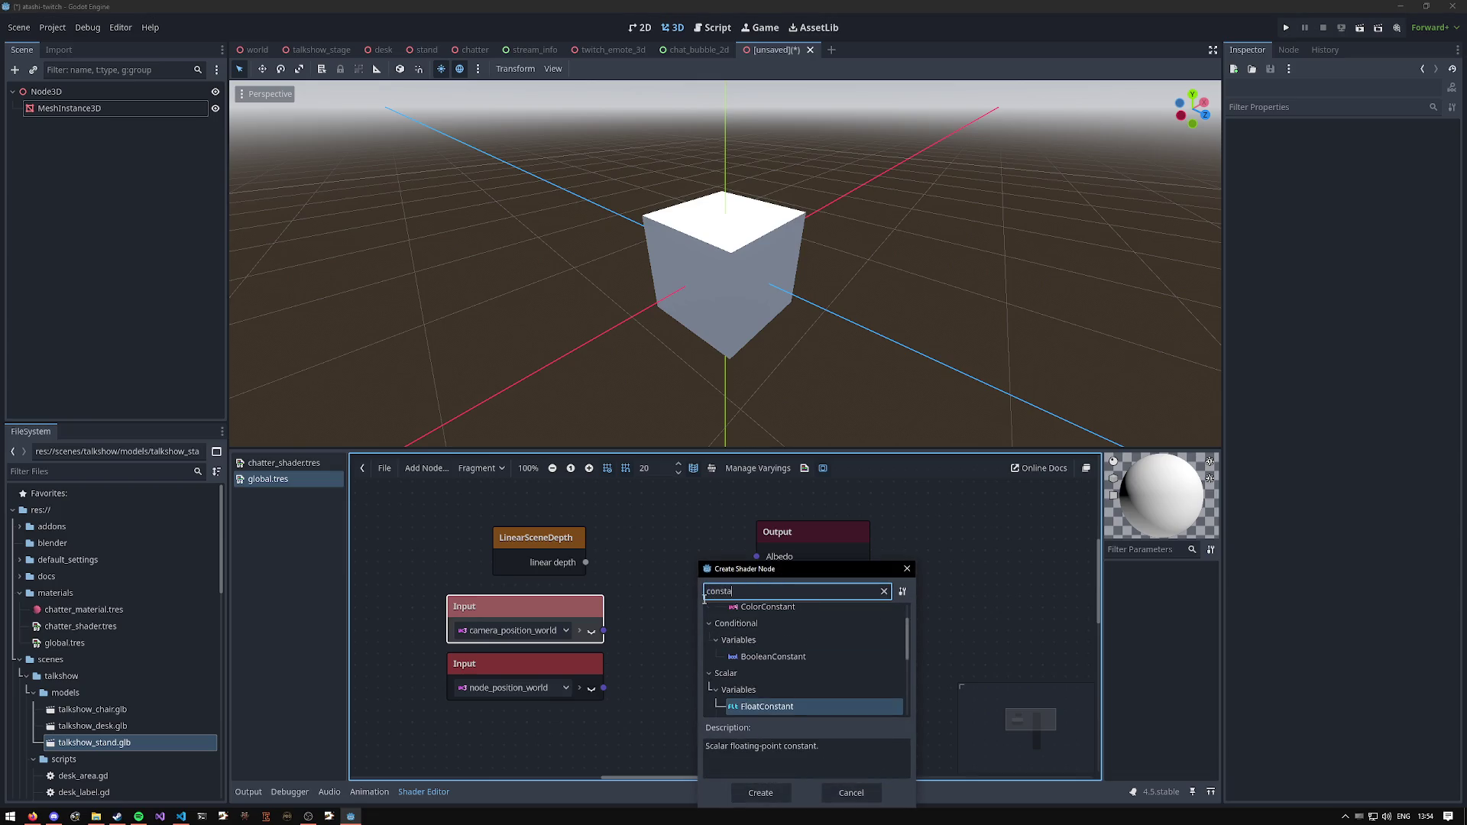
key(Return)
mouse_move(735, 614)
mouse_down()
mouse_move(667, 554)
mouse_move(756, 576)
mouse_up()
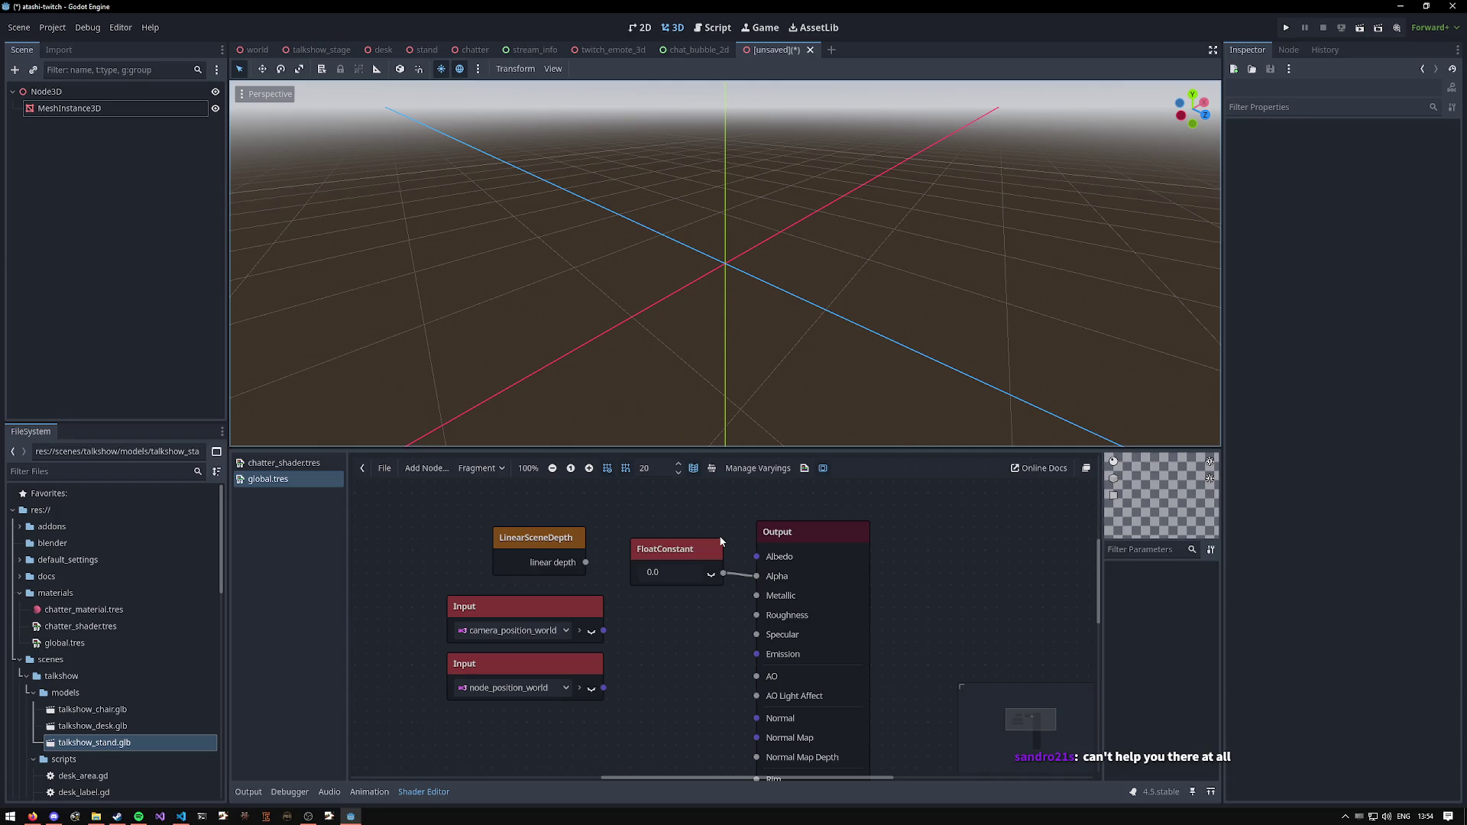
Set the FloatConstant value to 0.6
click(575, 563)
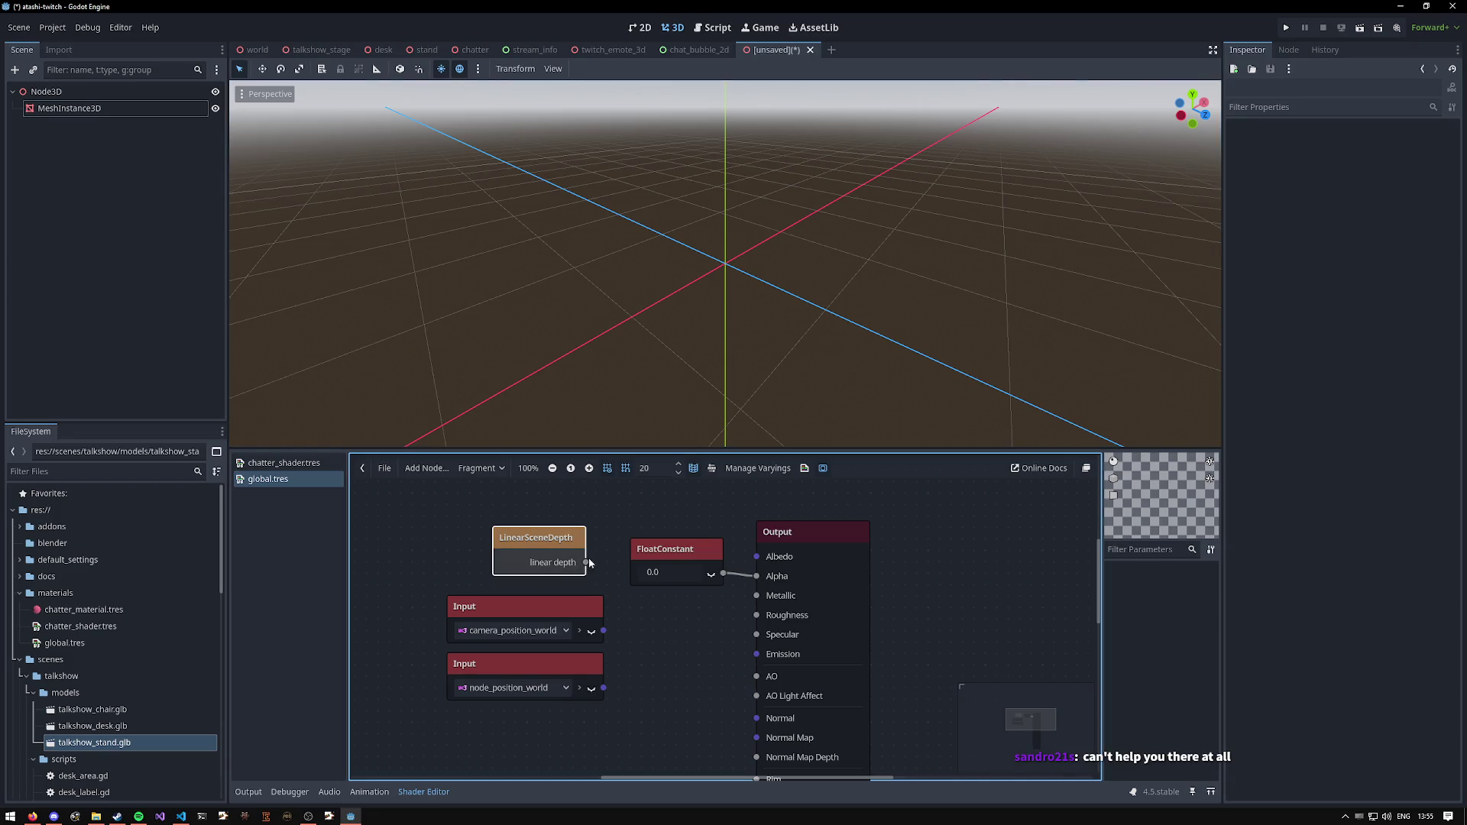
click(713, 647)
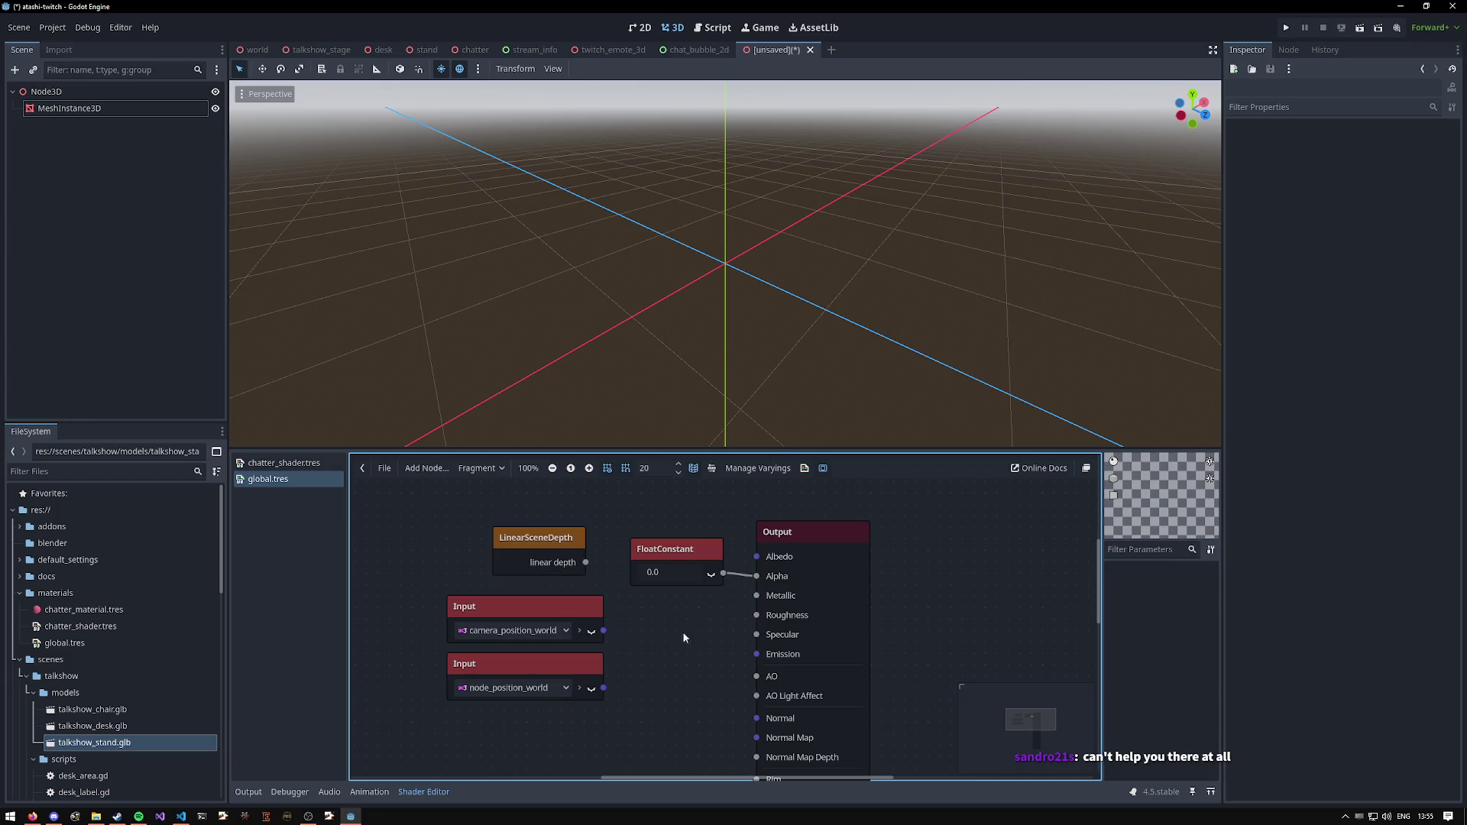
click(682, 577)
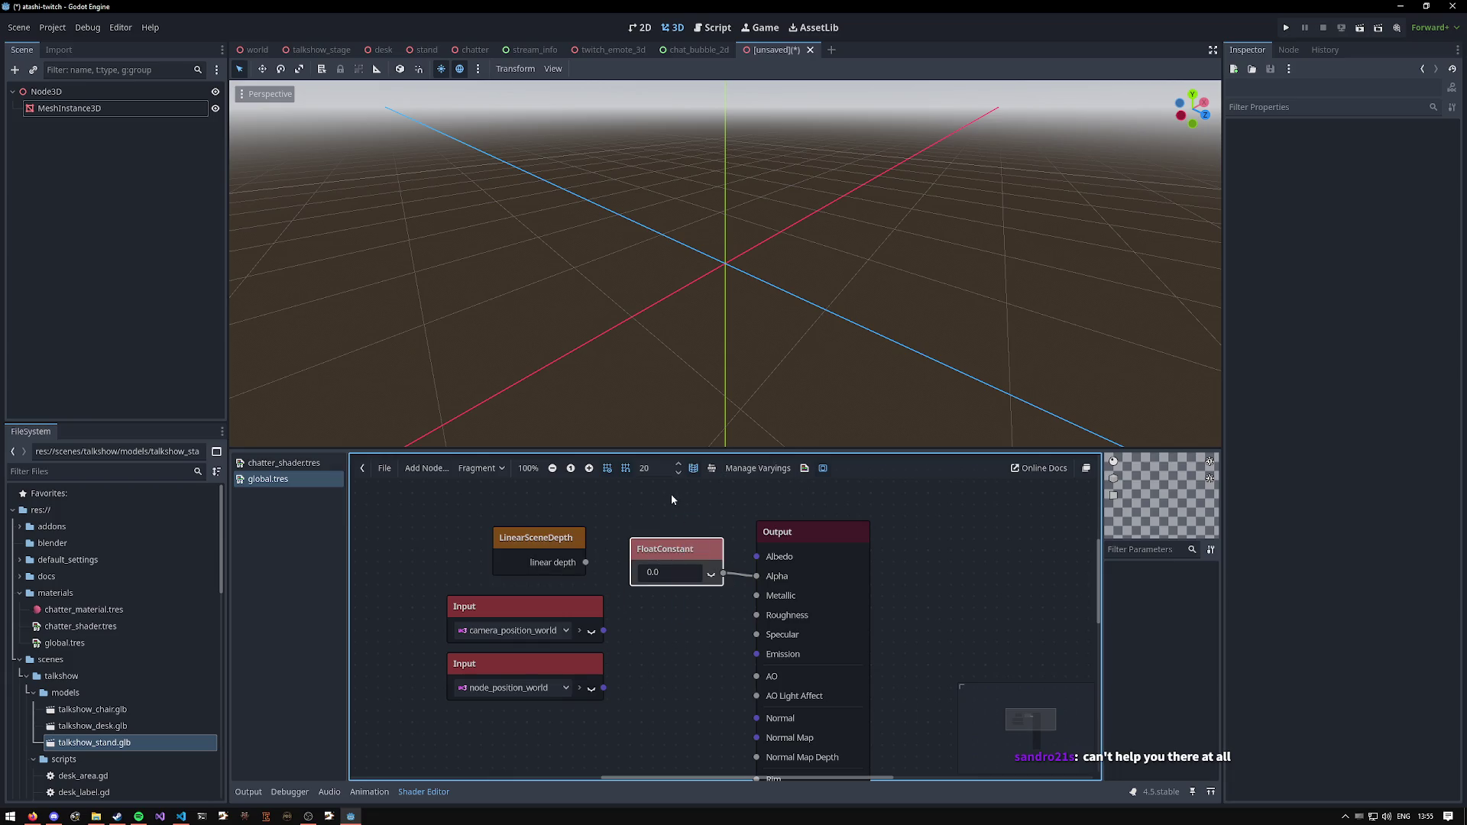
click(678, 571)
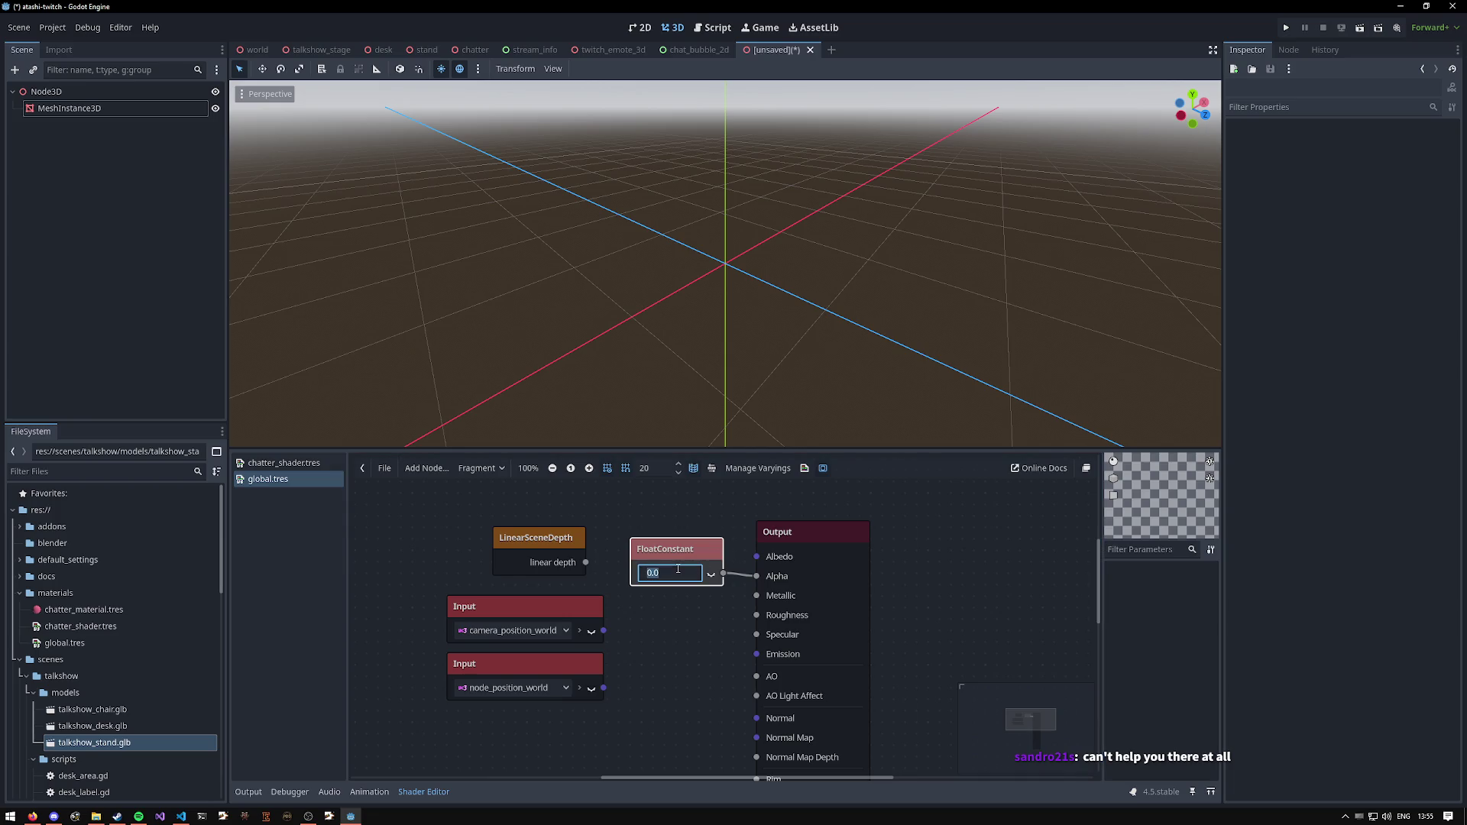
text(0.6)
key(Return)
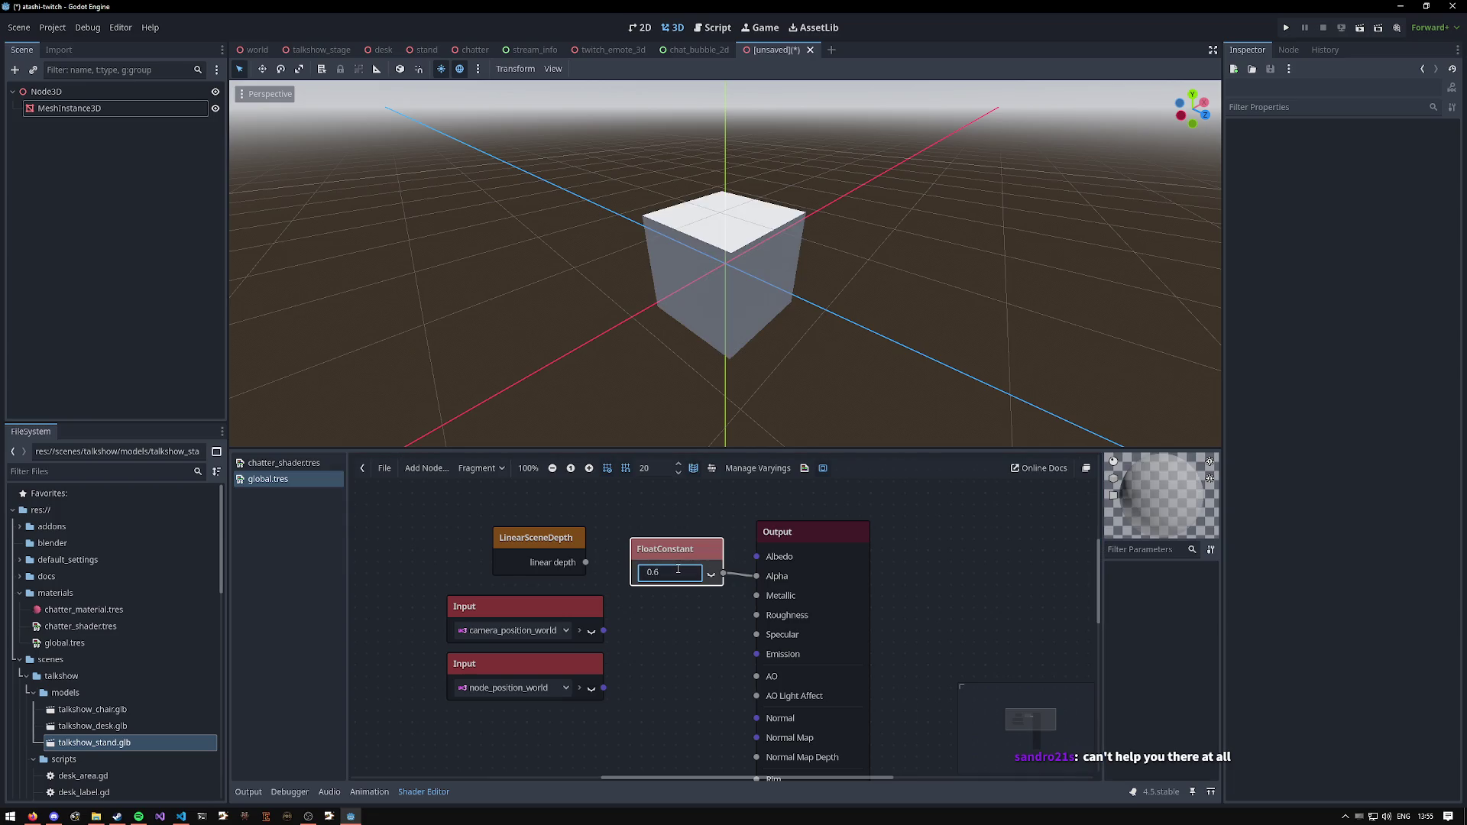
Lower the FloatConstant to 0.3 and check the cube from a level view
scroll(762, 307, up, 3)
scroll(762, 307, up, 2)
click(682, 576)
text(0.3)
key(Return)
mouse_move(692, 245)
mouse_down()
mouse_move(706, 362)
mouse_move(647, 341)
mouse_move(642, 357)
mouse_move(680, 273)
mouse_up()
scroll(657, 320, down, 3)
scroll(681, 277, down, 1)
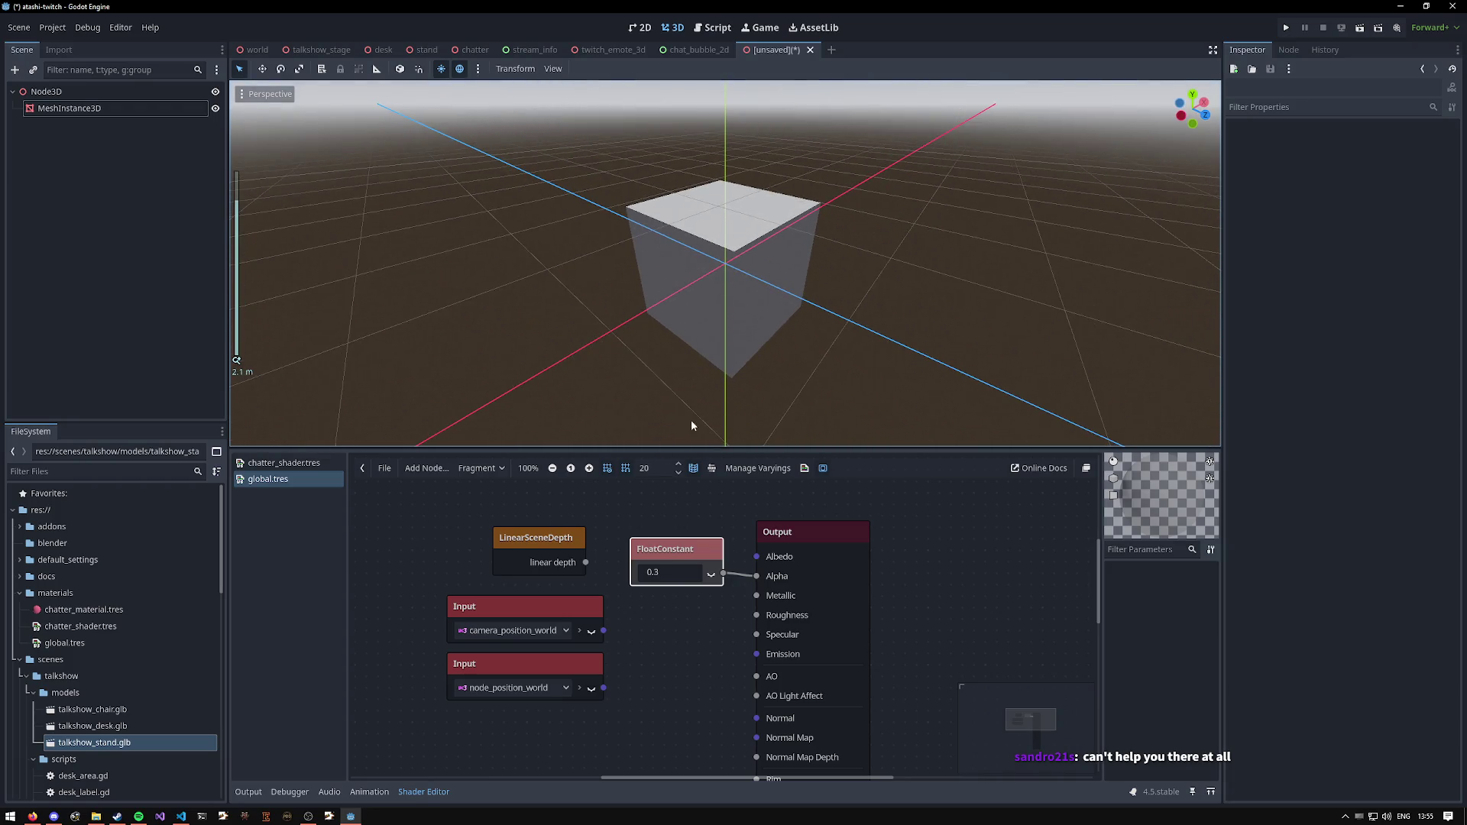
click(685, 640)
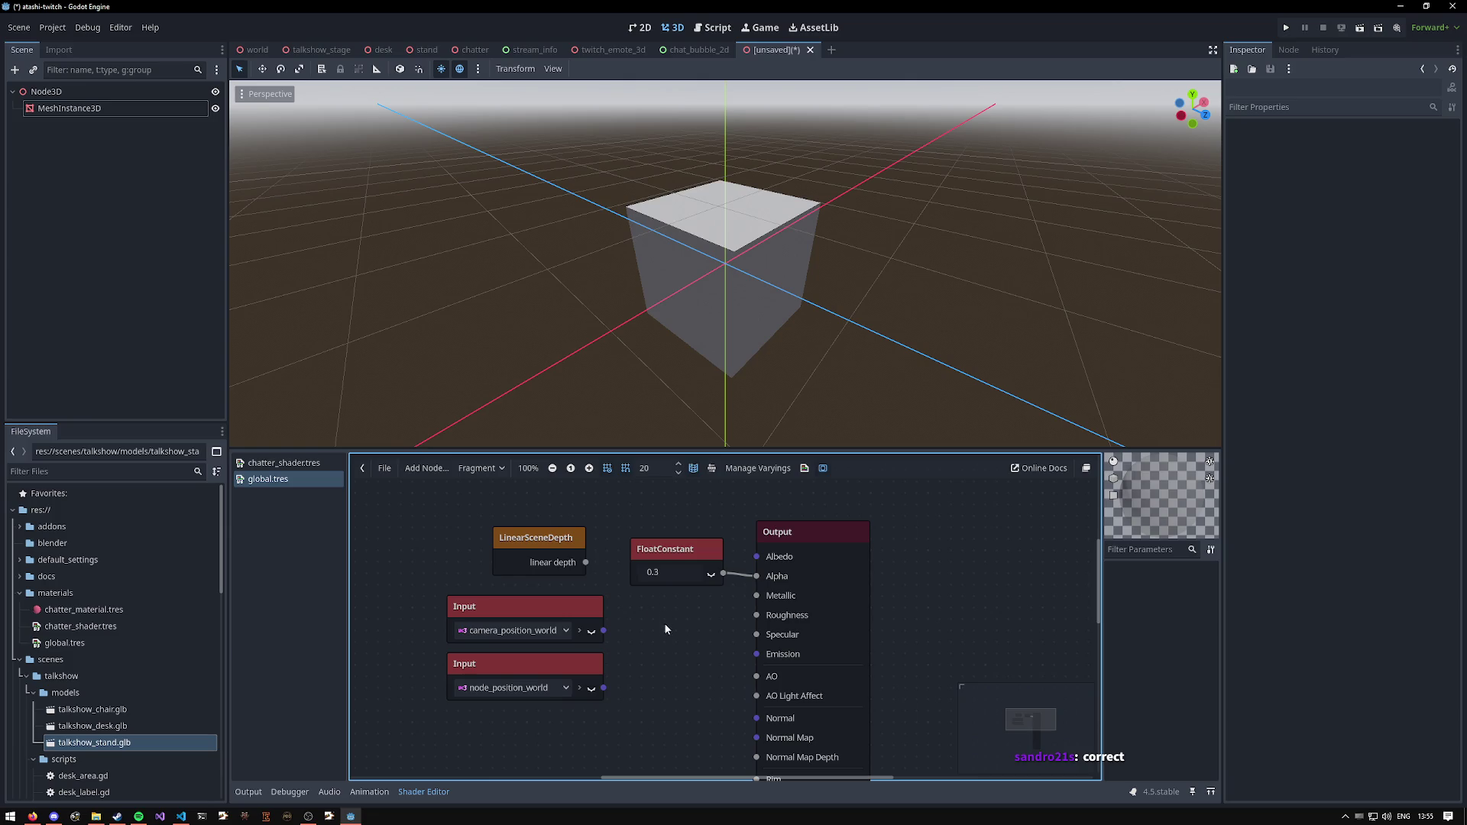
Try a FloatConstant of 20, then settle on 1.0
click(667, 573)
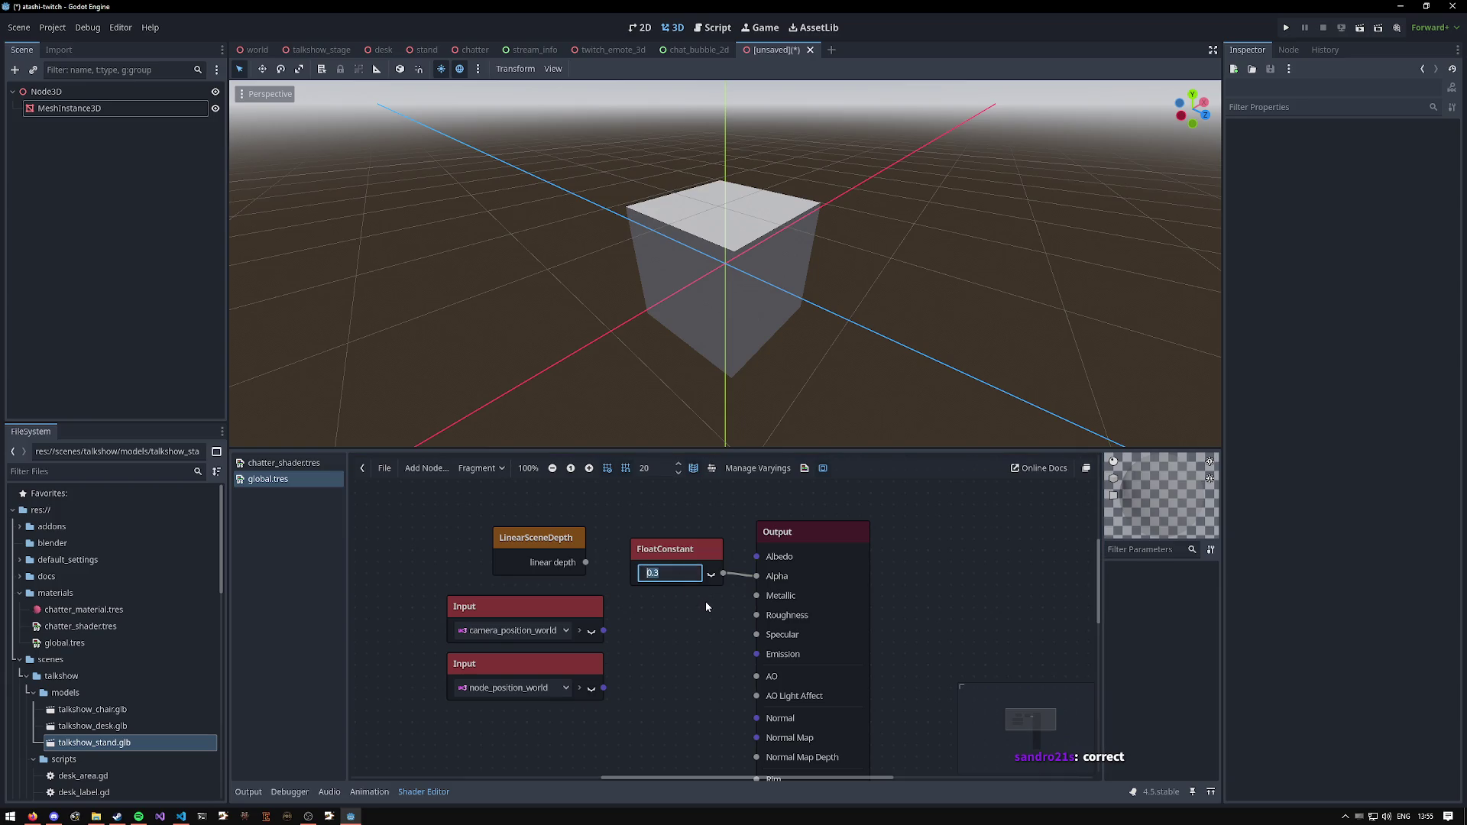
text(20)
key(Return)
click(677, 578)
text(1)
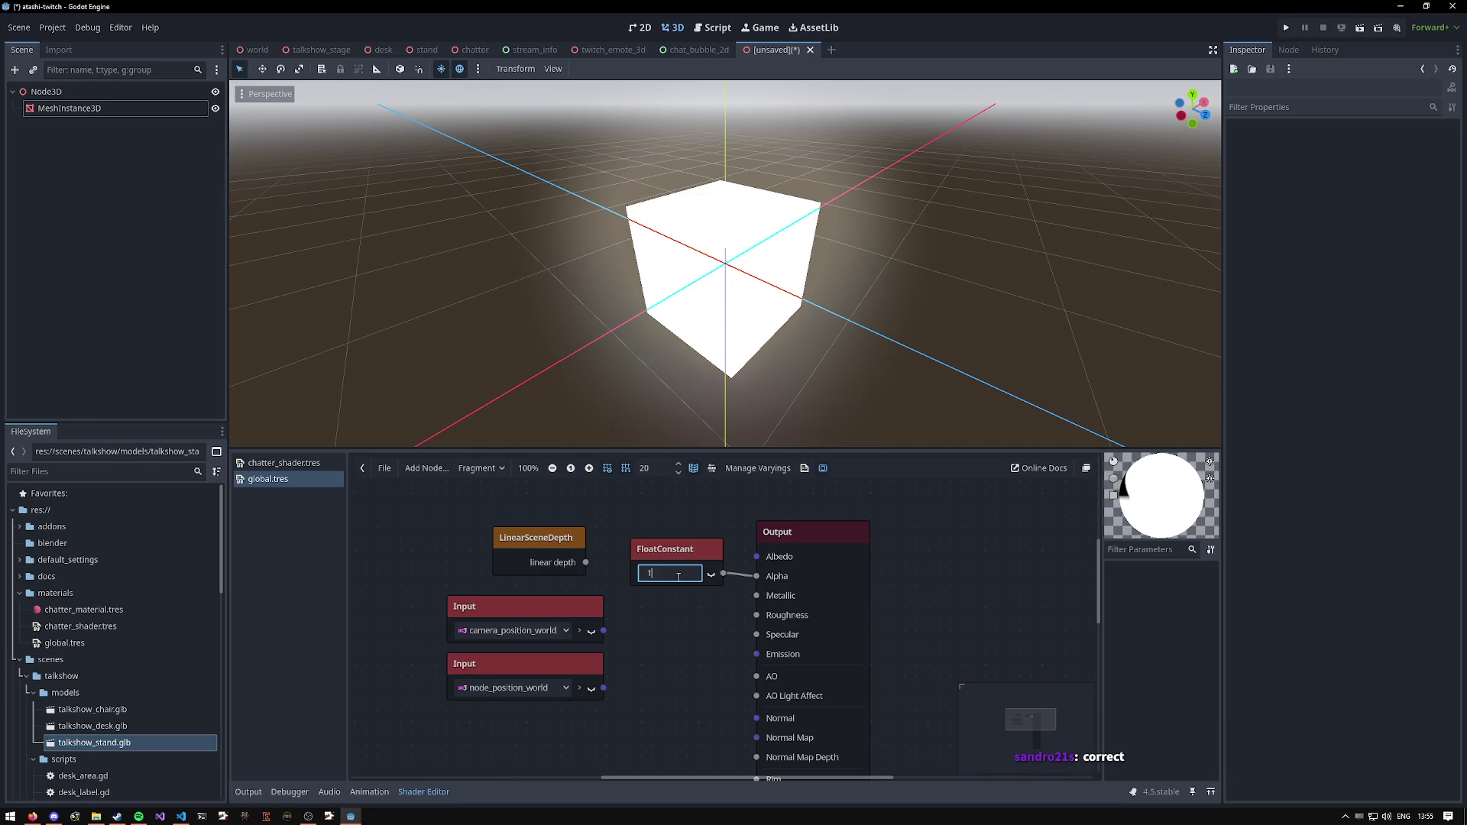
key(Return)
drag(619, 589, 439, 706)
Delete the two Input nodes and create a FloatOp Divide from the linear depth output
key(Delete)
drag(676, 547, 503, 626)
drag(586, 562, 634, 584)
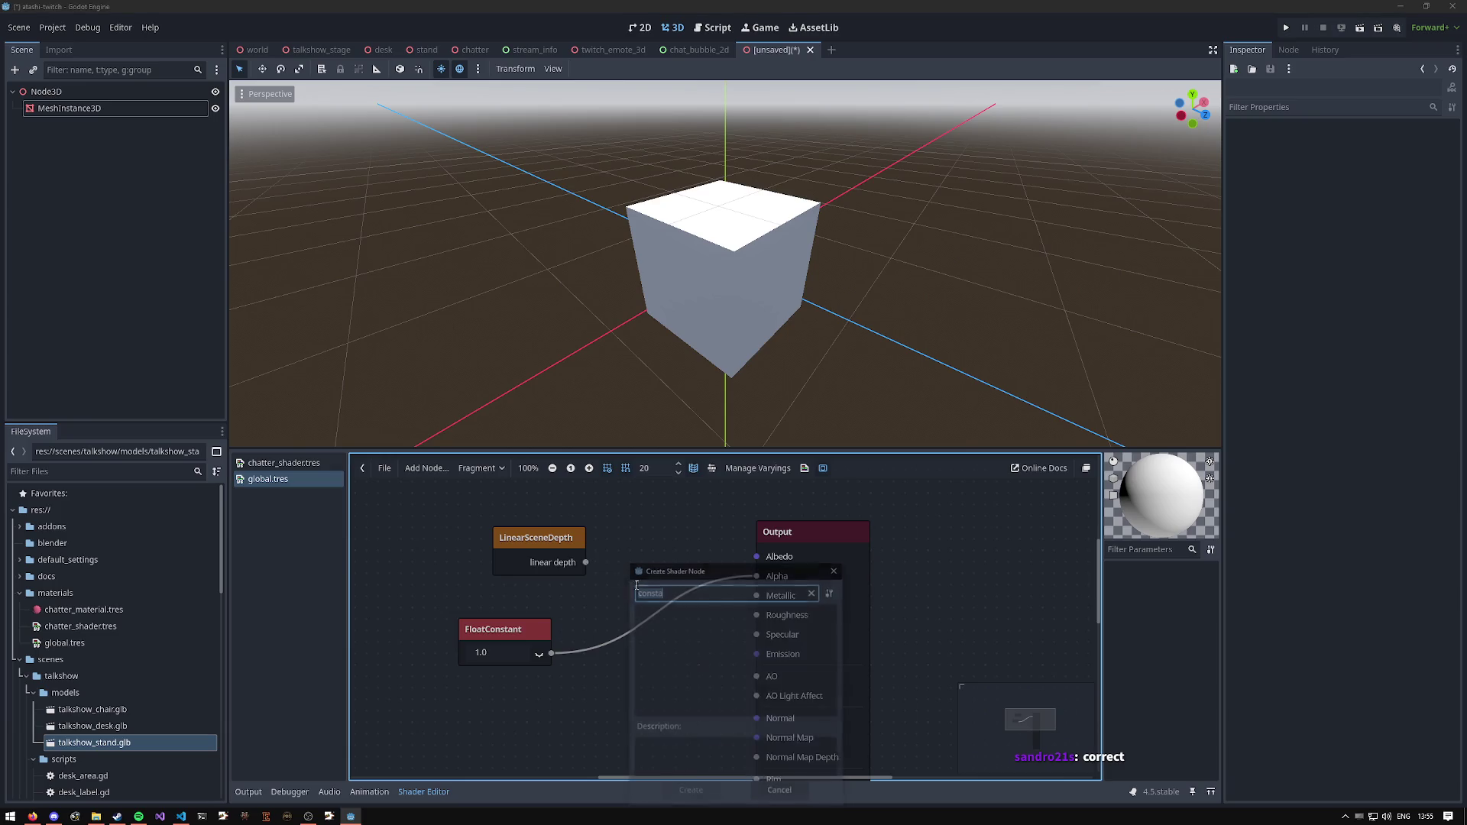
text(/)
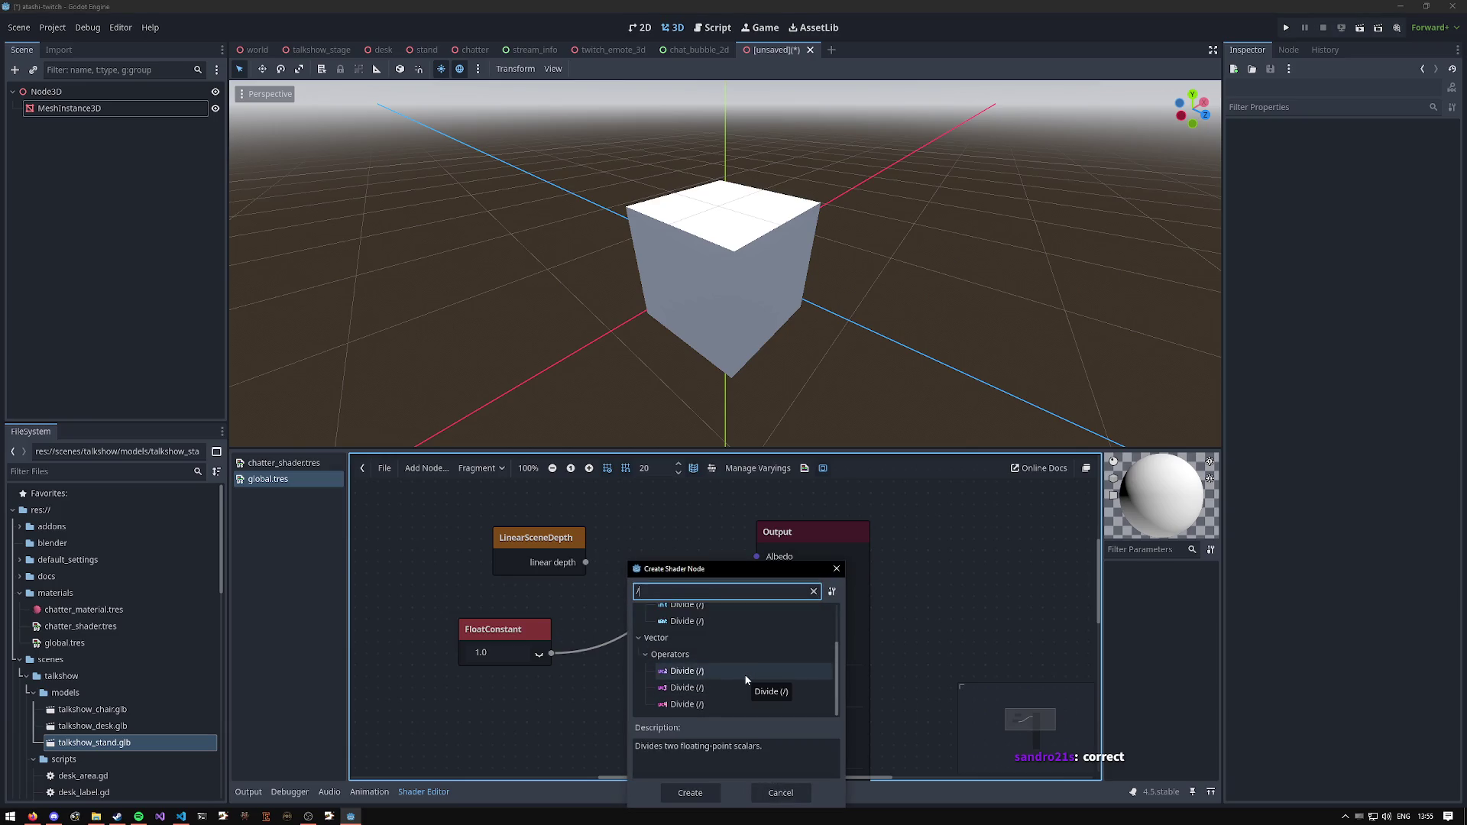
text(f)
key(Delete)
text(loat di)
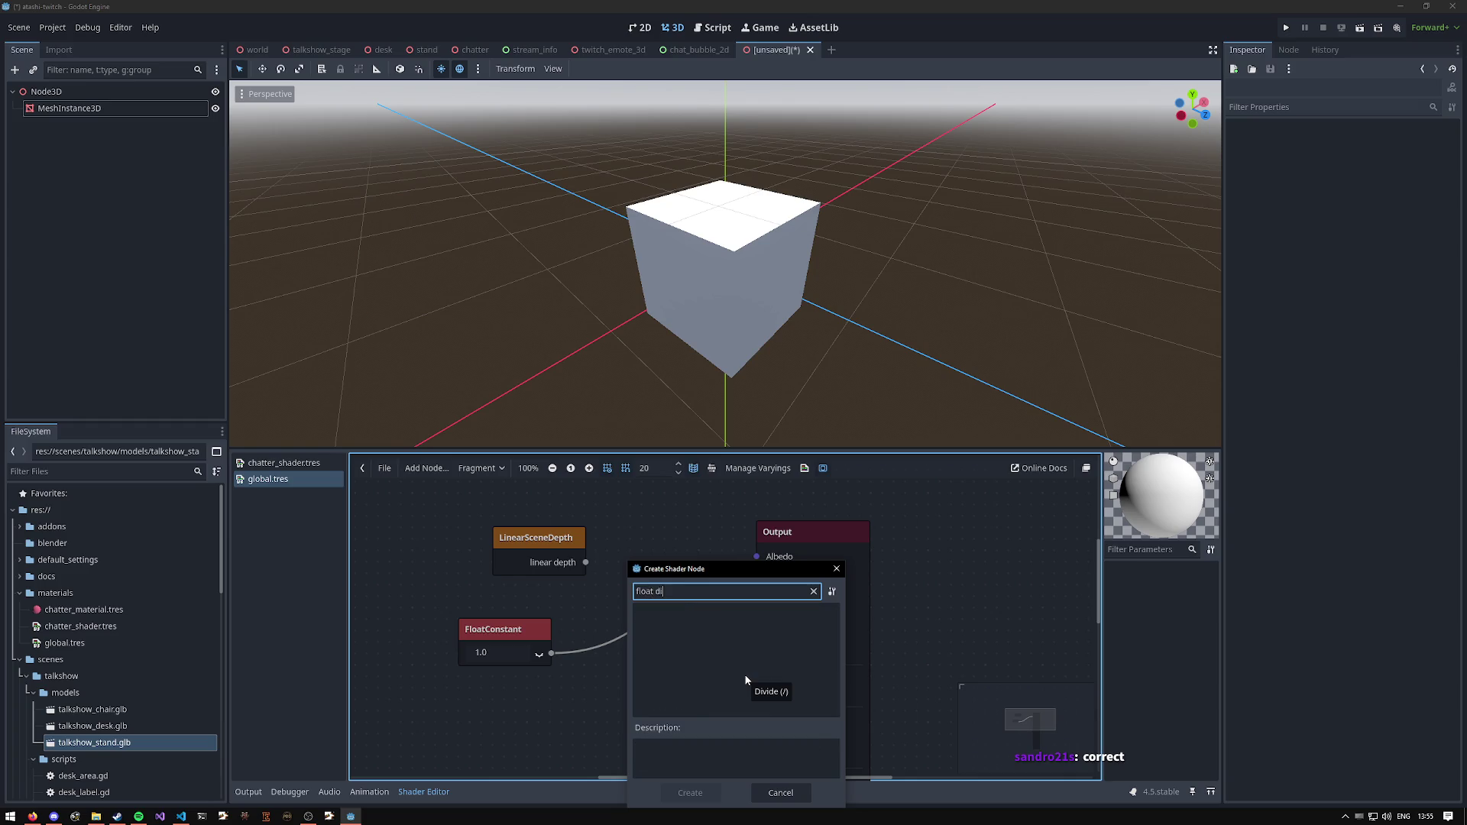
key(BackSpace)
key(BackSpace)
key(BackSpace)
text(div)
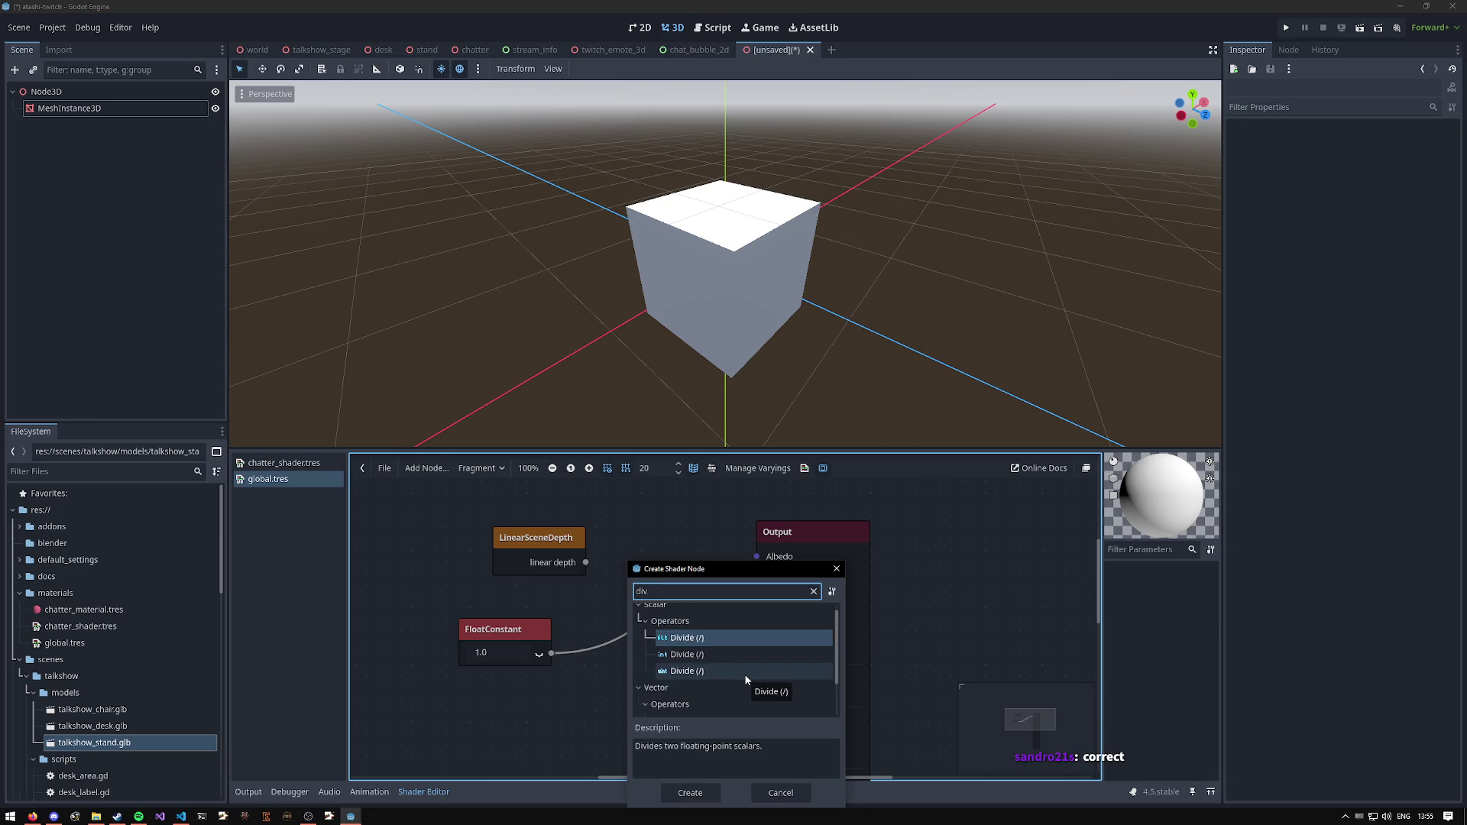
key(Return)
Connect the FloatConstant to Divide input b and the Divide result to Alpha
drag(554, 653, 628, 654)
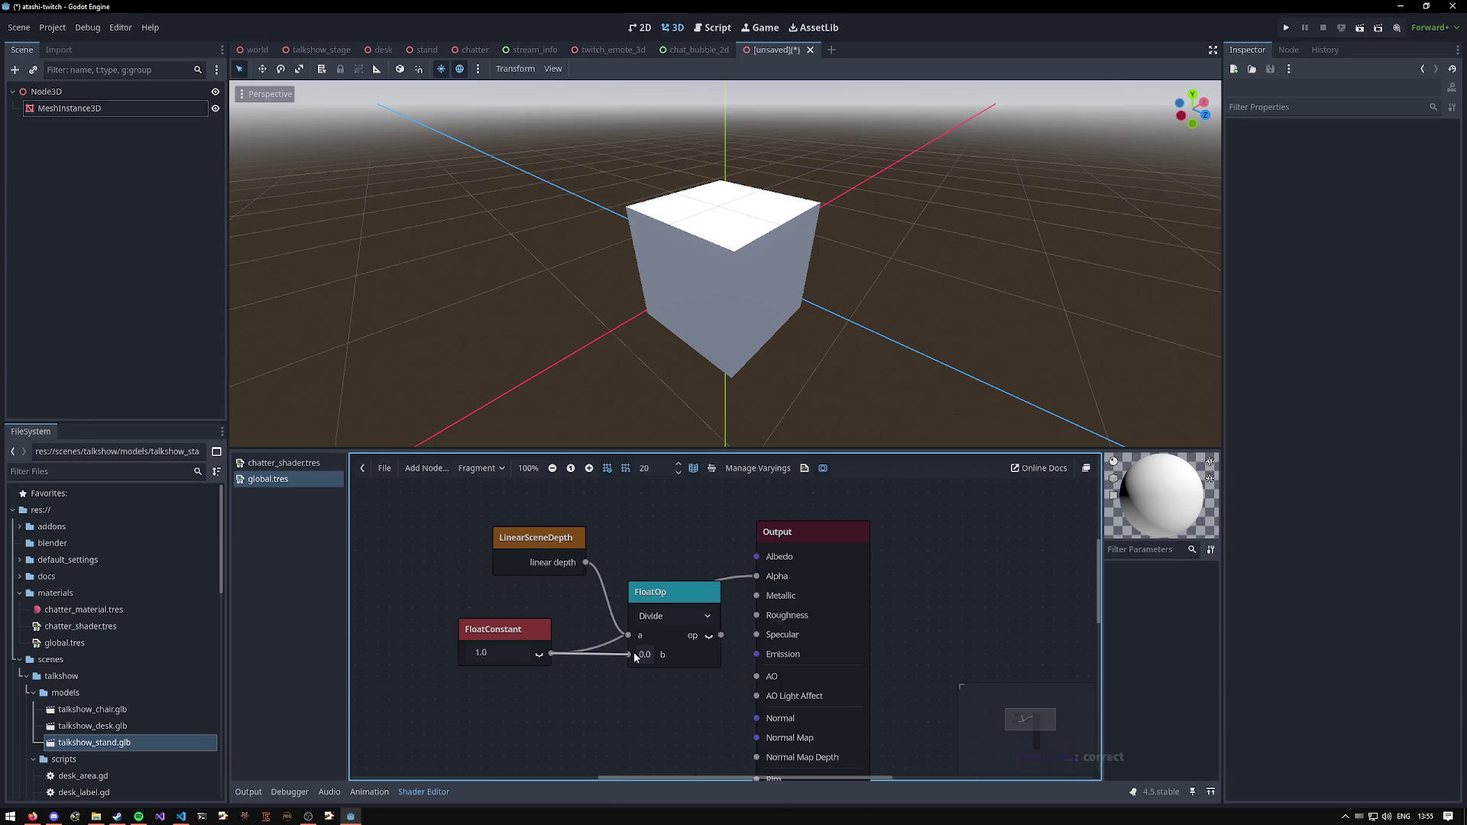
drag(720, 636, 755, 576)
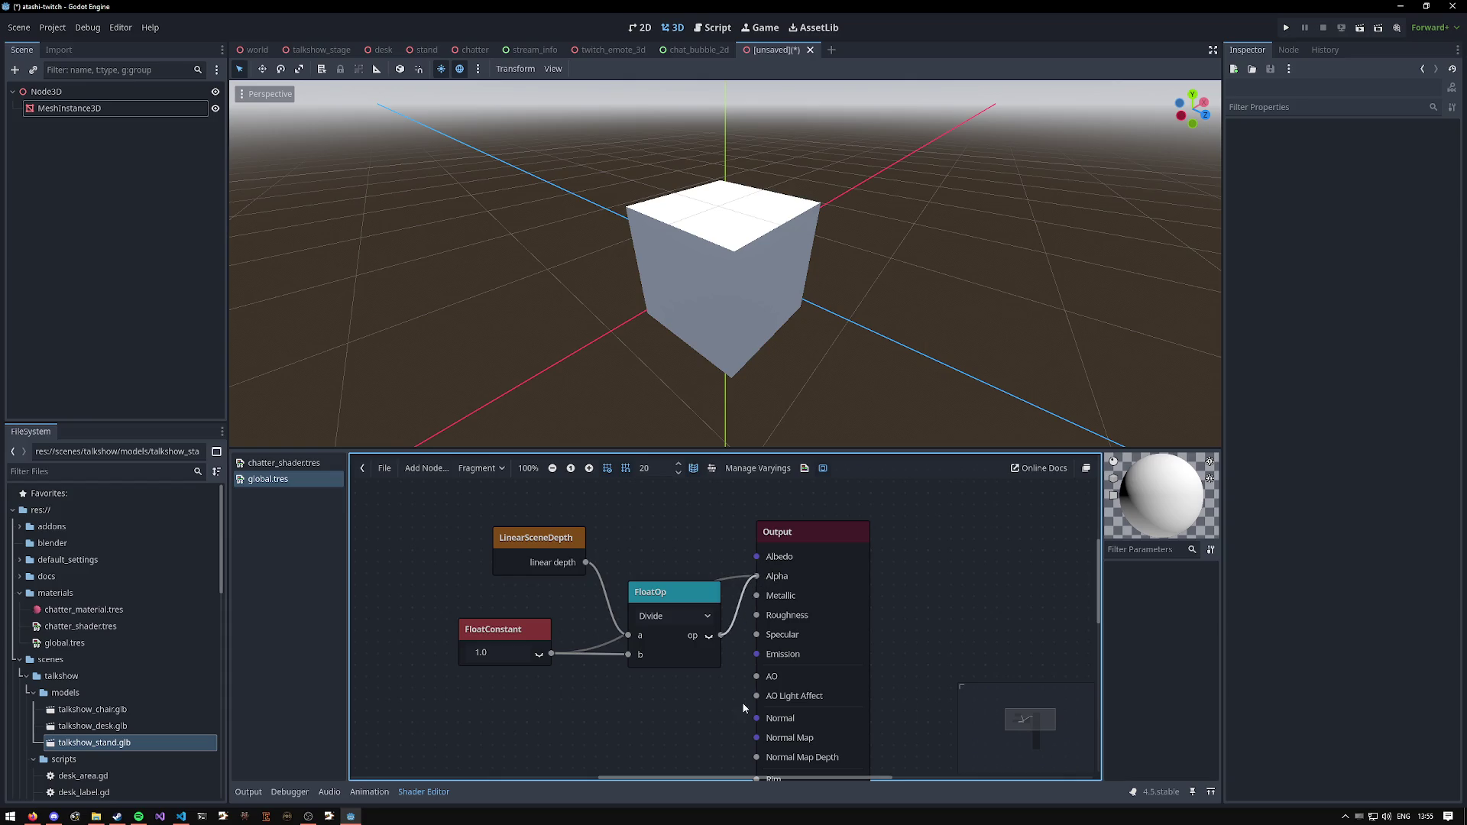
drag(684, 610, 686, 568)
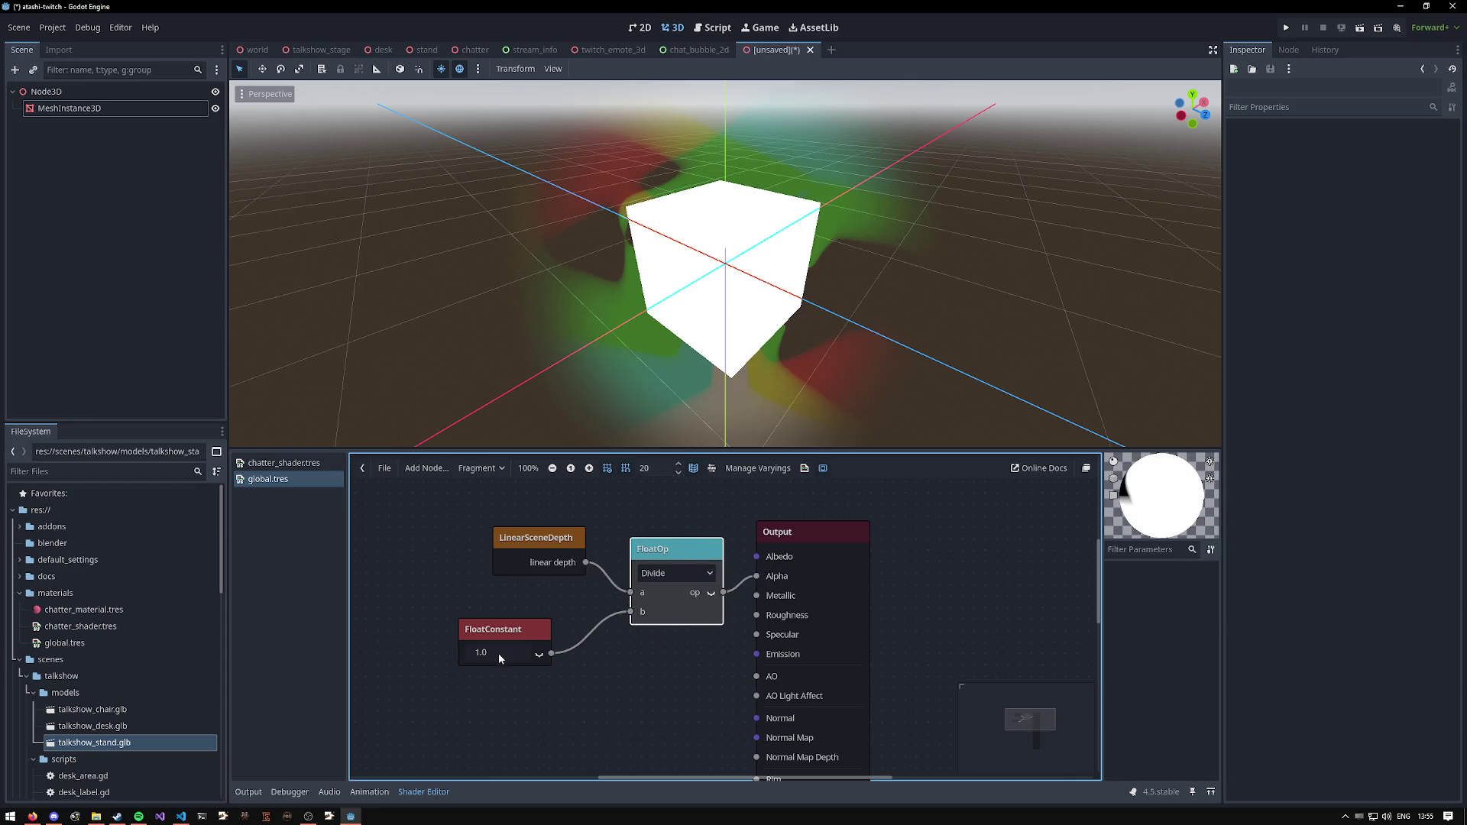
drag(544, 651, 578, 639)
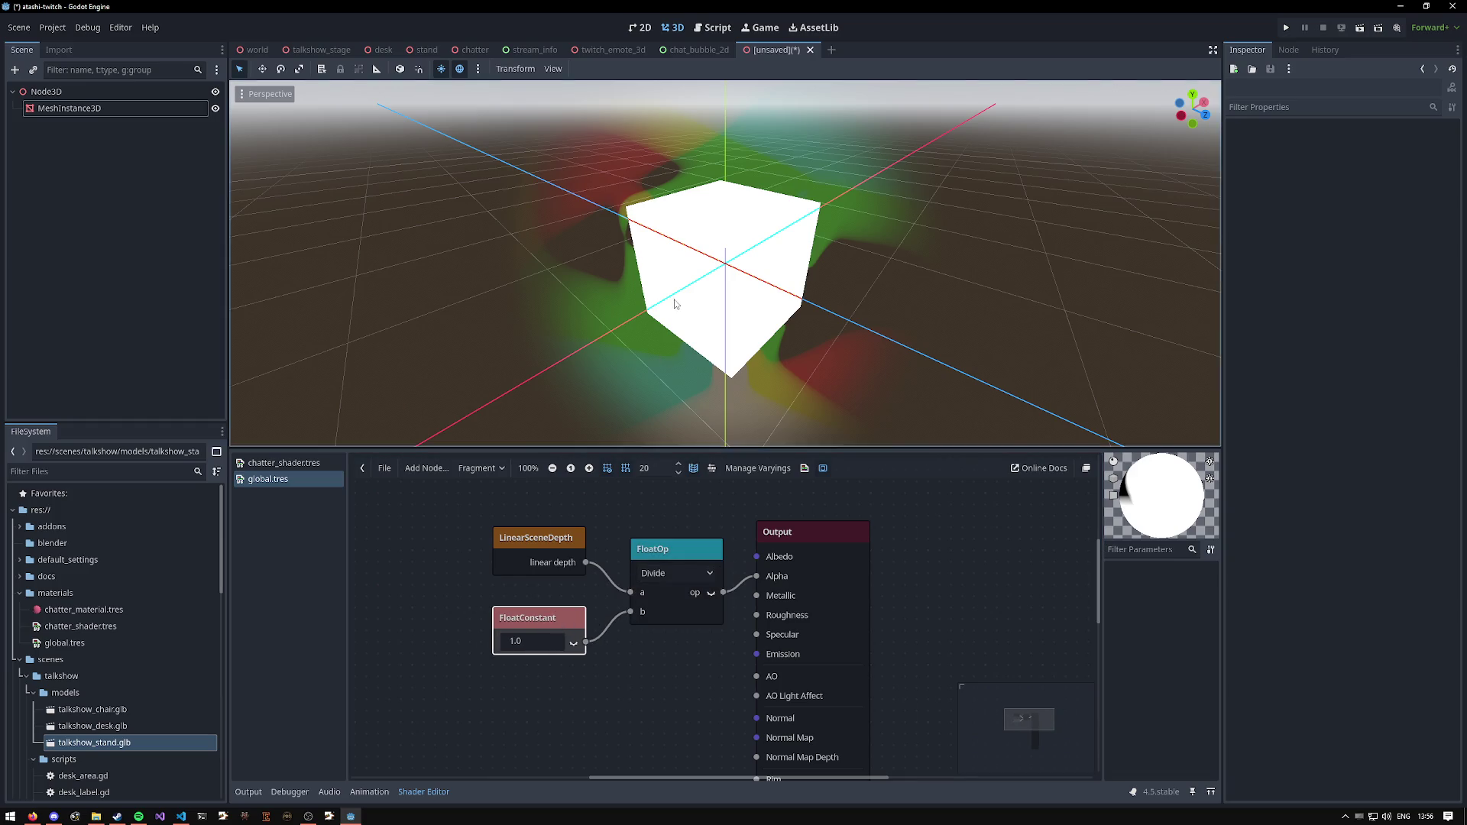
Plug the FloatConstant into the Divide node's input a
scroll(683, 301, down, 15)
scroll(685, 309, down, 10)
scroll(686, 309, up, 15)
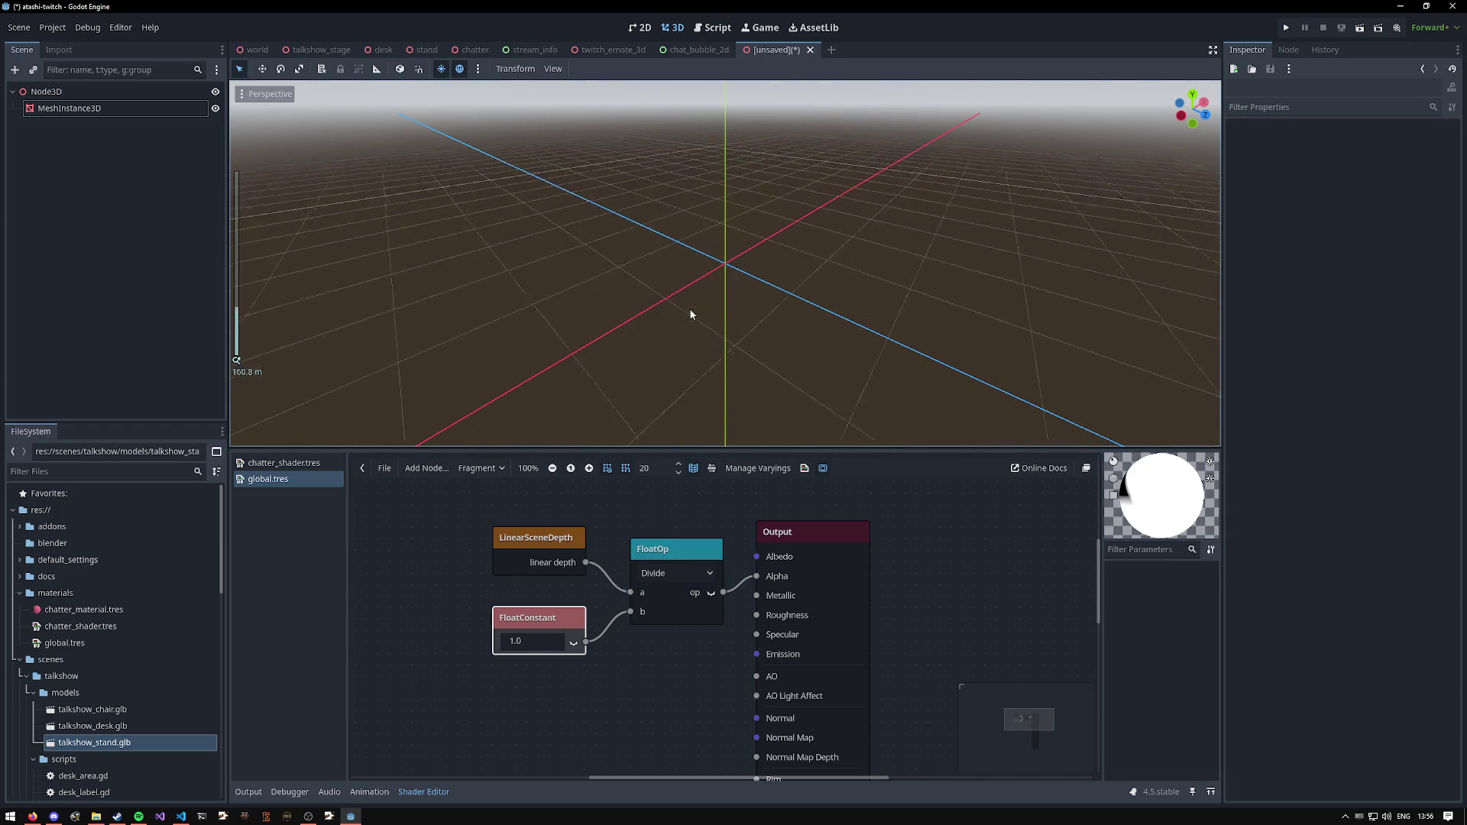
scroll(700, 320, down, 8)
scroll(699, 319, up, 5)
scroll(700, 319, down, 2)
mouse_move(594, 640)
mouse_down()
mouse_move(635, 594)
mouse_move(631, 611)
mouse_up()
scroll(775, 303, down, 12)
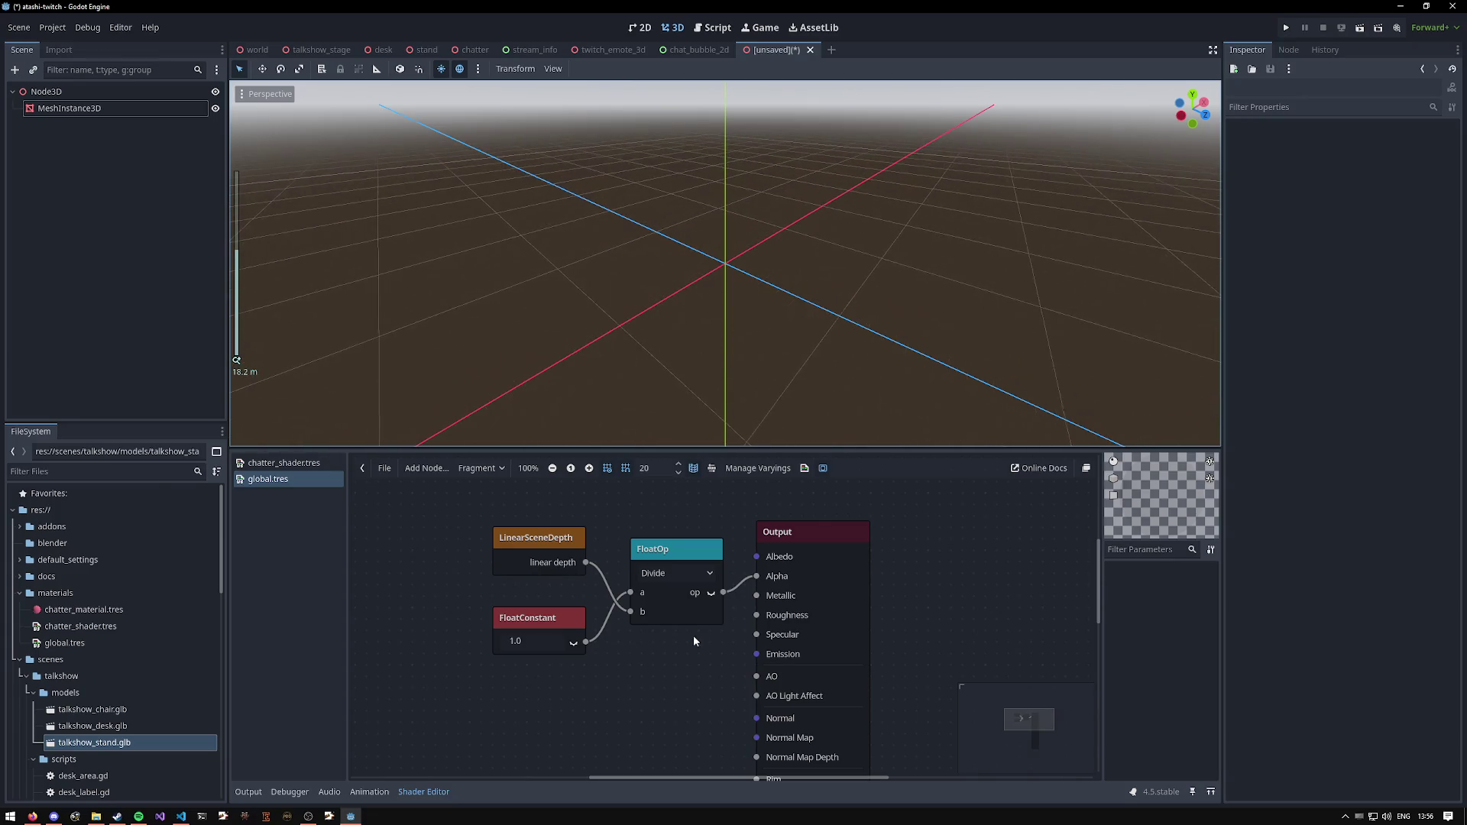
drag(467, 608, 596, 518)
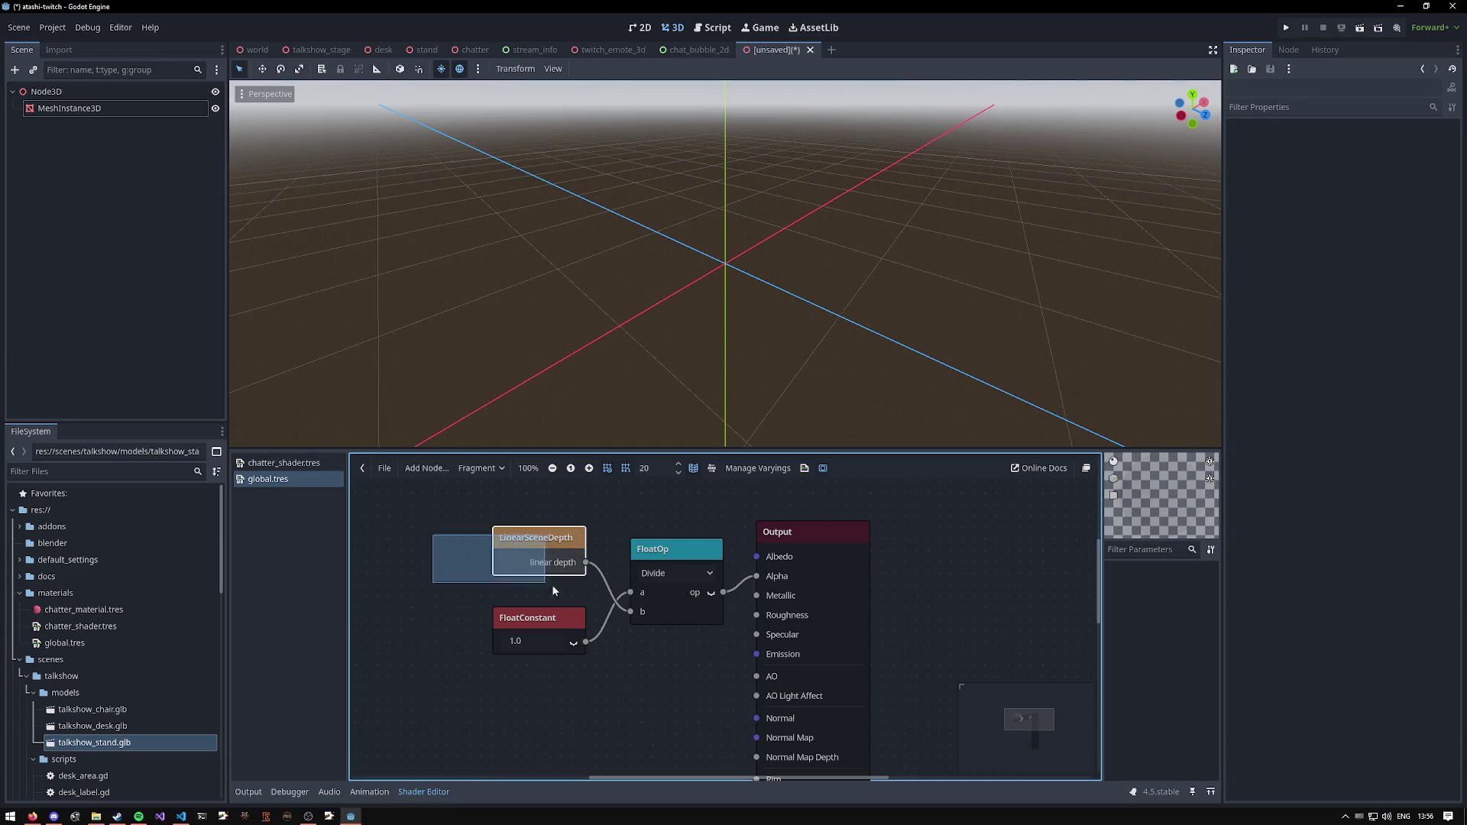
Undo the FloatConstant link to input a and cancel a node search from linear depth
click(602, 513)
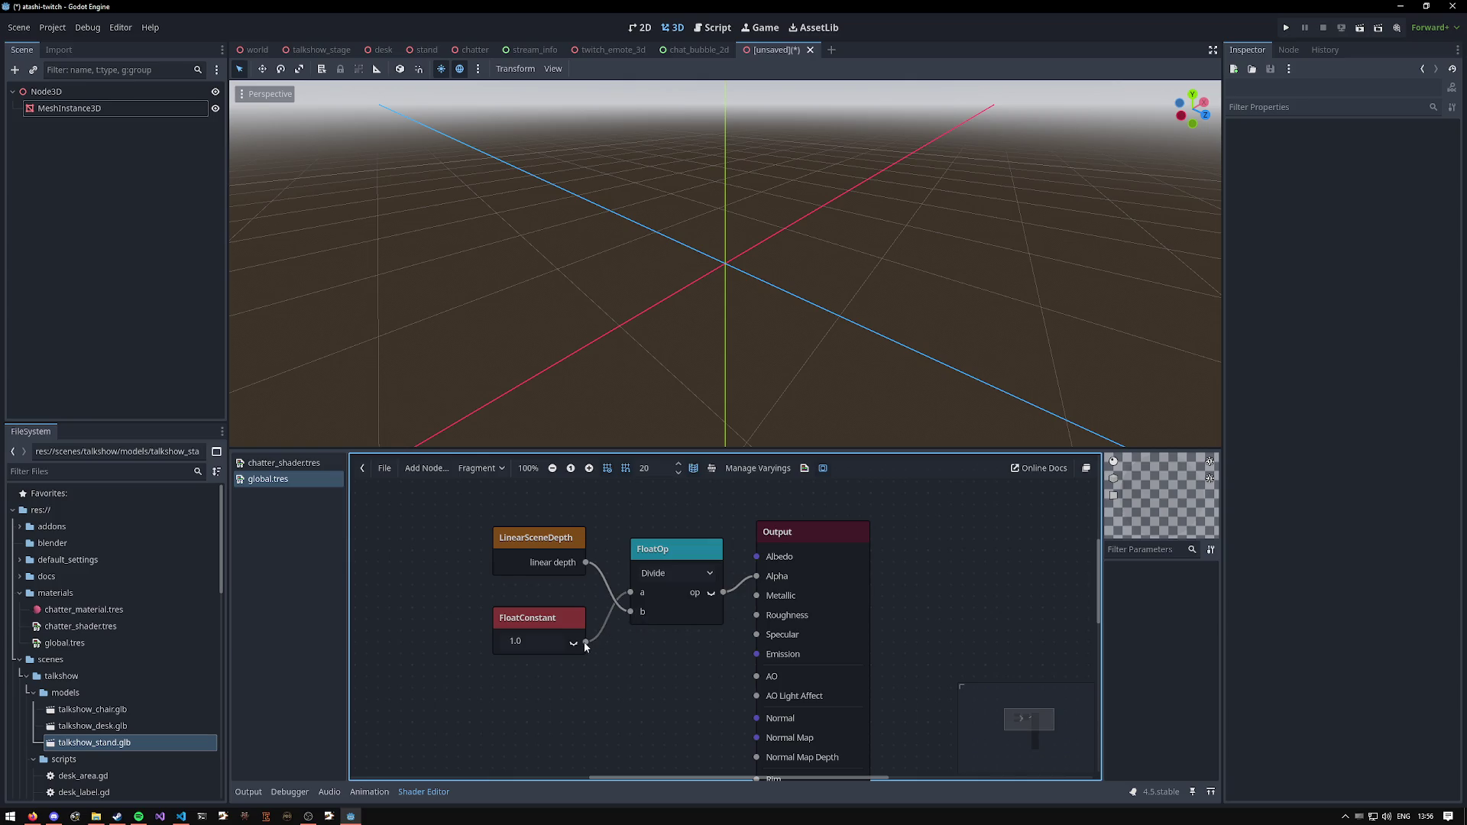
drag(631, 618, 633, 596)
key(ctrl+z)
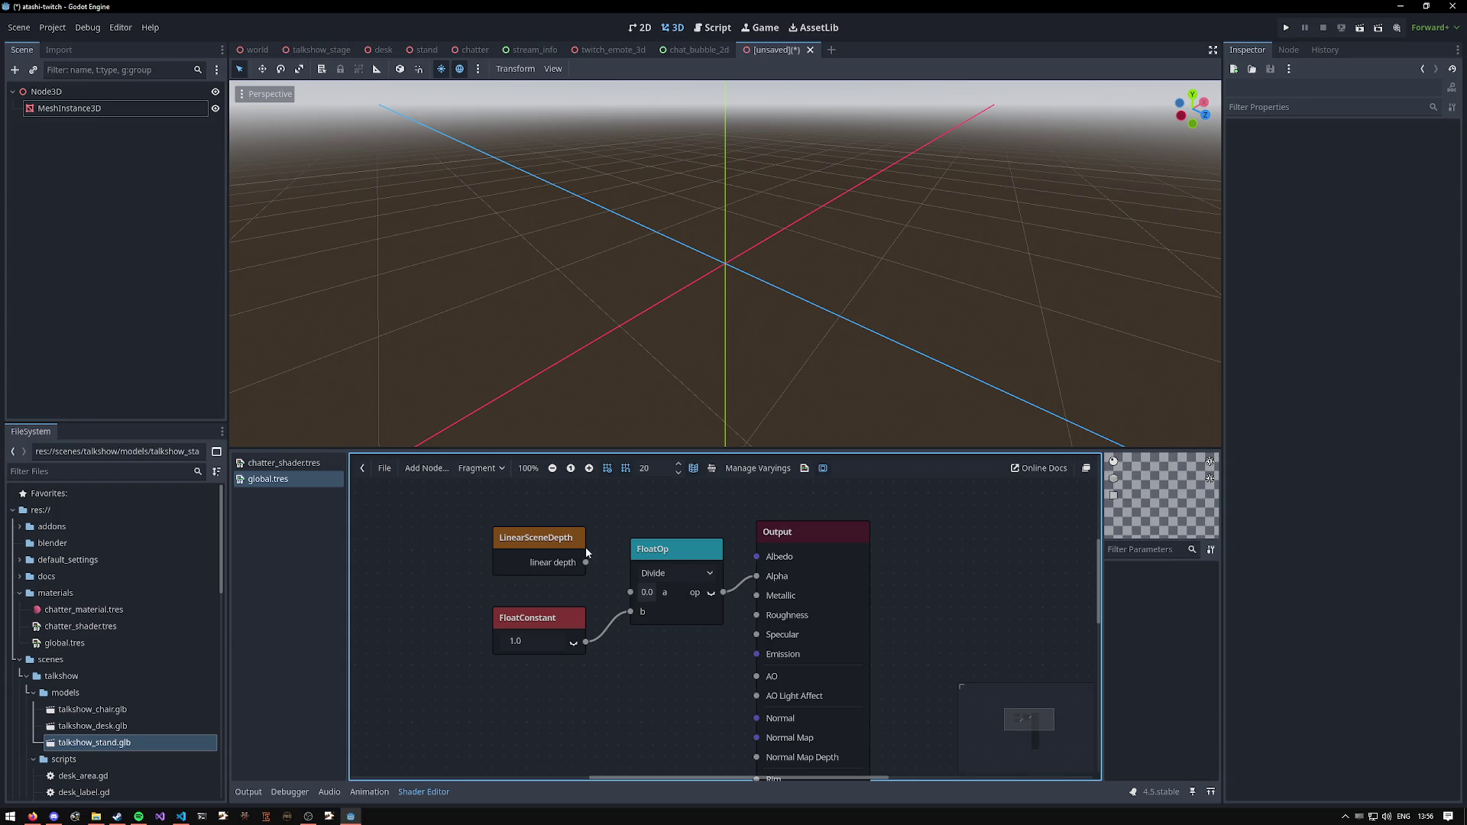
mouse_move(586, 562)
mouse_down()
mouse_move(649, 513)
mouse_move(620, 503)
mouse_up()
text(pri)
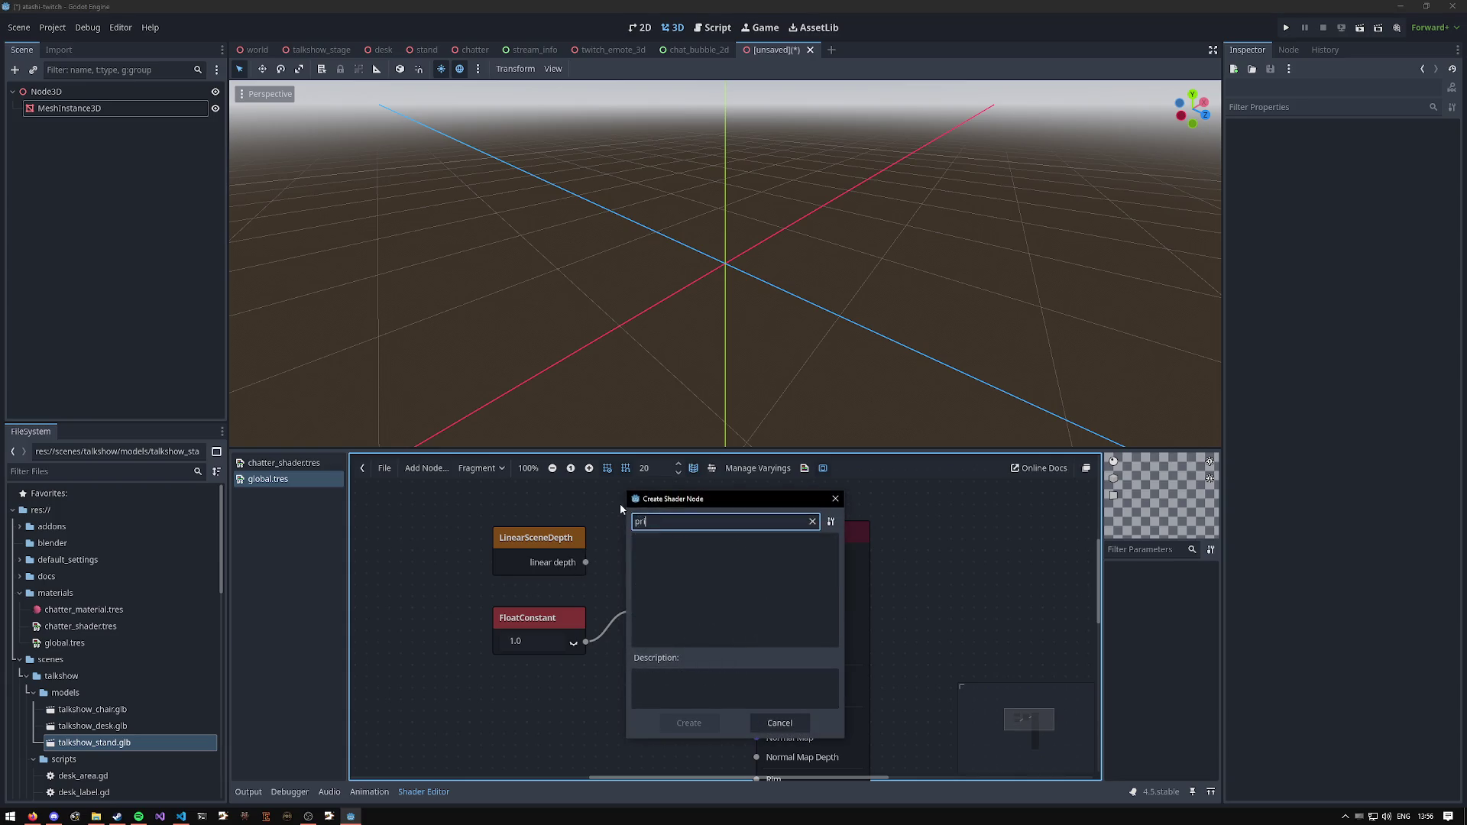
key(BackSpace)
key(BackSpace)
key(BackSpace)
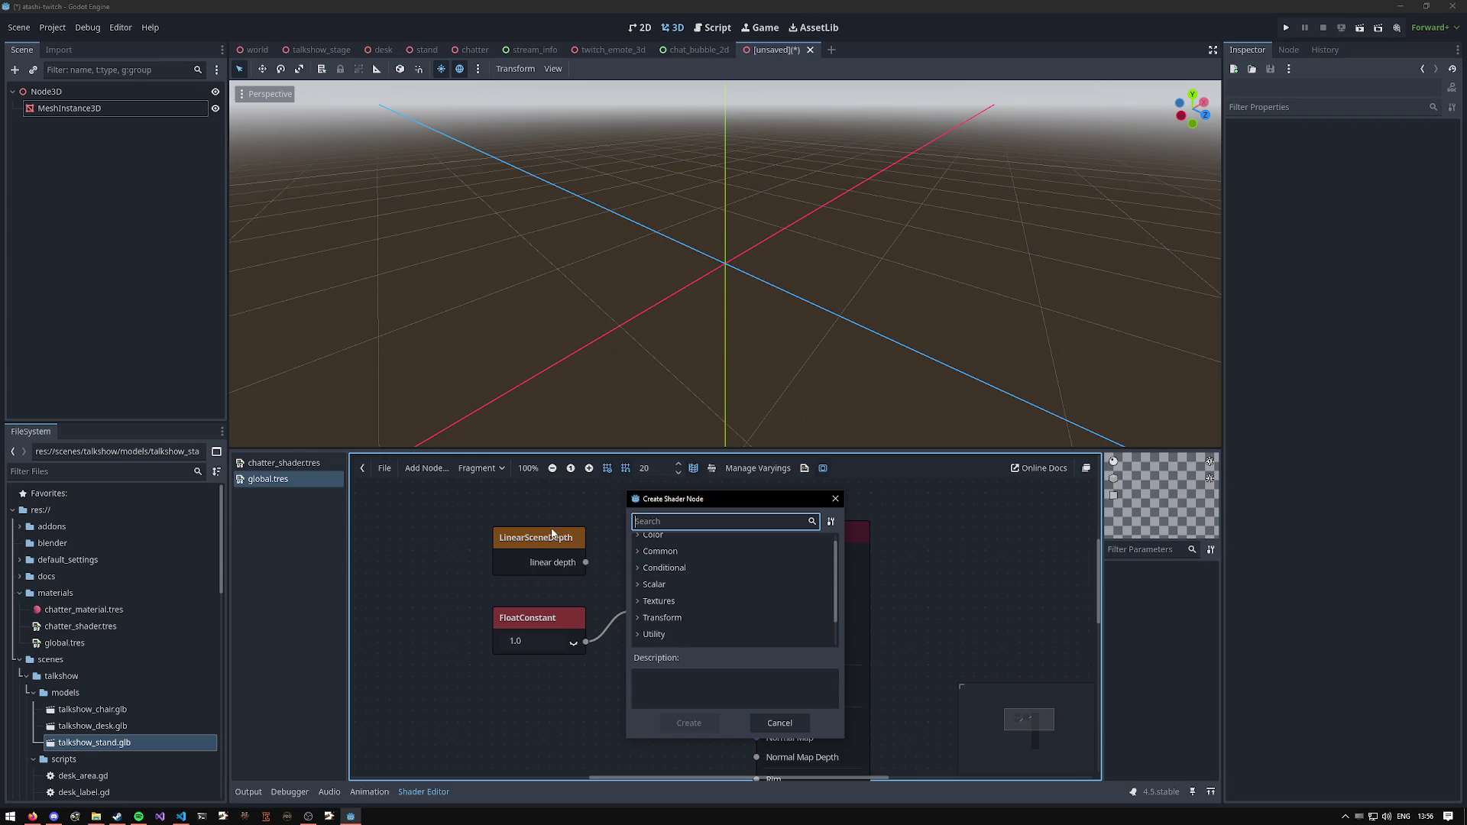
click(832, 500)
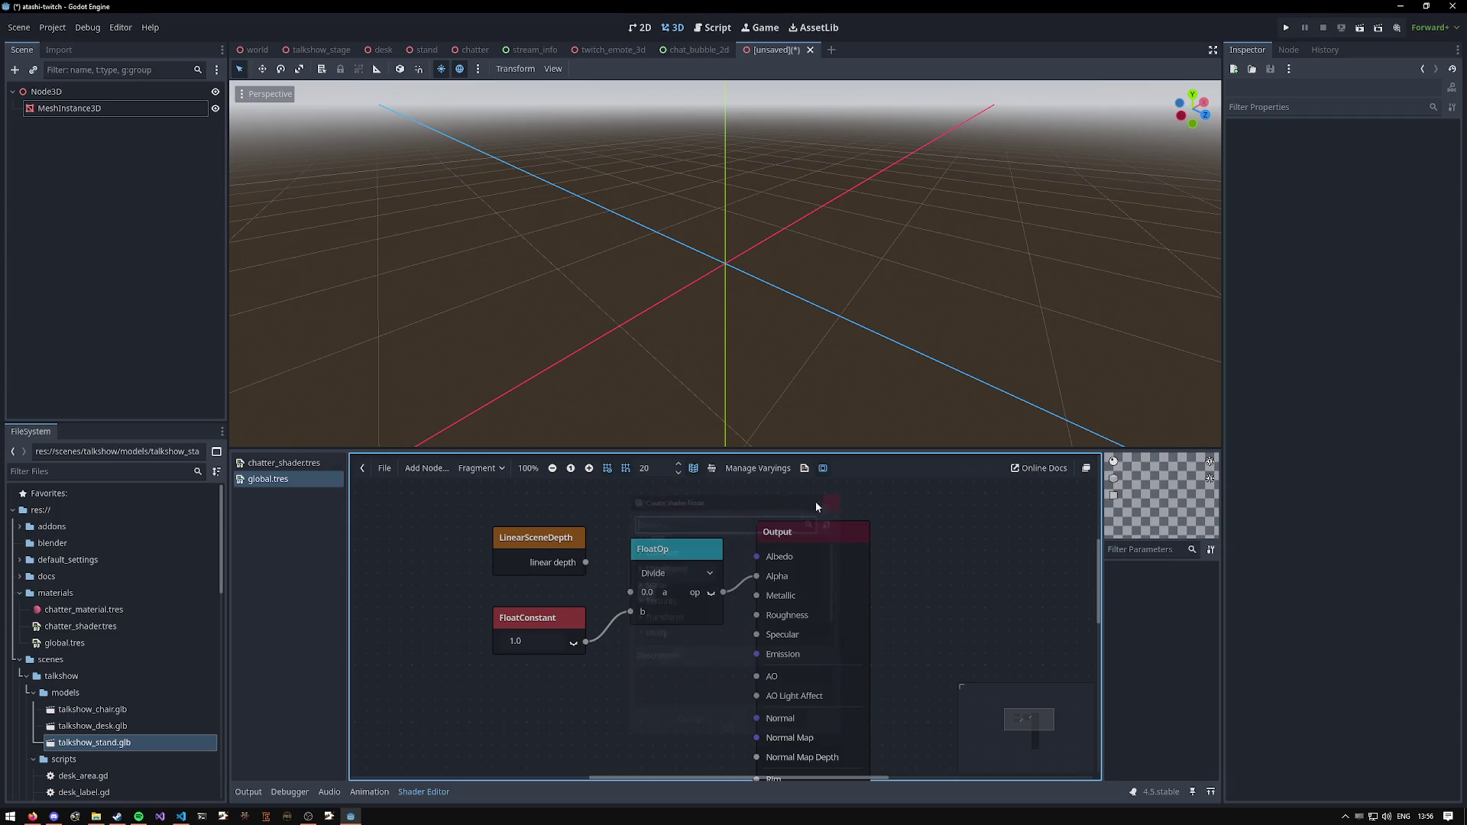
Check the LinearSceneDepth node's context menu without choosing, then switch to the browser
click(564, 541)
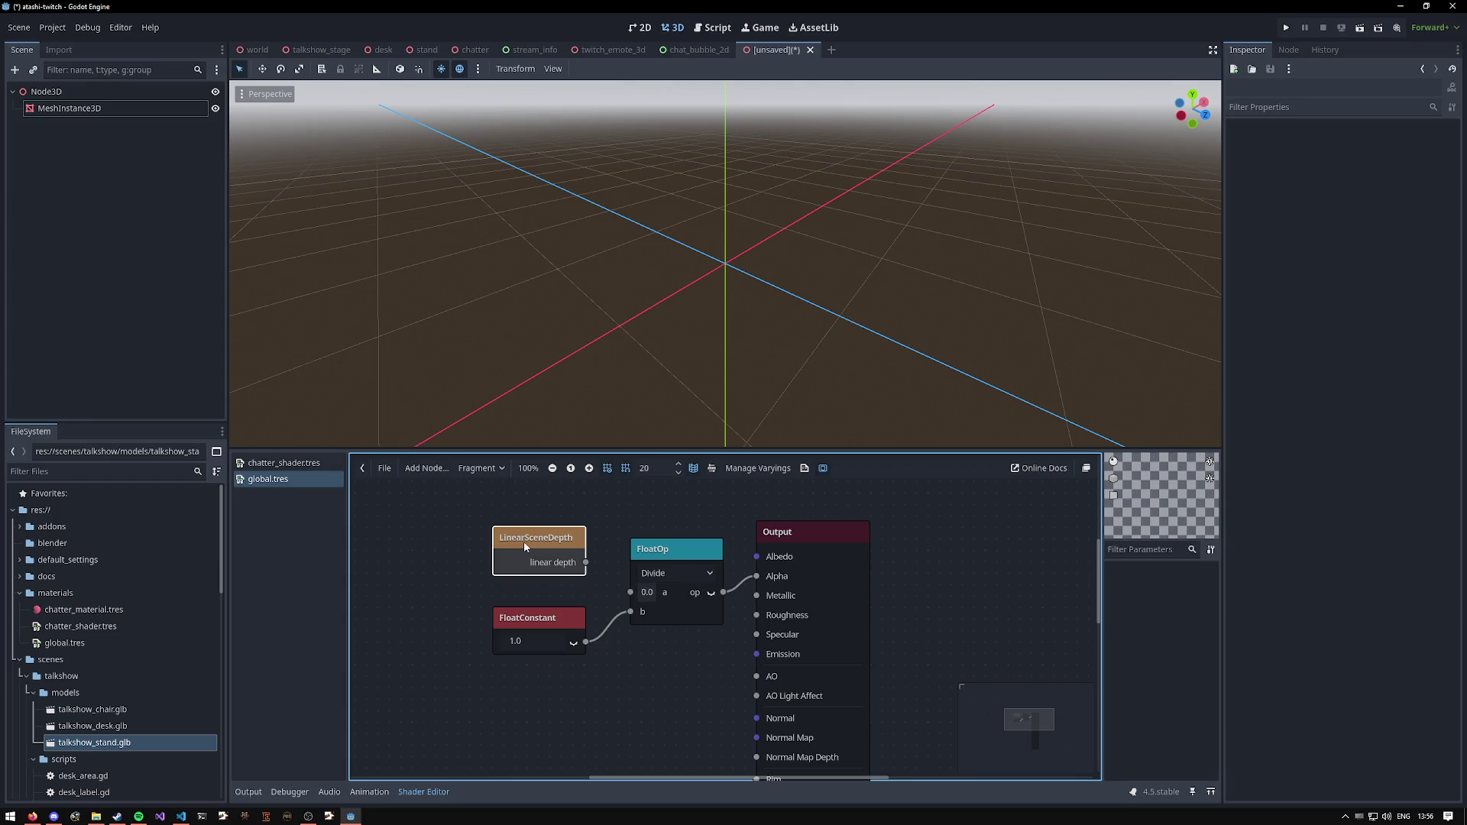
right_click(525, 546)
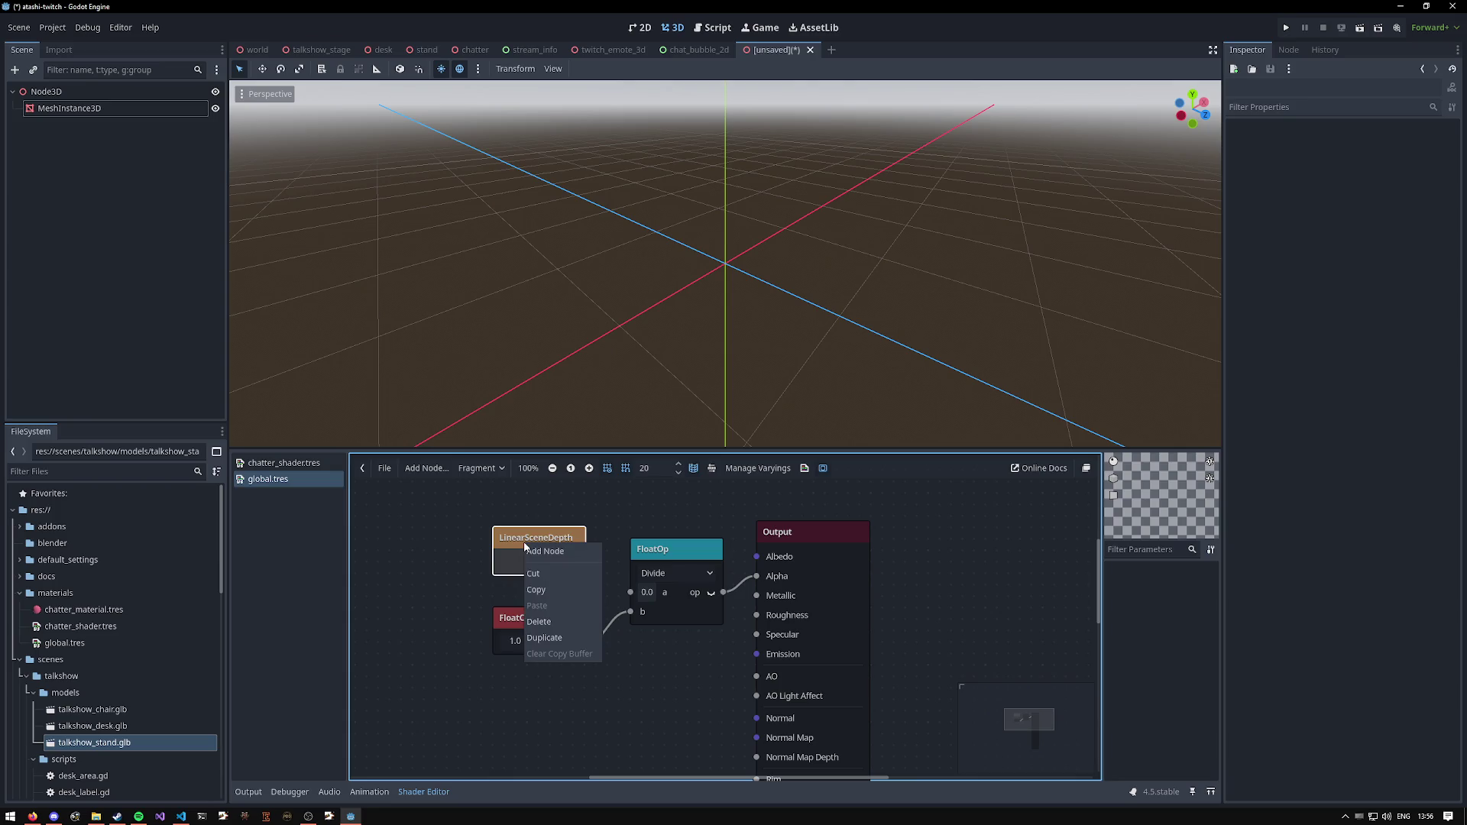
click(451, 557)
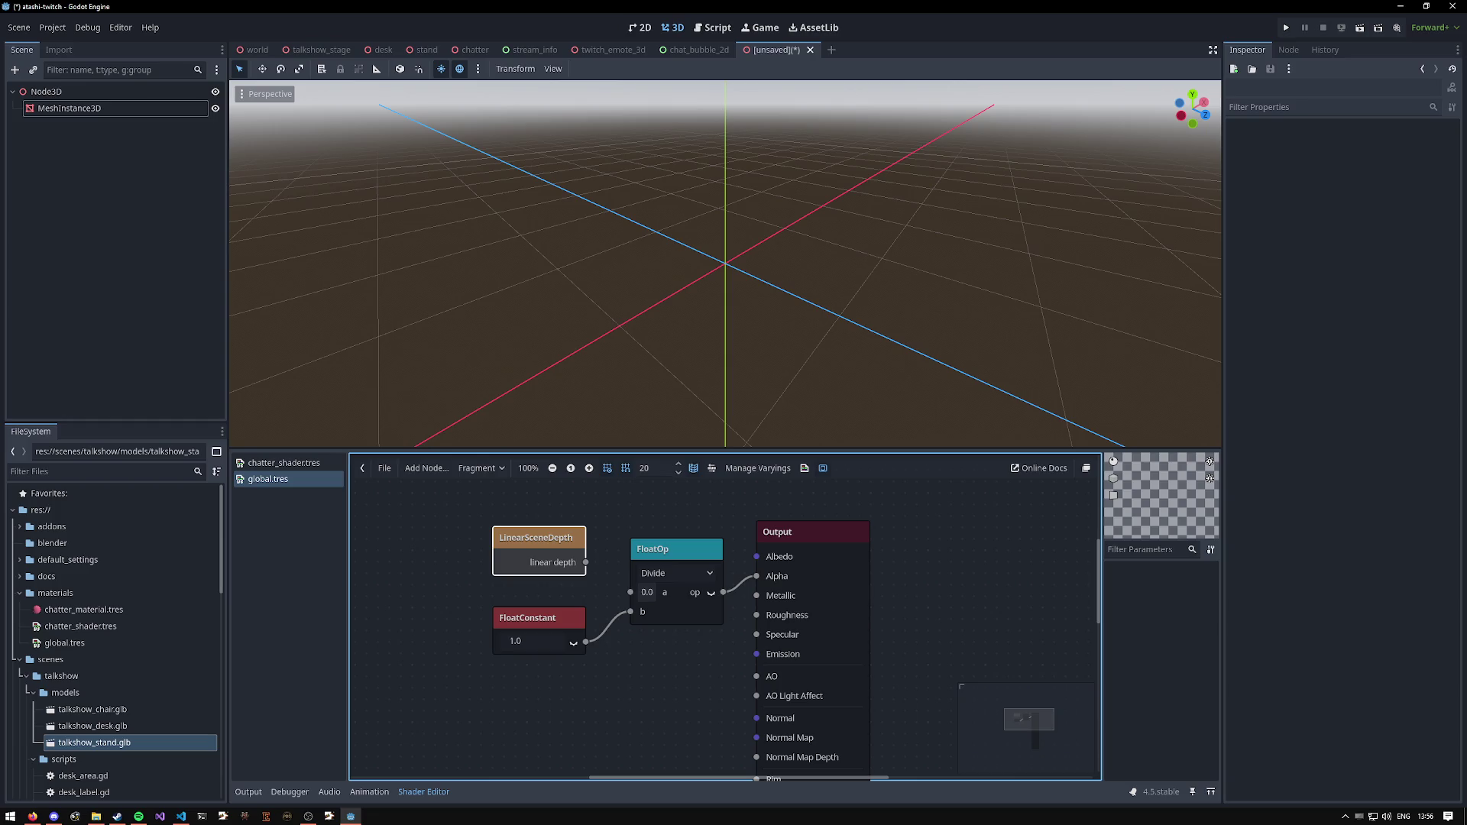
key(alt+Tab)
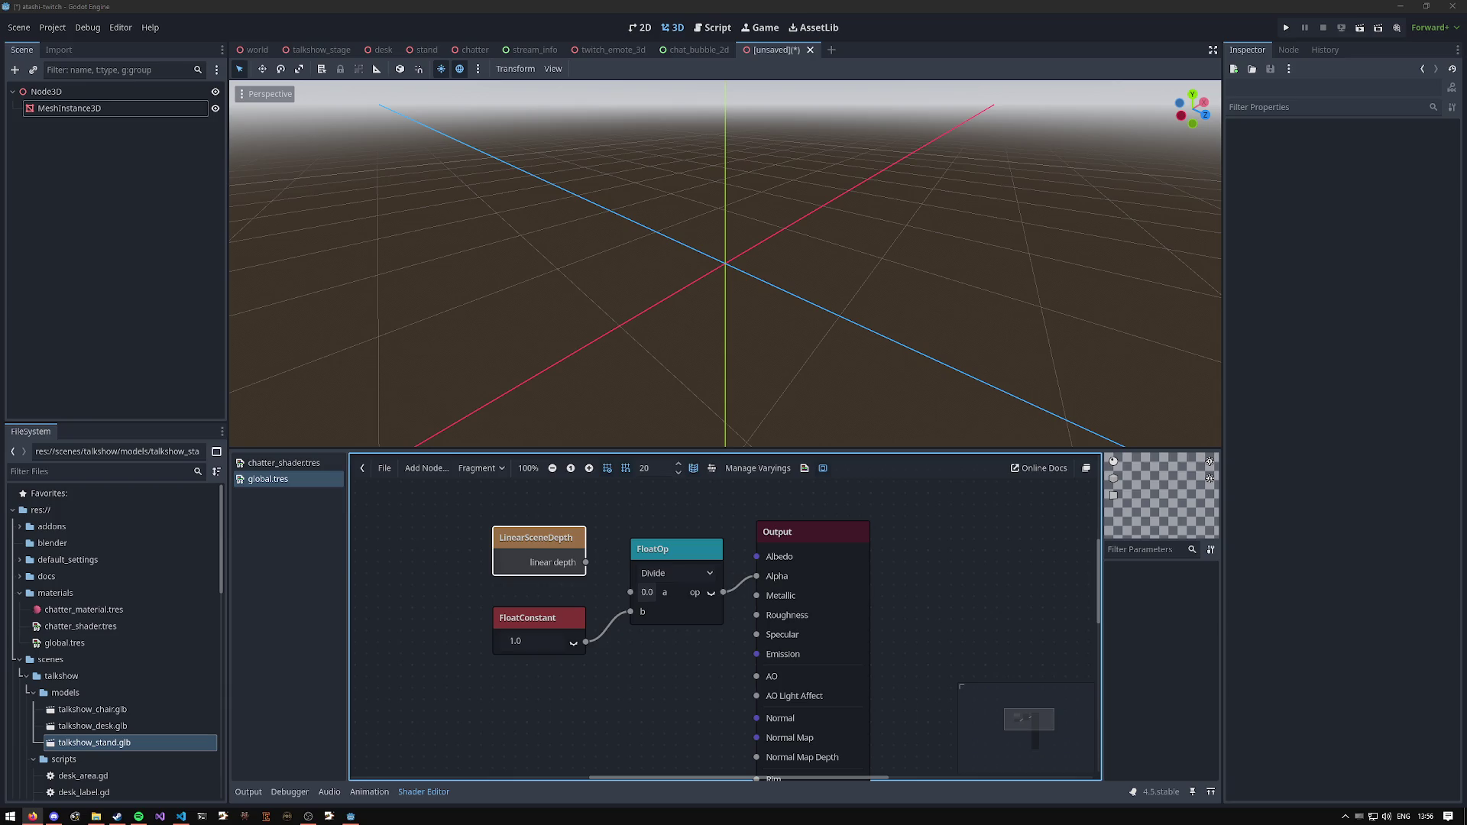
Search 'distance' in the node list and add a DistanceFade node to the shader graph
click(472, 608)
mouse_move(472, 608)
mouse_down()
mouse_move(500, 498)
mouse_move(497, 580)
mouse_up()
click(598, 545)
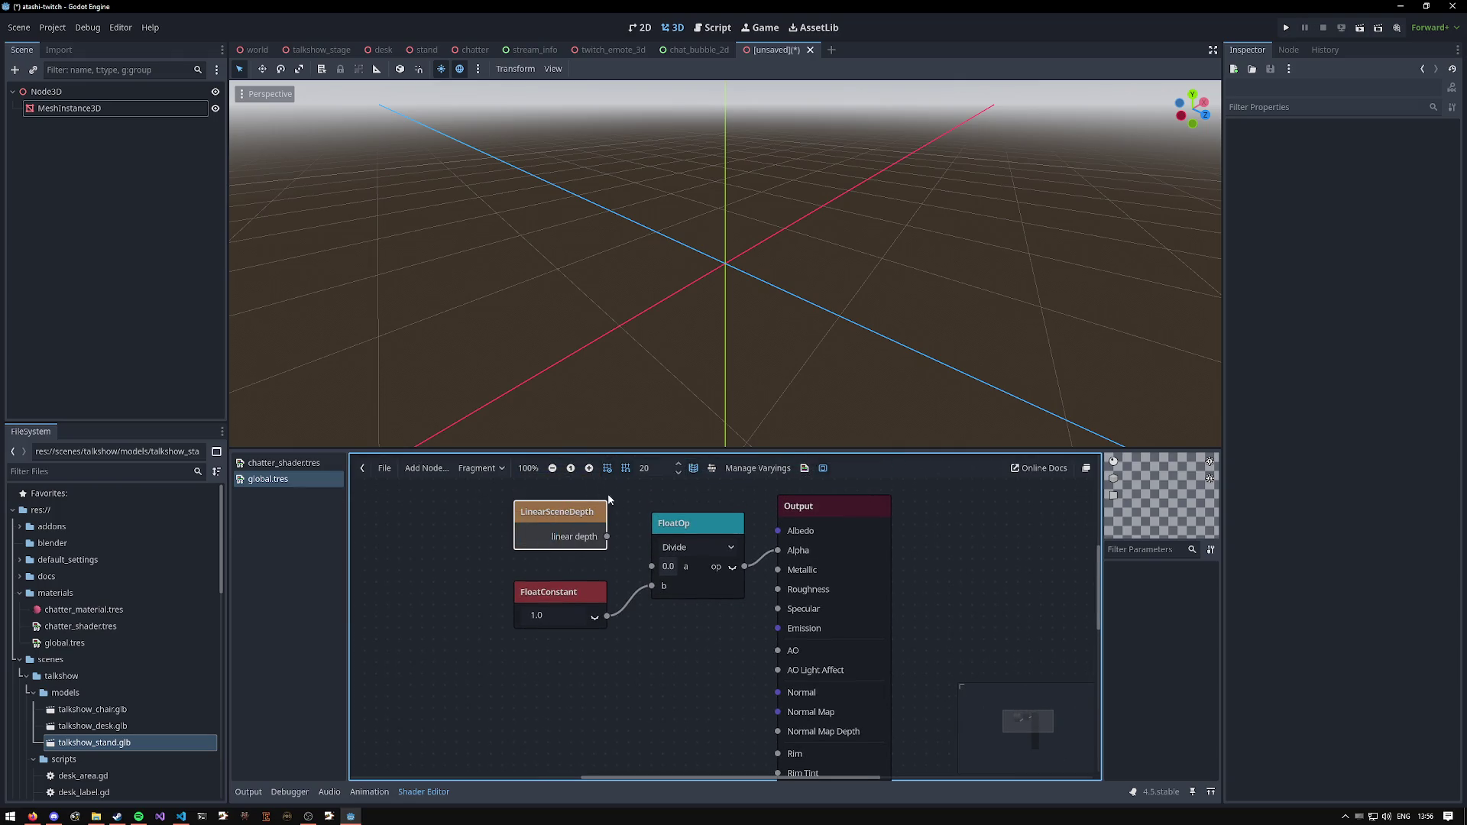
click(528, 693)
right_click(527, 693)
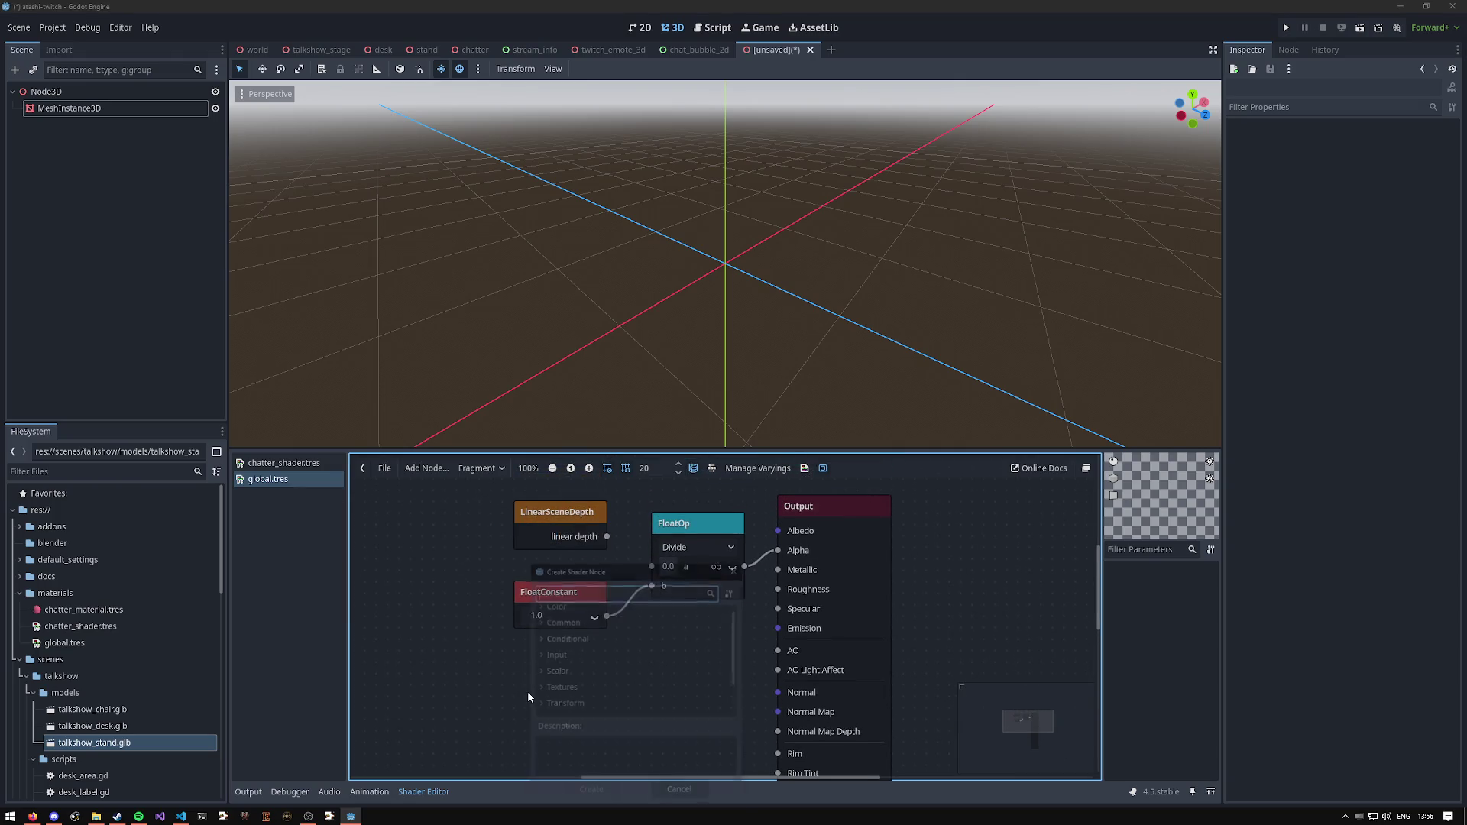
click(539, 671)
double_click(653, 661)
double_click(580, 645)
double_click(594, 631)
click(587, 598)
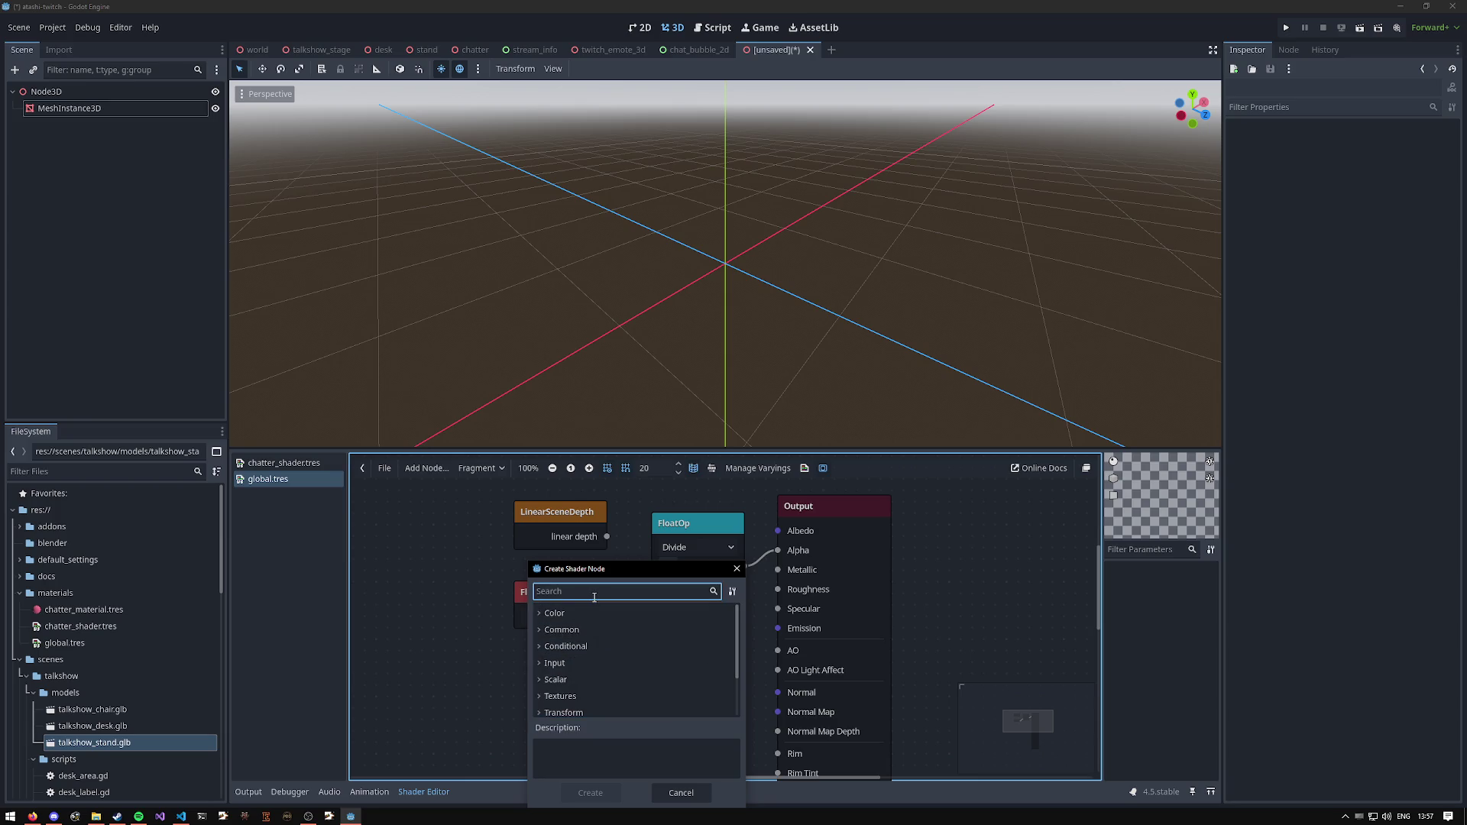
text(distance)
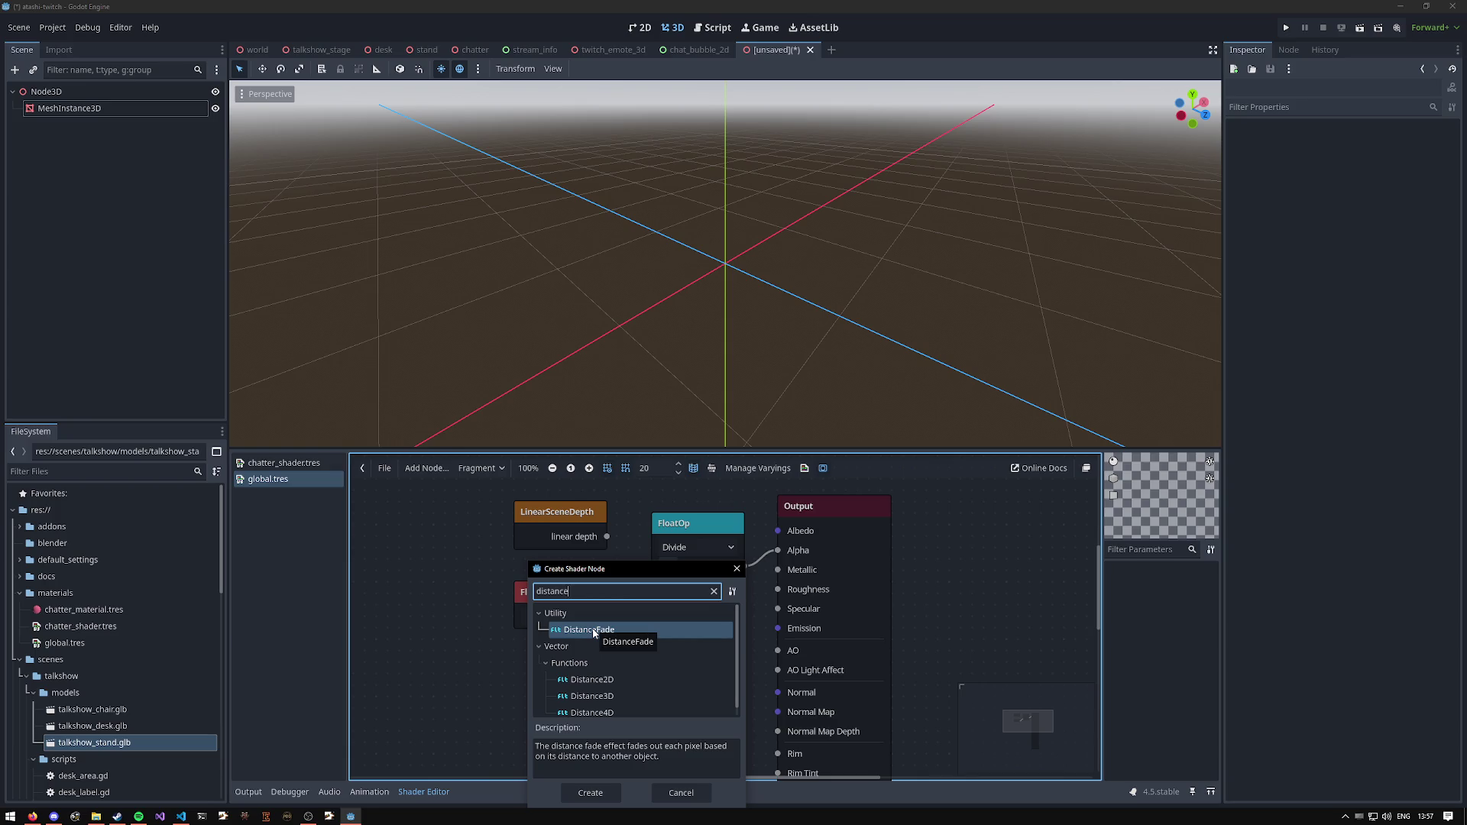
double_click(594, 631)
Wire DistanceFade's amount into Output Alpha and delete the FloatOp Divide node
mouse_move(583, 707)
mouse_down()
mouse_move(614, 653)
mouse_move(778, 550)
mouse_up()
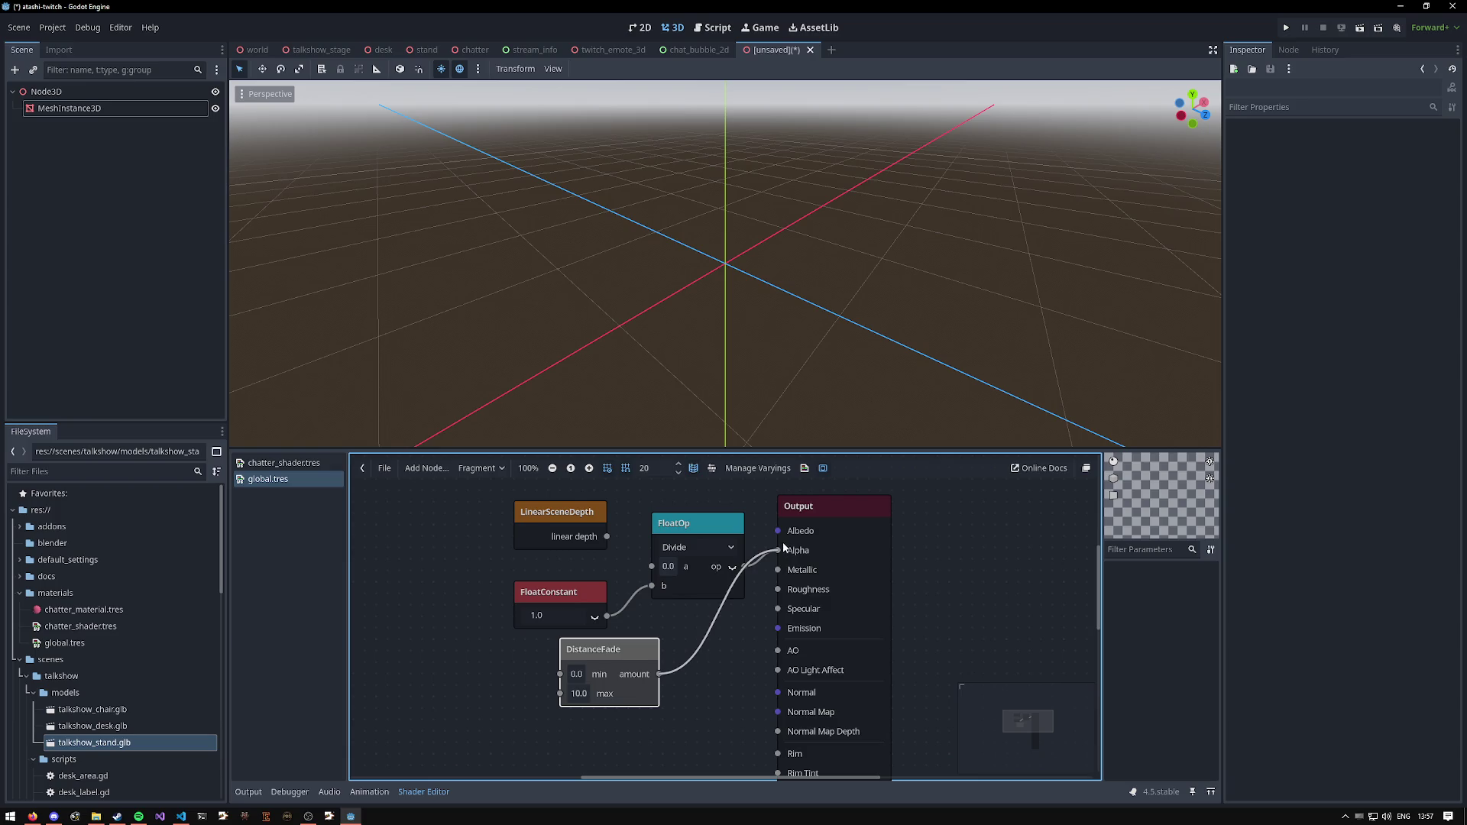
click(732, 658)
click(697, 523)
key(Delete)
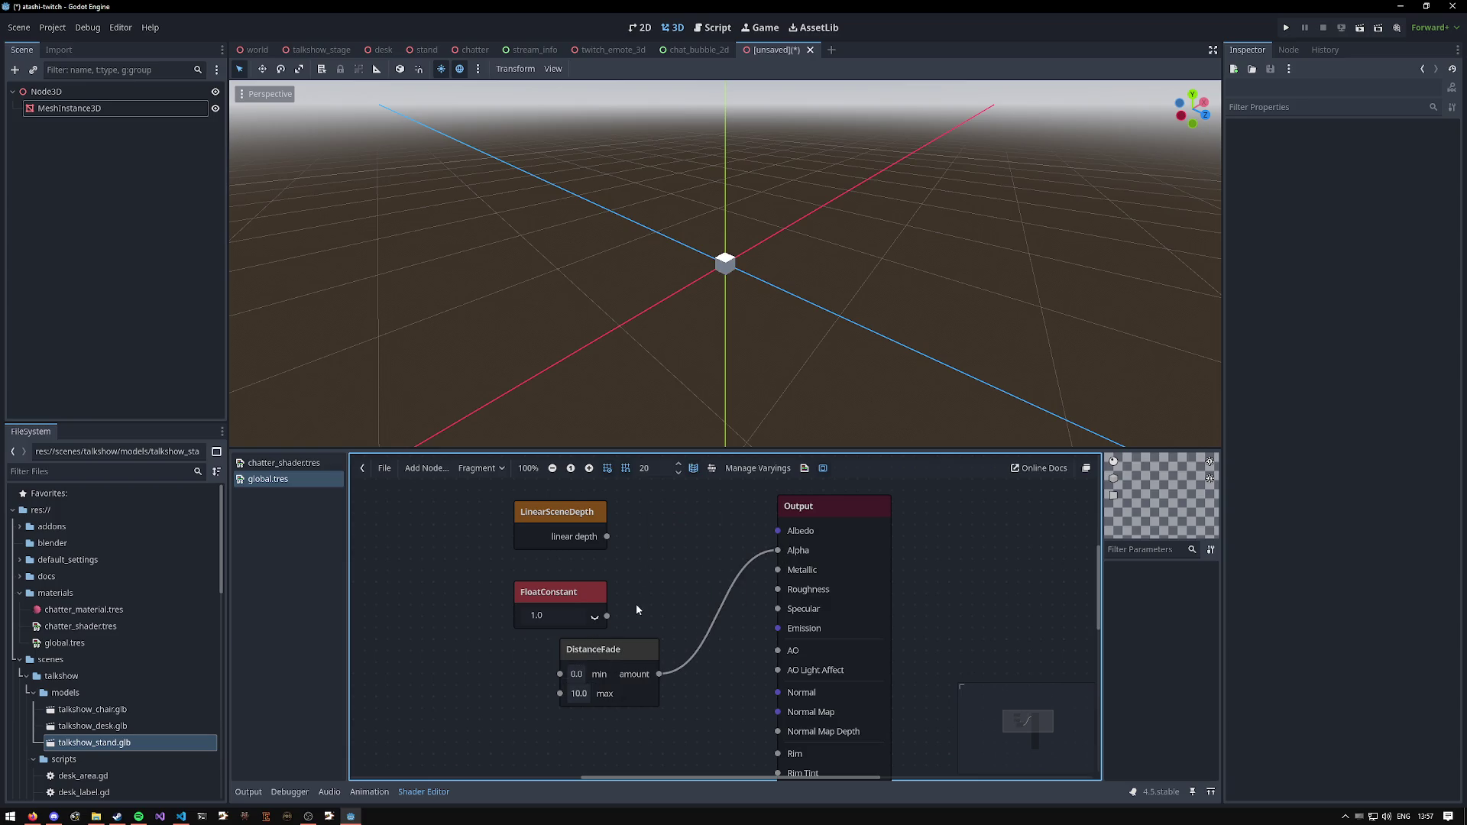
Connect the 1.0 FloatConstant output to DistanceFade's min input
scroll(757, 340, up, 5)
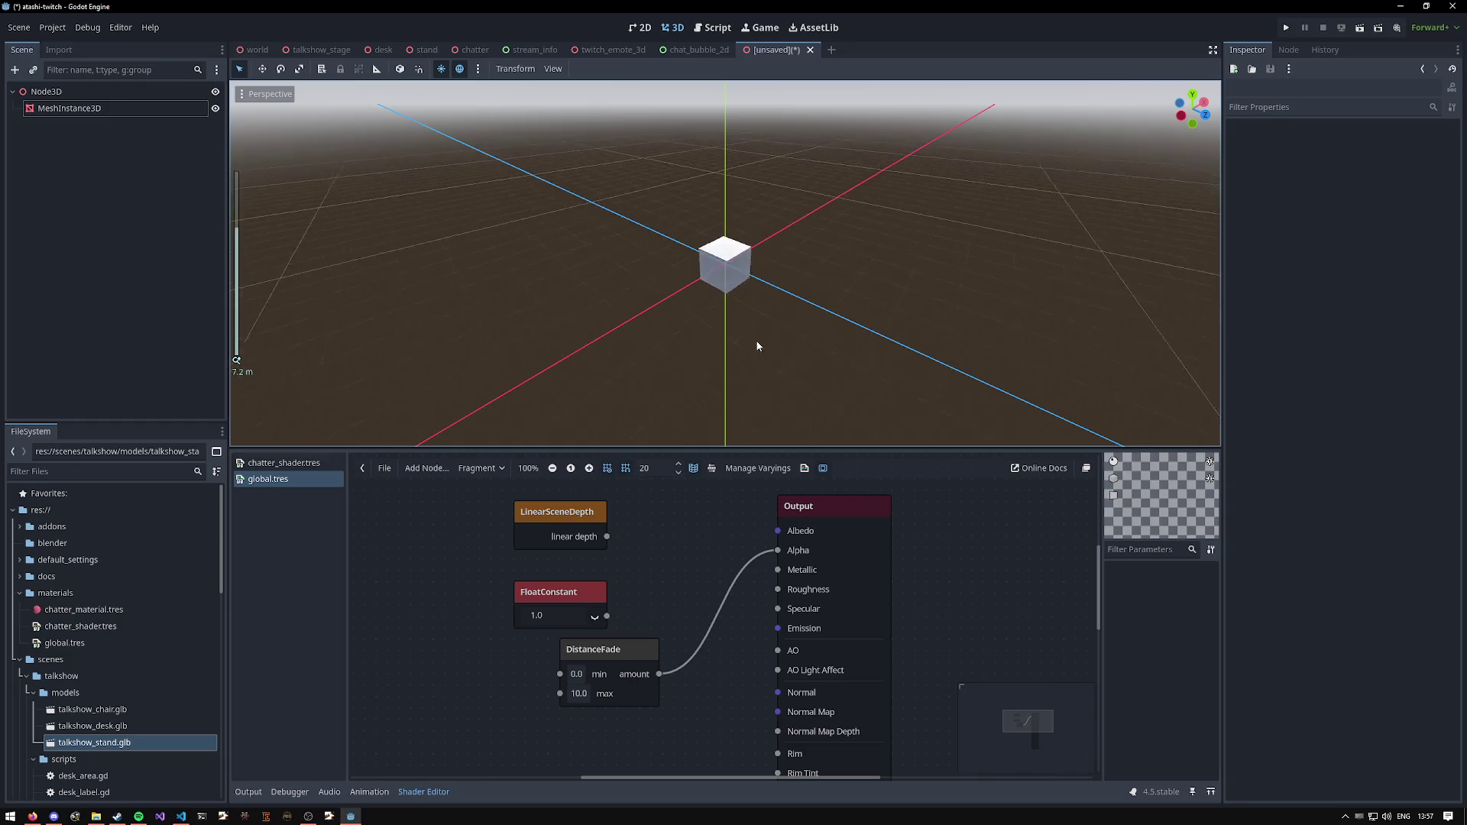
scroll(756, 346, up, 2)
scroll(757, 346, down, 6)
scroll(755, 348, up, 3)
scroll(752, 353, up, 2)
scroll(753, 353, down, 8)
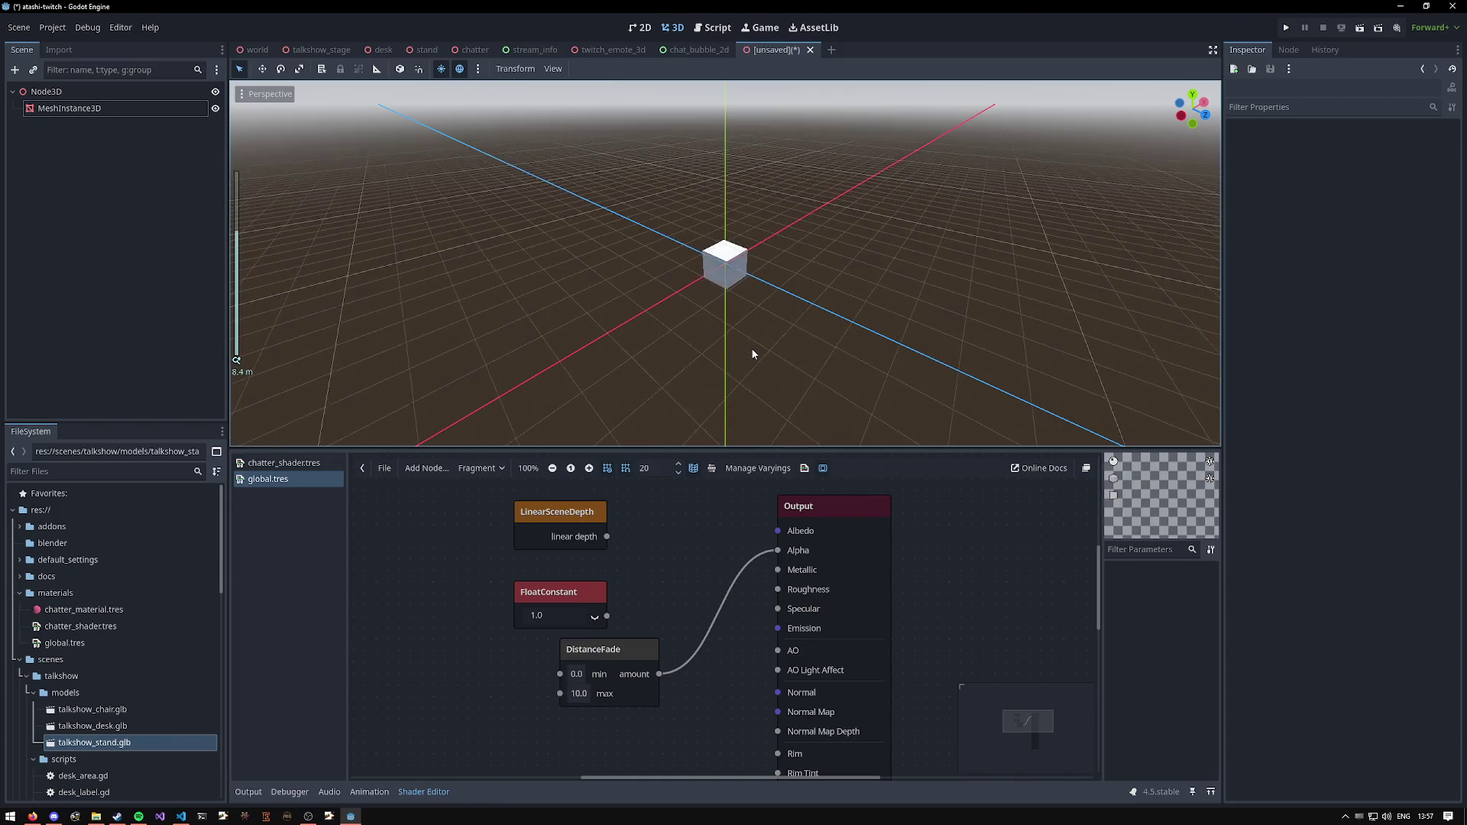
scroll(752, 354, up, 8)
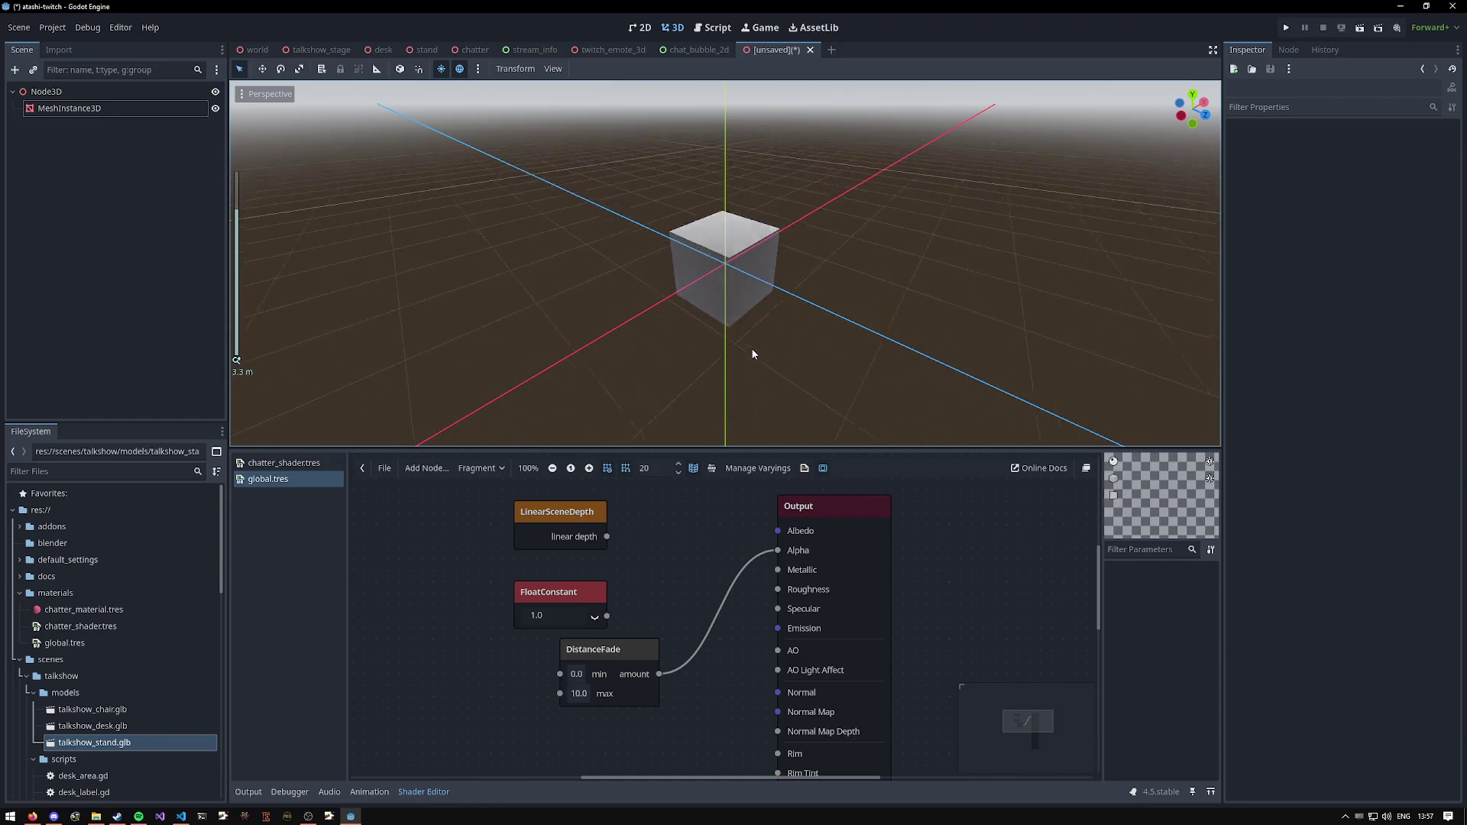
scroll(753, 354, up, 4)
scroll(754, 355, down, 2)
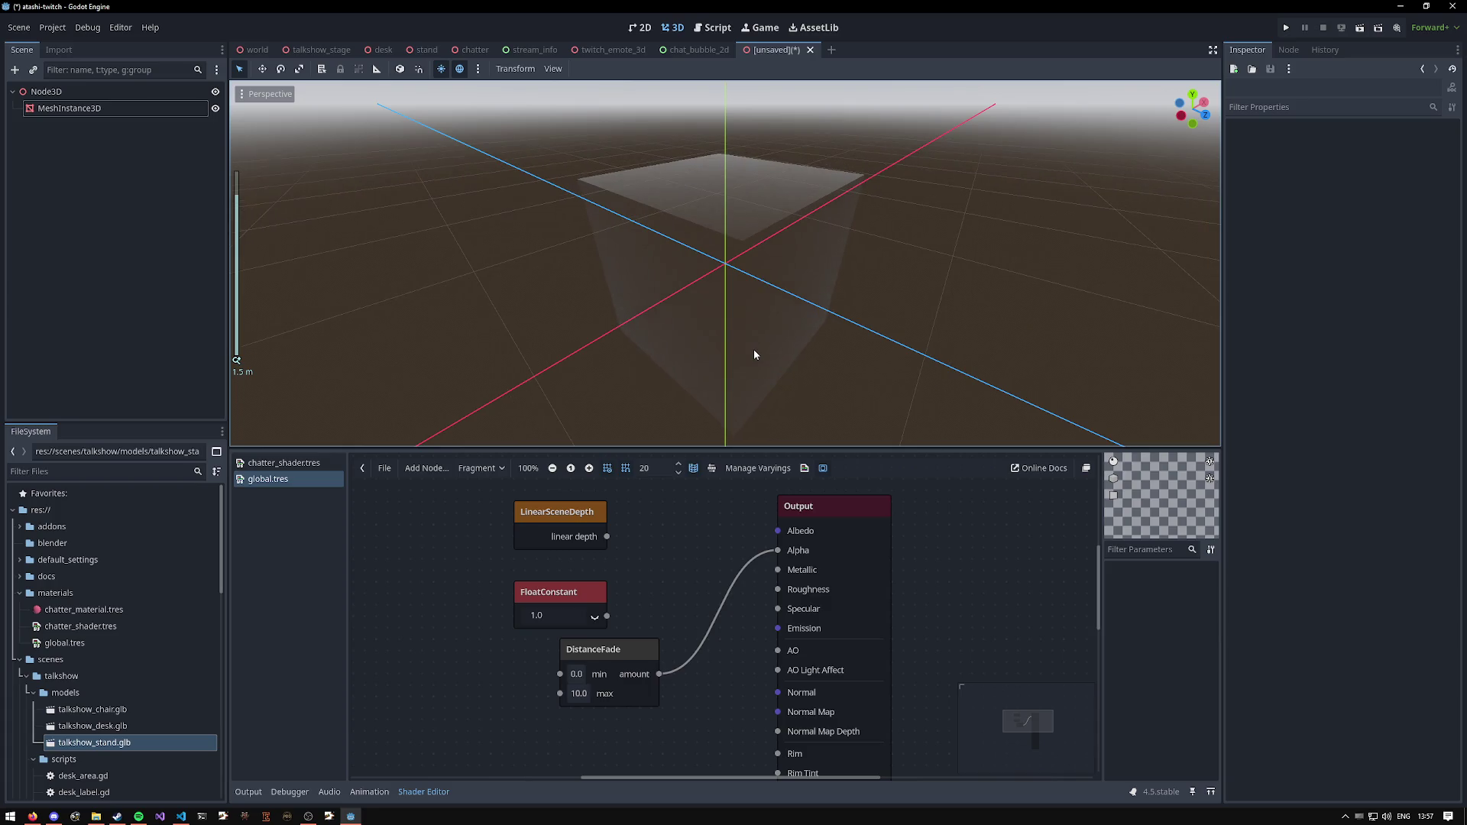
click(632, 655)
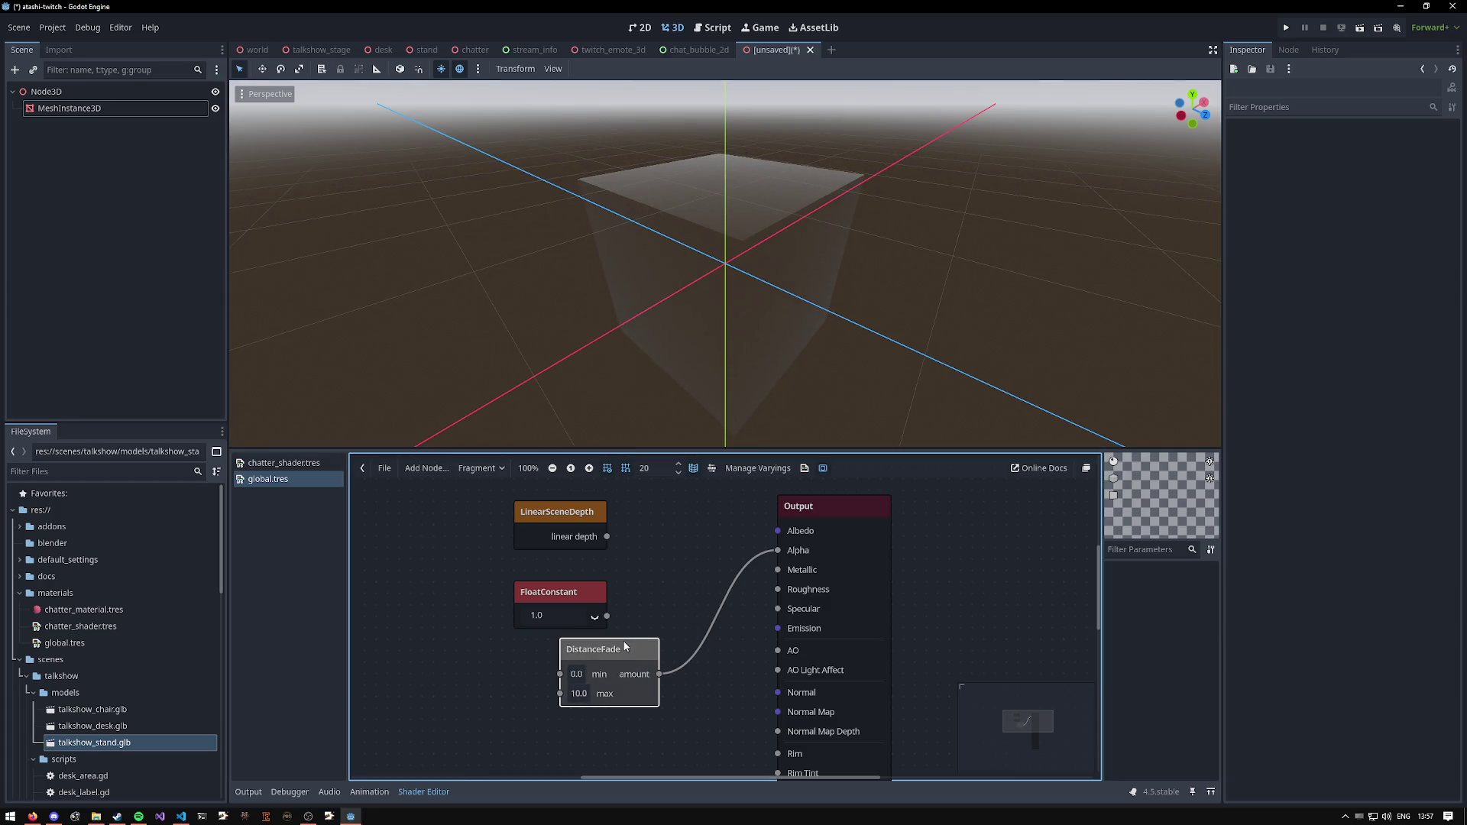
drag(608, 616, 566, 674)
Drag a new wire from the FloatConstant output to bring up the node-creation list
scroll(727, 337, up, 3)
scroll(727, 334, down, 5)
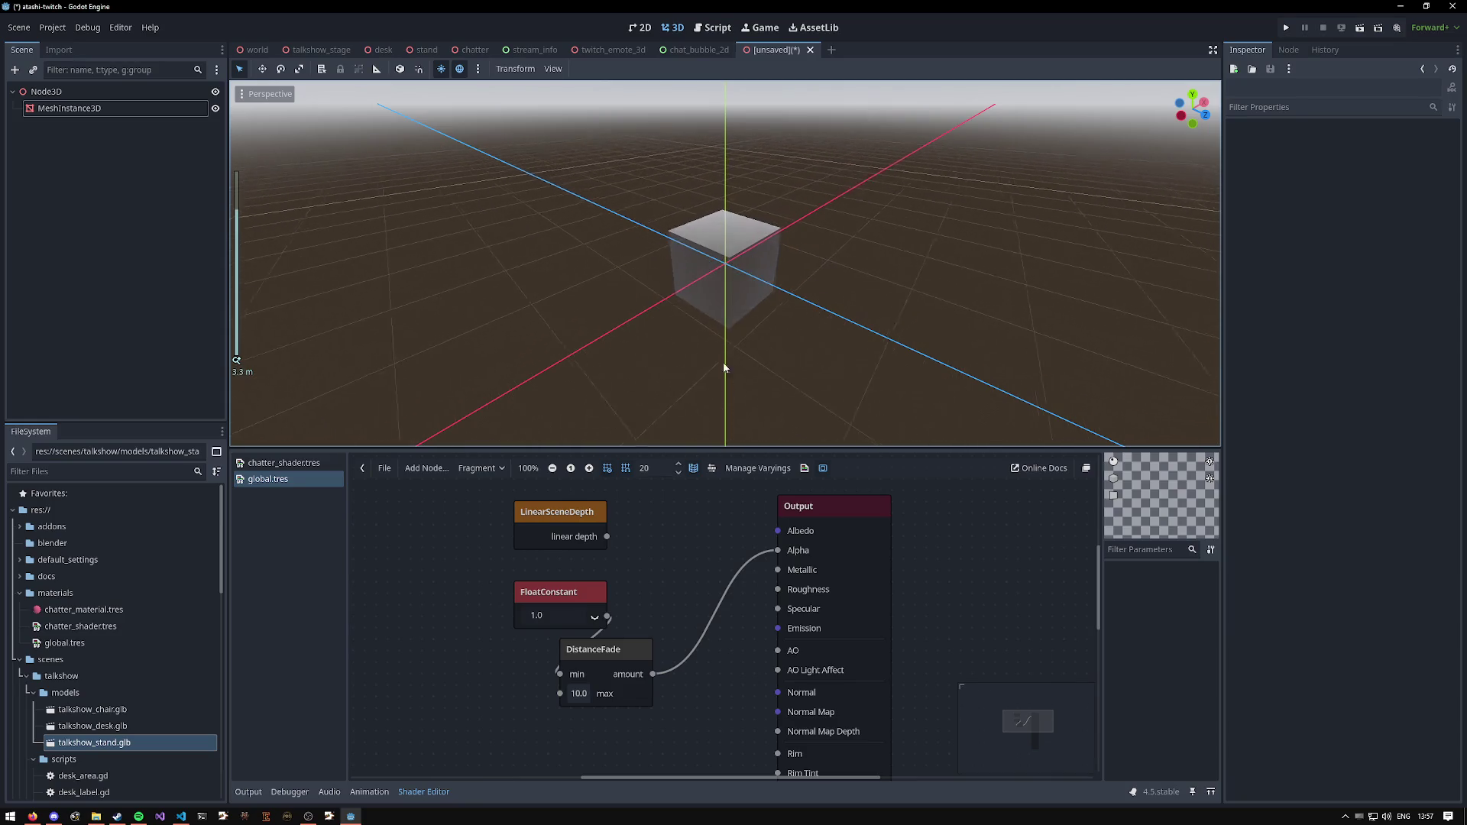
drag(607, 616, 694, 574)
Cancel the 'minu' node search and delete the FloatConstant node
text(minu)
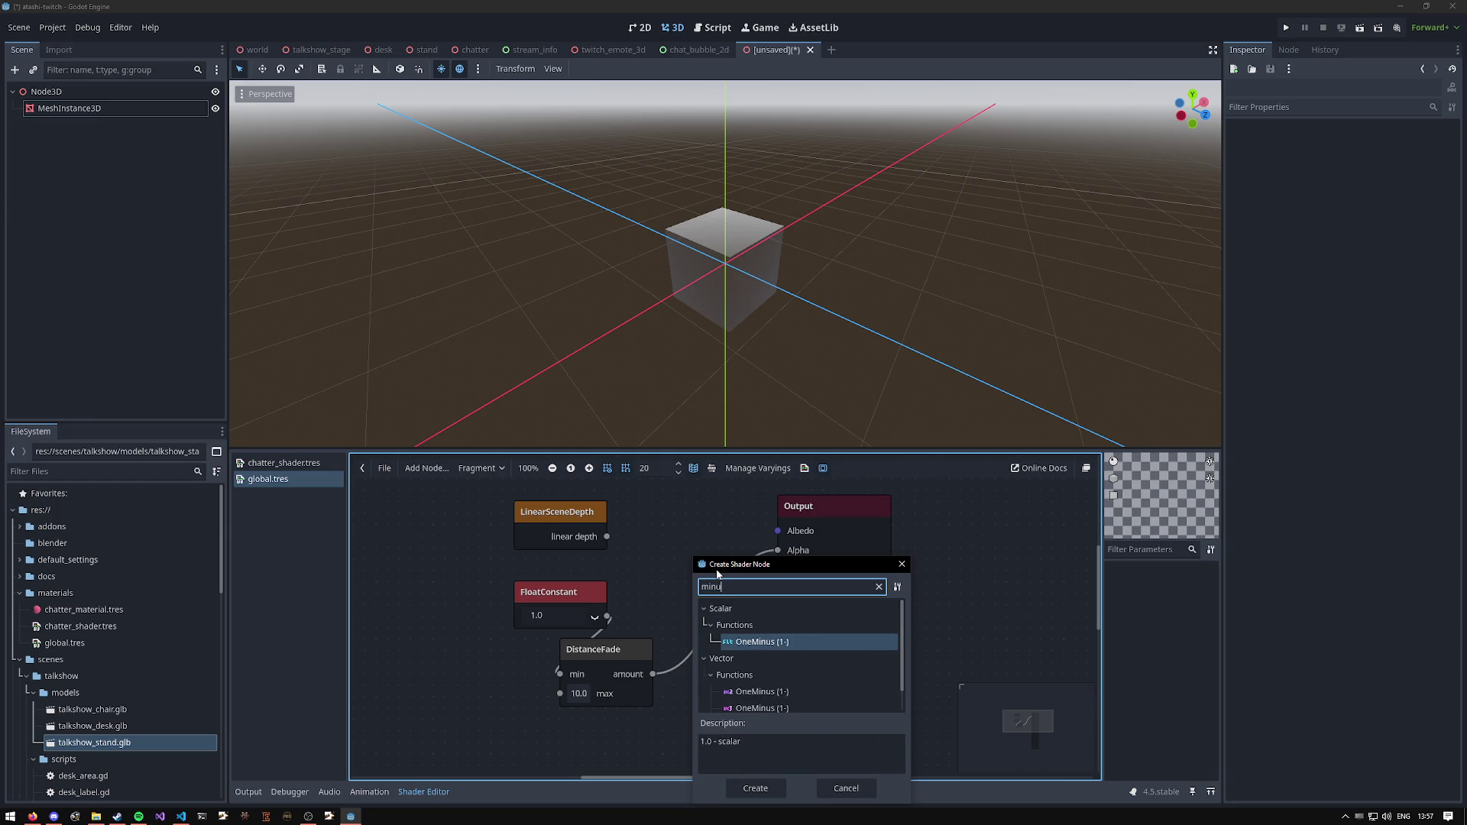
key(Escape)
click(560, 592)
key(Delete)
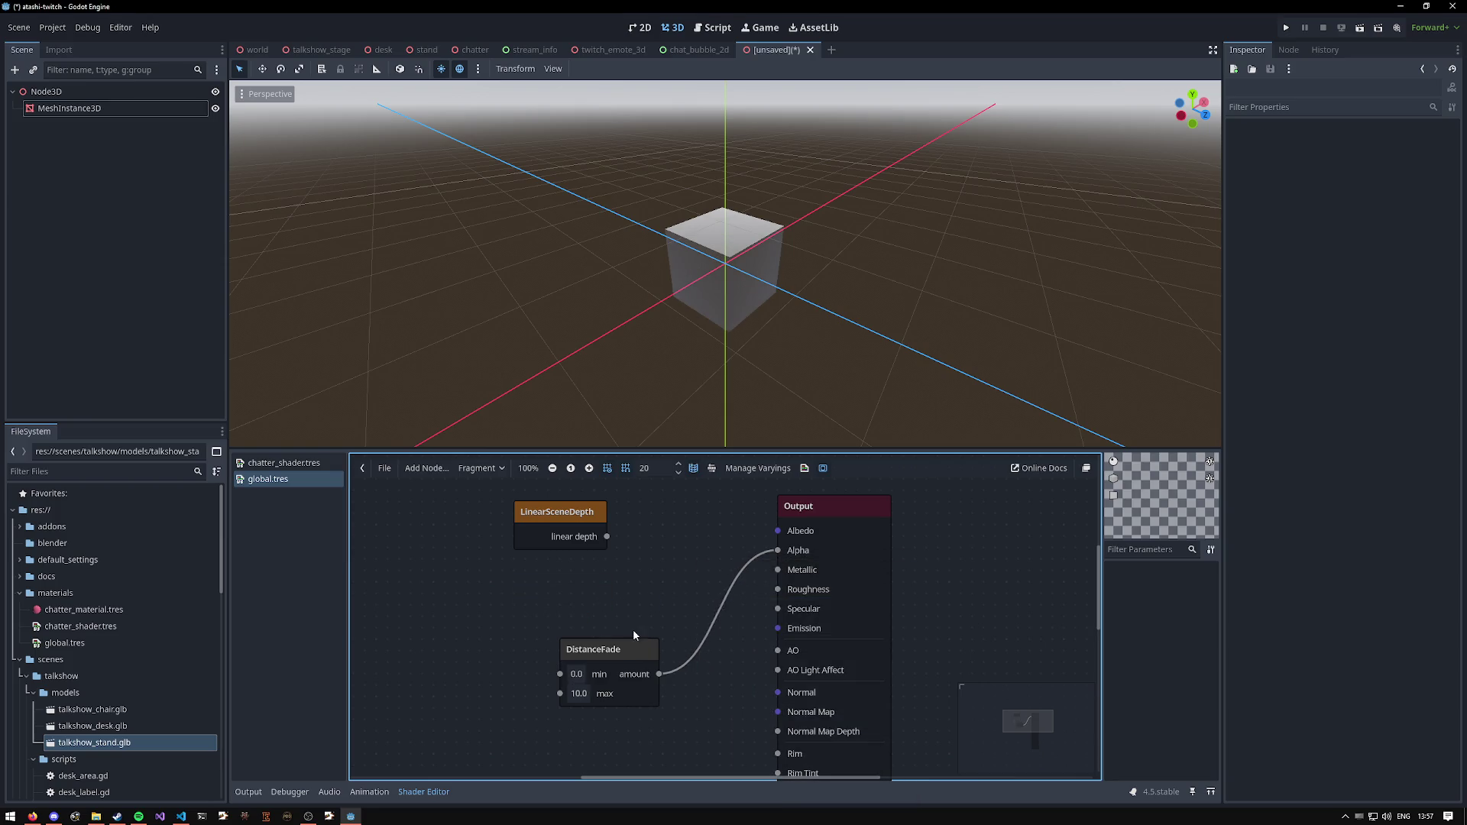
Add a OneMinus node and wire DistanceFade amount → OneMinus → Output Alpha
key(space)
key(Return)
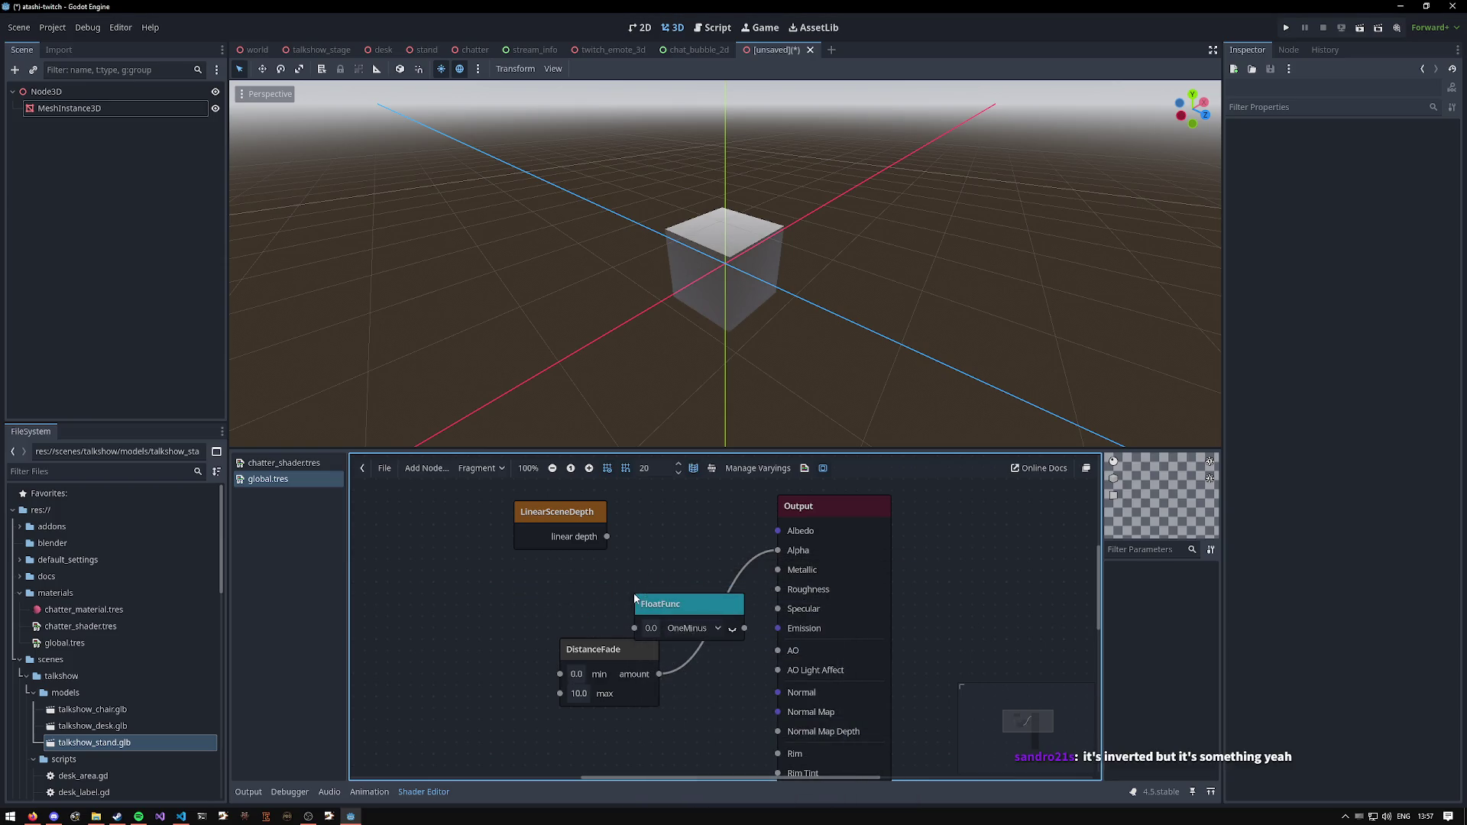
drag(689, 603, 603, 590)
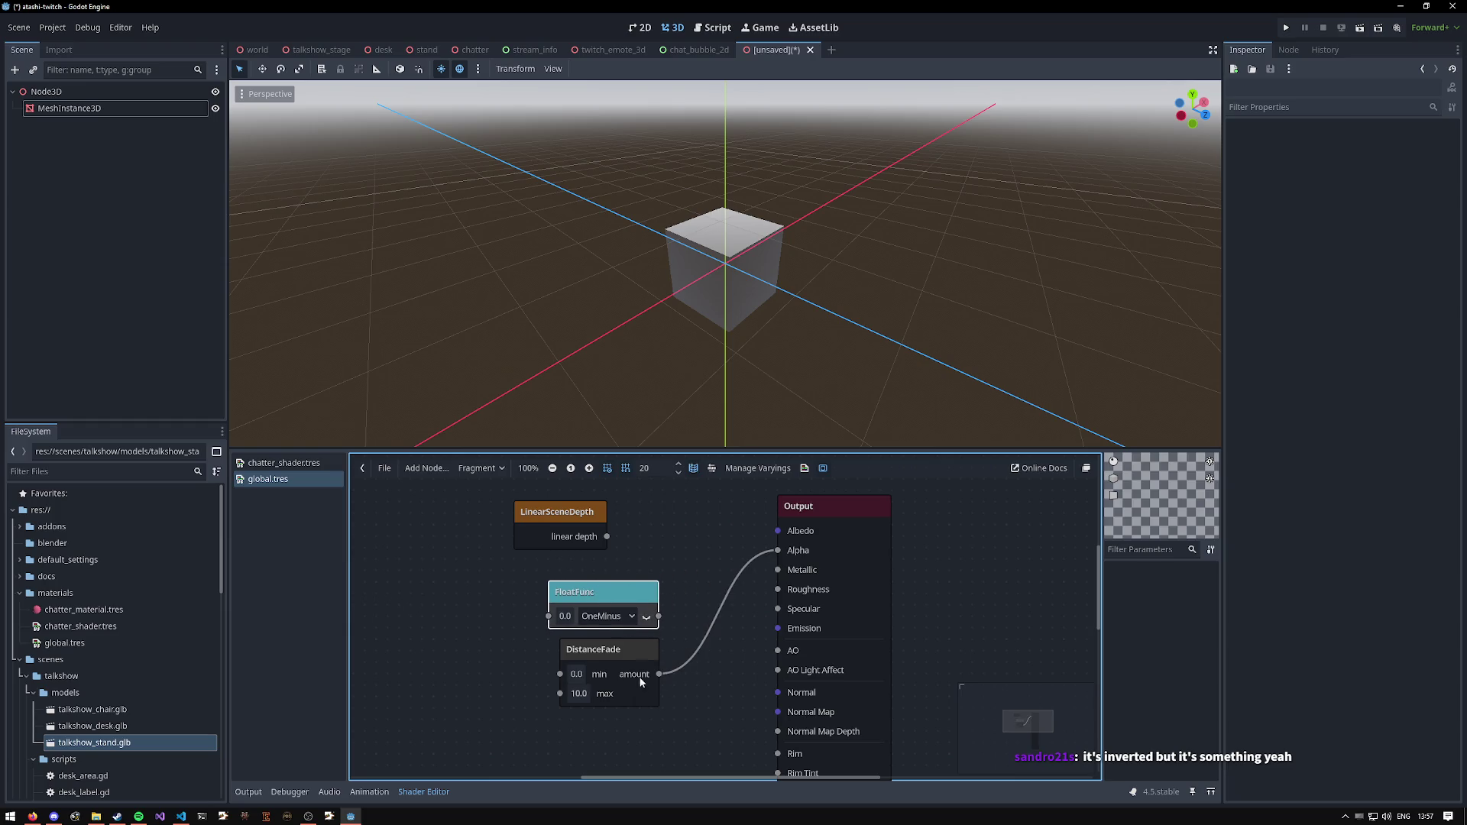
drag(662, 673, 549, 616)
mouse_move(640, 615)
mouse_down()
mouse_move(734, 594)
mouse_move(778, 550)
mouse_up()
mouse_move(617, 651)
mouse_down()
mouse_move(468, 583)
mouse_move(491, 595)
mouse_up()
scroll(731, 343, up, 3)
scroll(732, 344, down, 5)
scroll(732, 348, up, 3)
scroll(732, 348, down, 6)
scroll(733, 348, up, 3)
scroll(734, 345, up, 3)
scroll(737, 365, down, 6)
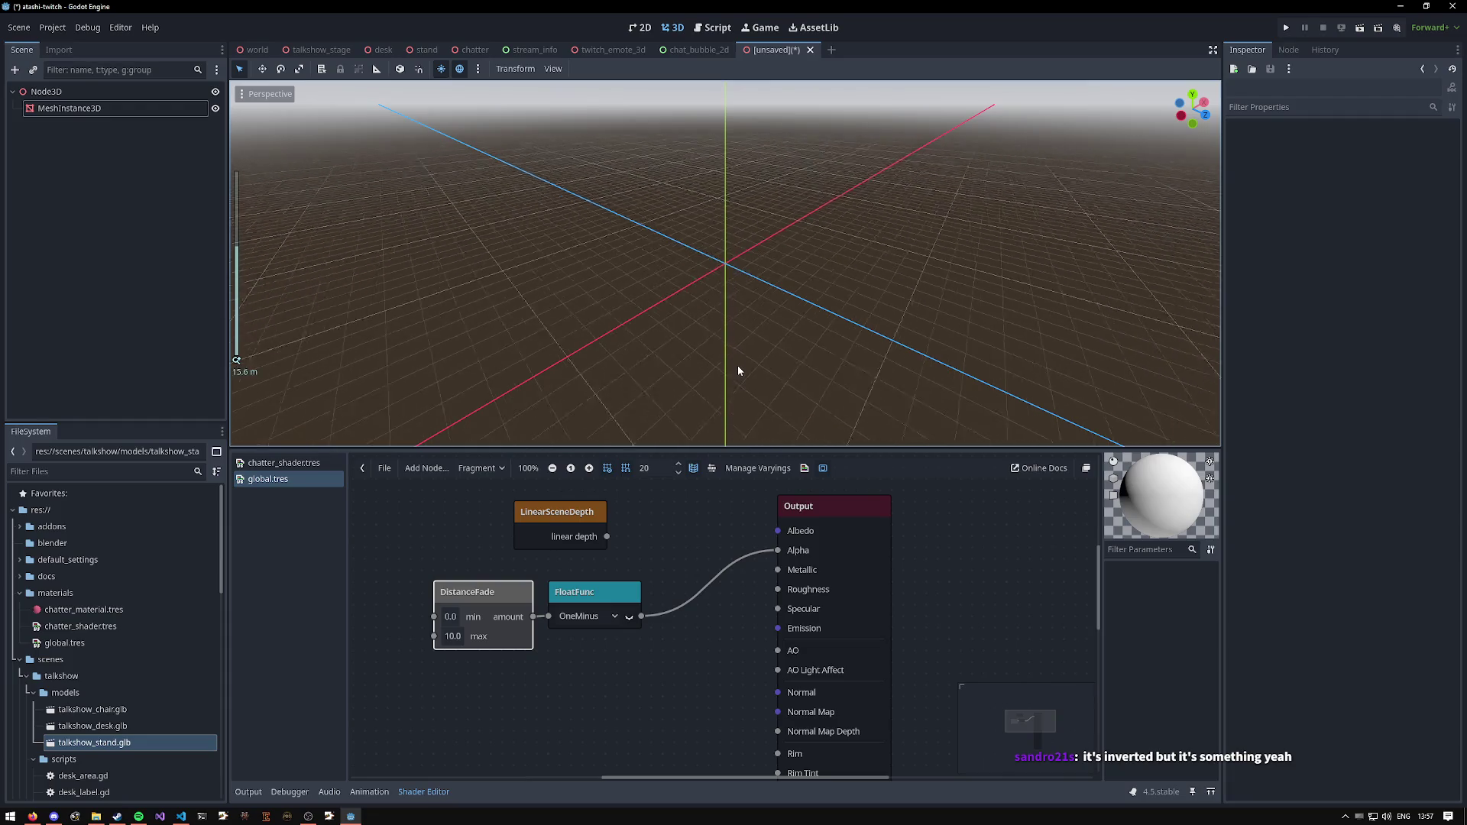
scroll(738, 370, up, 3)
Set DistanceFade's min distance to 9.0 and check the fade
click(450, 616)
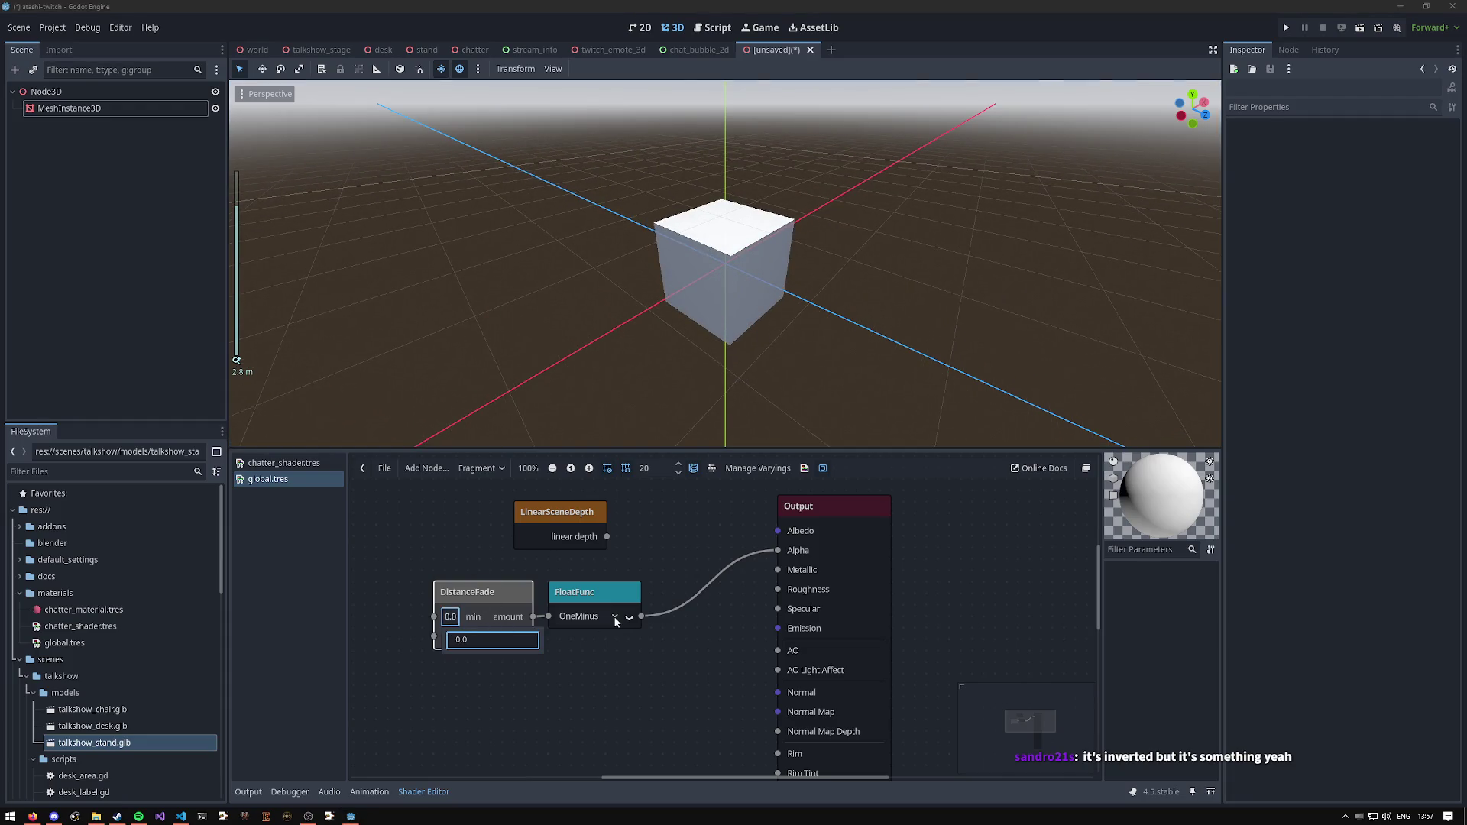
text(9)
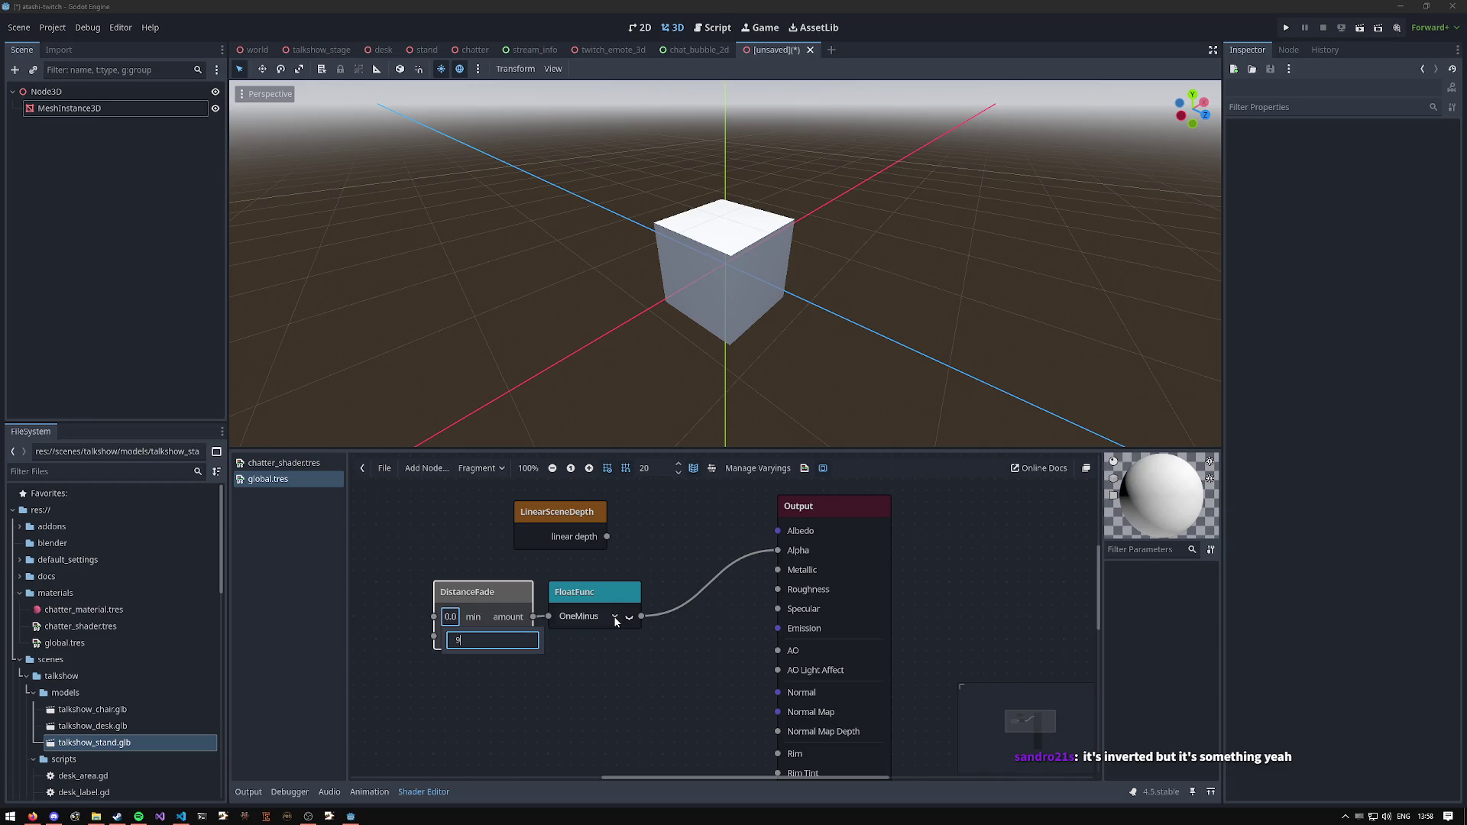
key(Return)
scroll(793, 356, down, 4)
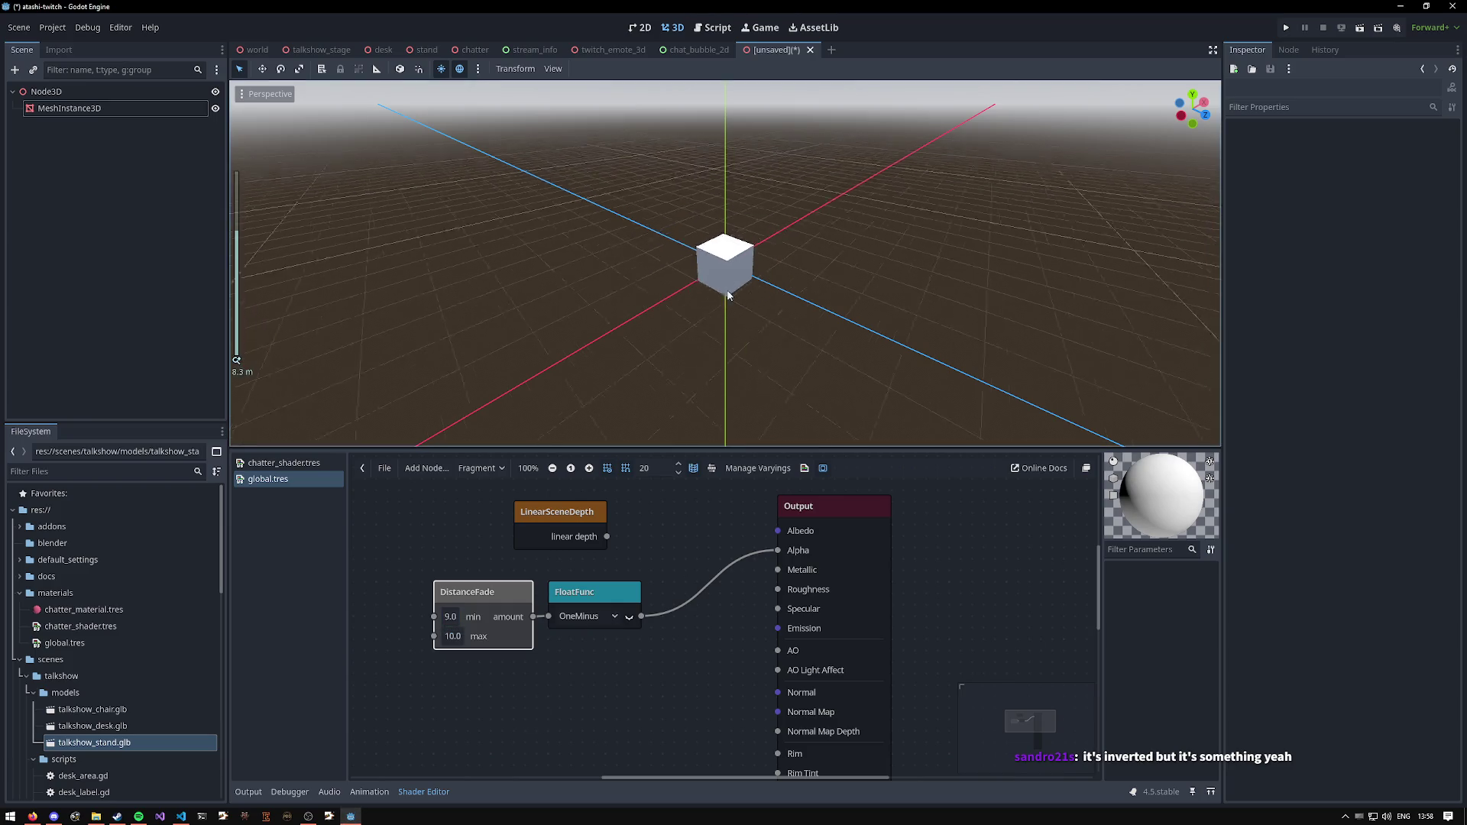
scroll(793, 355, up, 4)
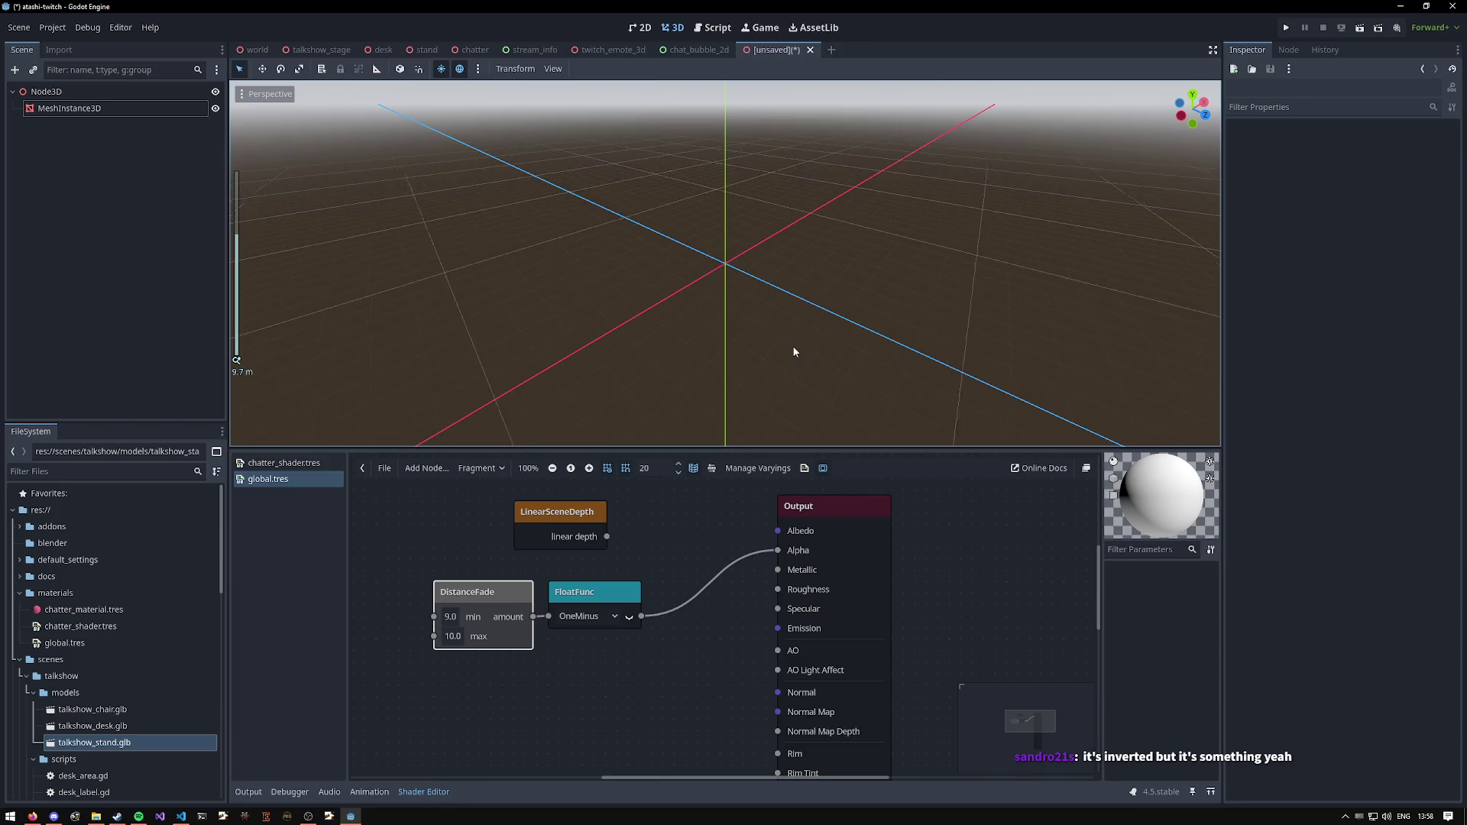
scroll(793, 352, down, 2)
scroll(793, 349, up, 2)
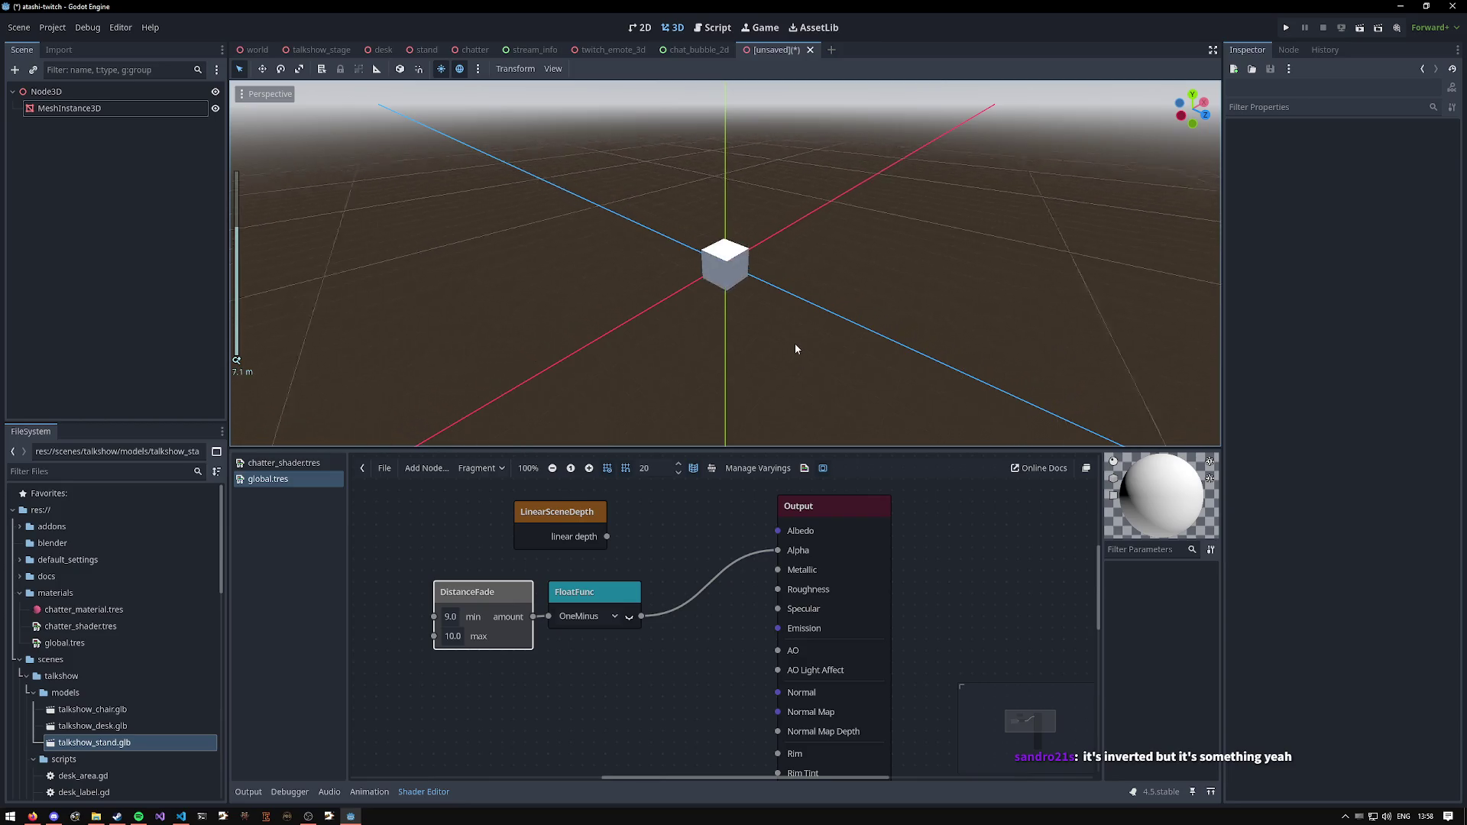
scroll(796, 350, up, 1)
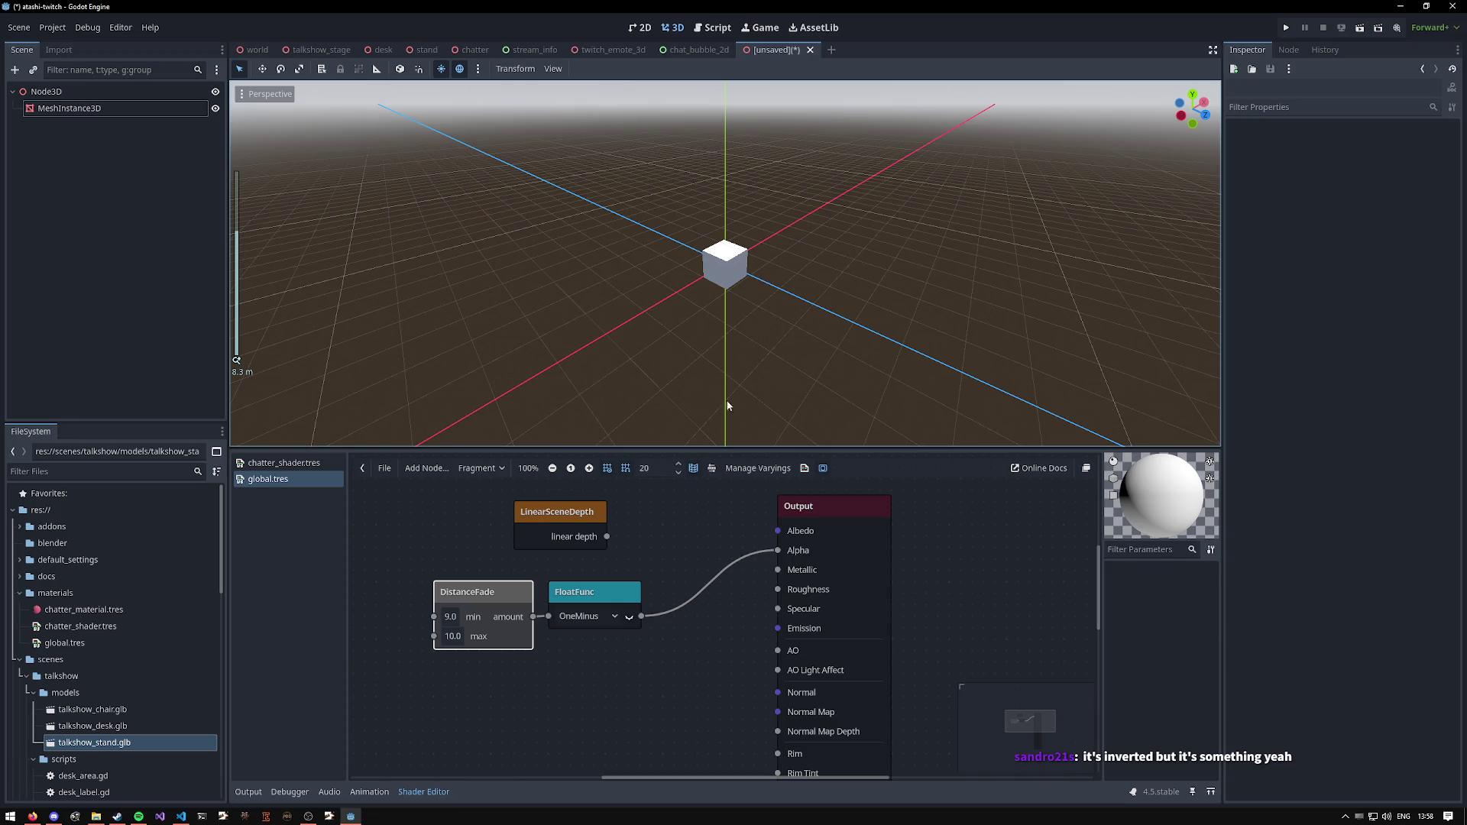
Lower DistanceFade's min distance to 8.0, keeping max at 10.0, and select LinearSceneDepth
click(452, 618)
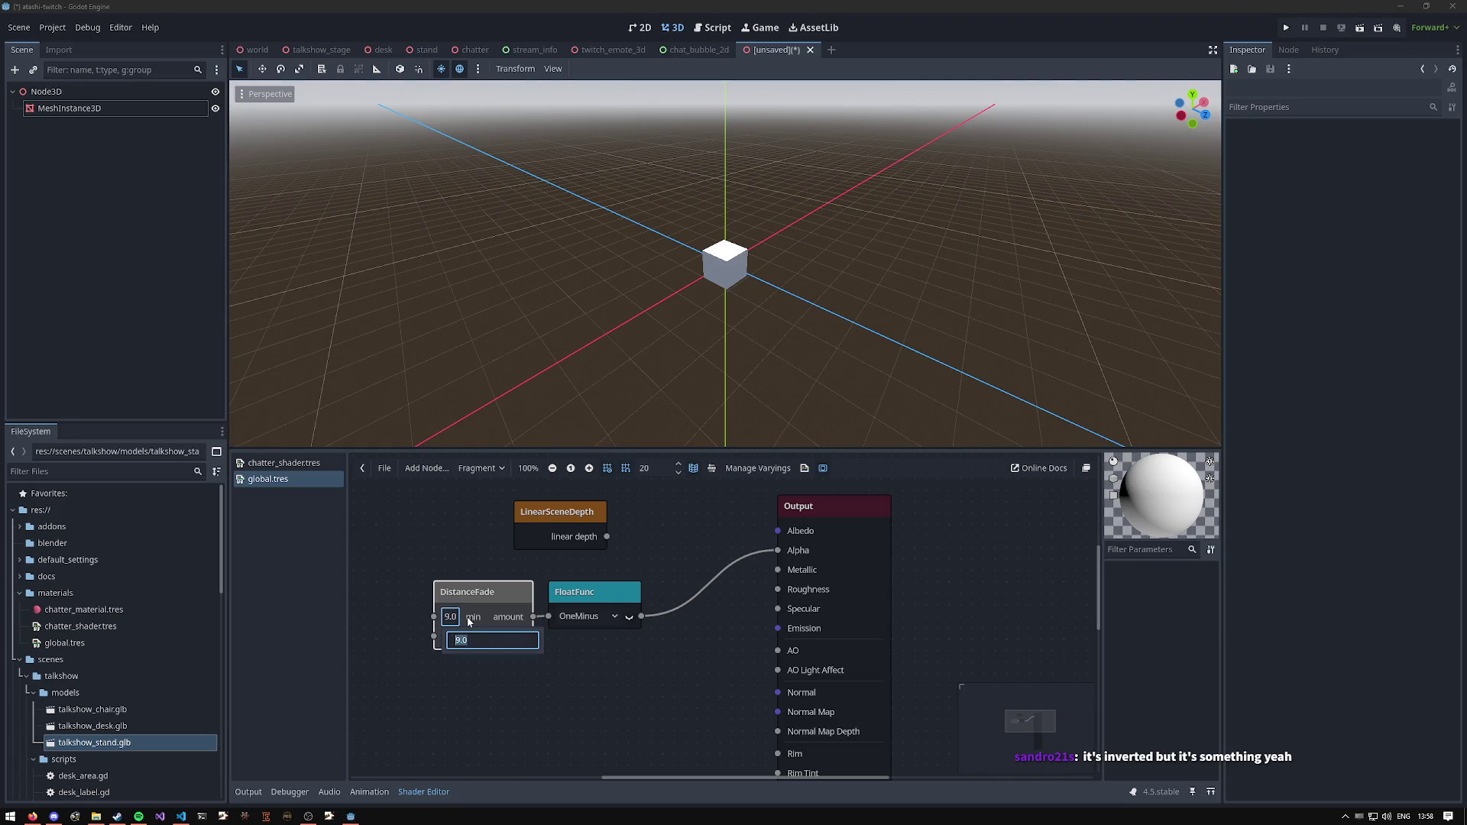
text(8)
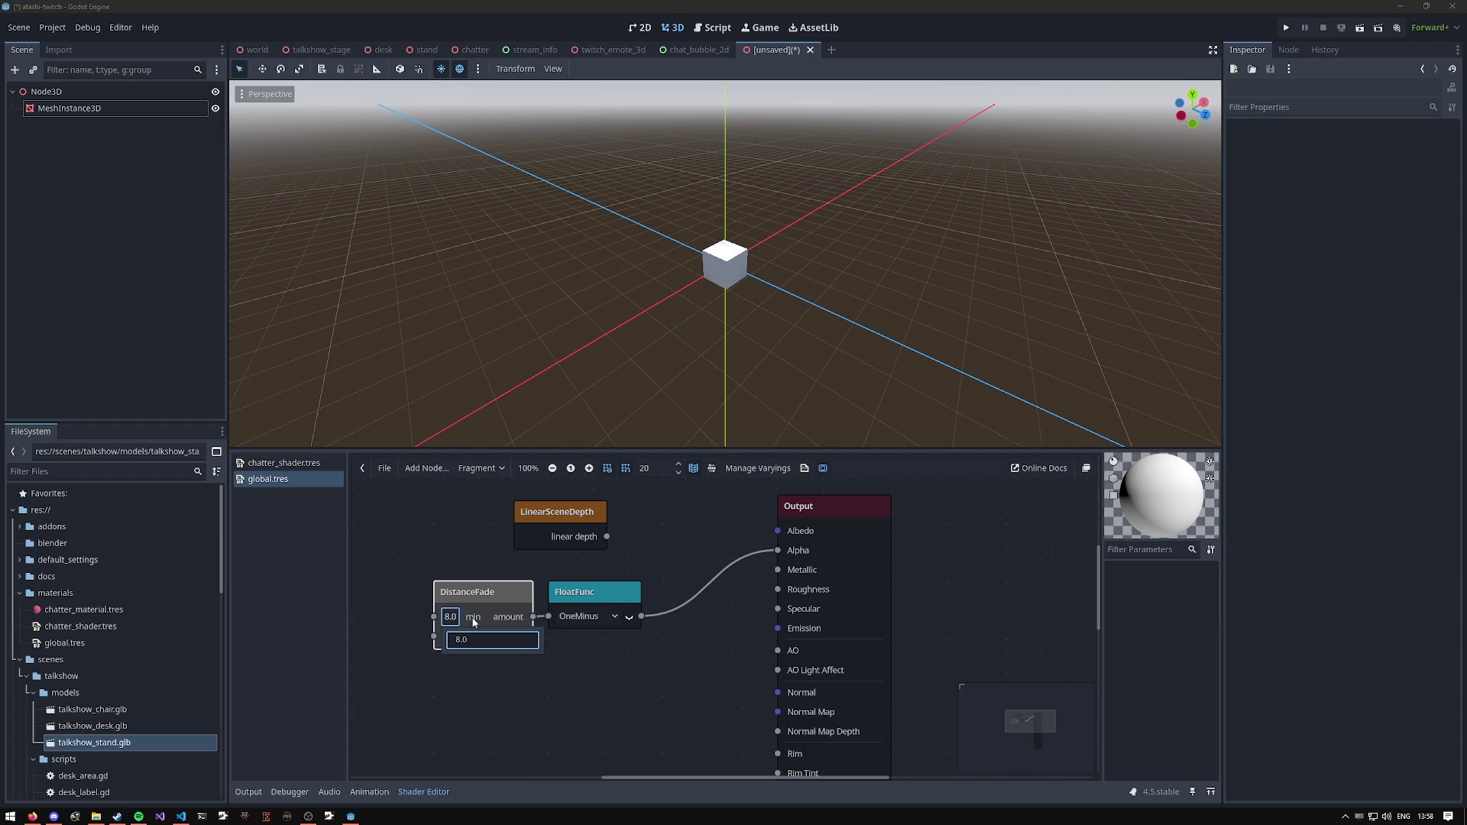
key(Return)
scroll(756, 301, down, 2)
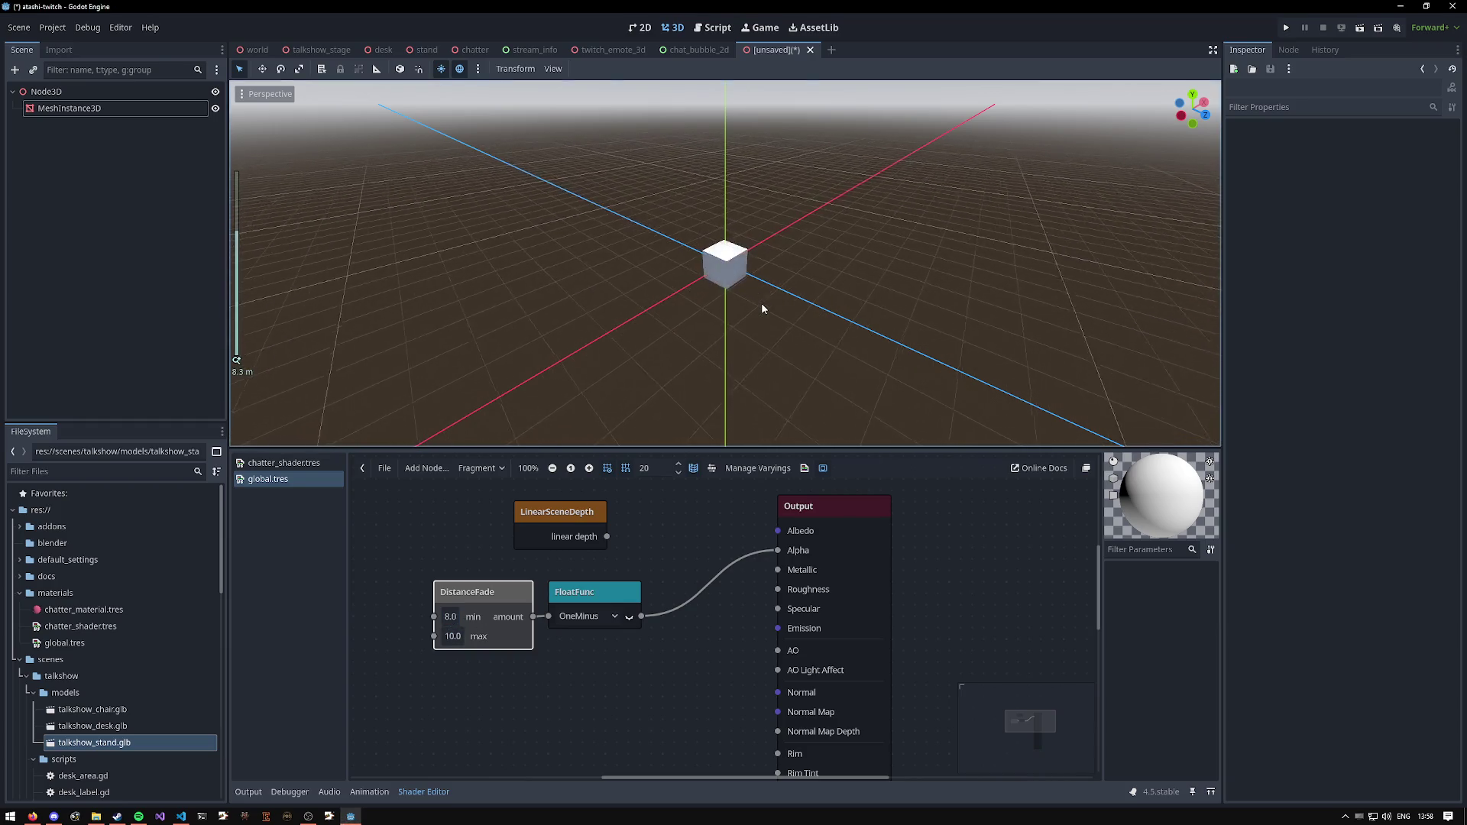
scroll(761, 304, up, 5)
scroll(761, 304, down, 3)
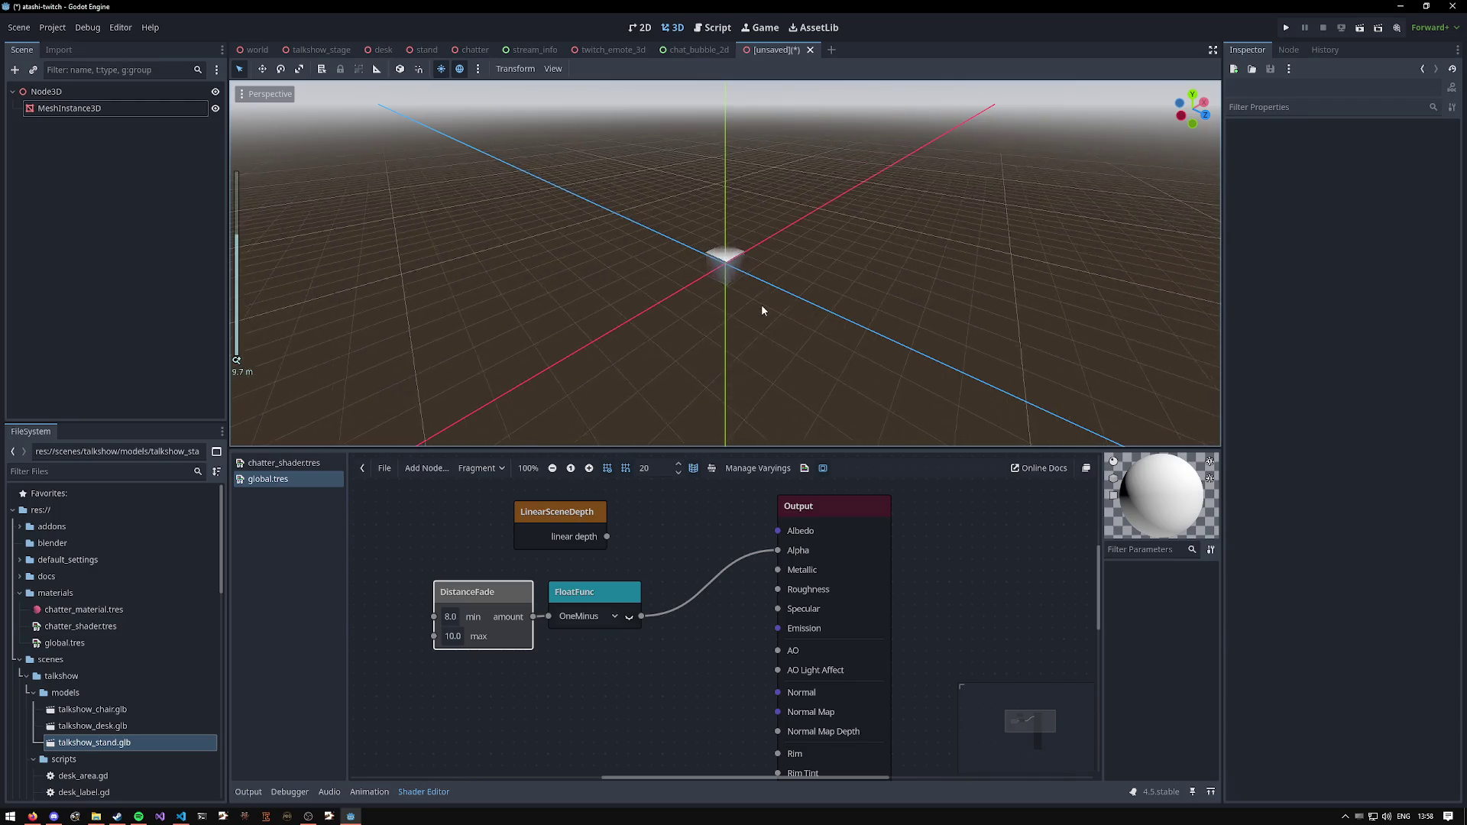
scroll(762, 307, down, 2)
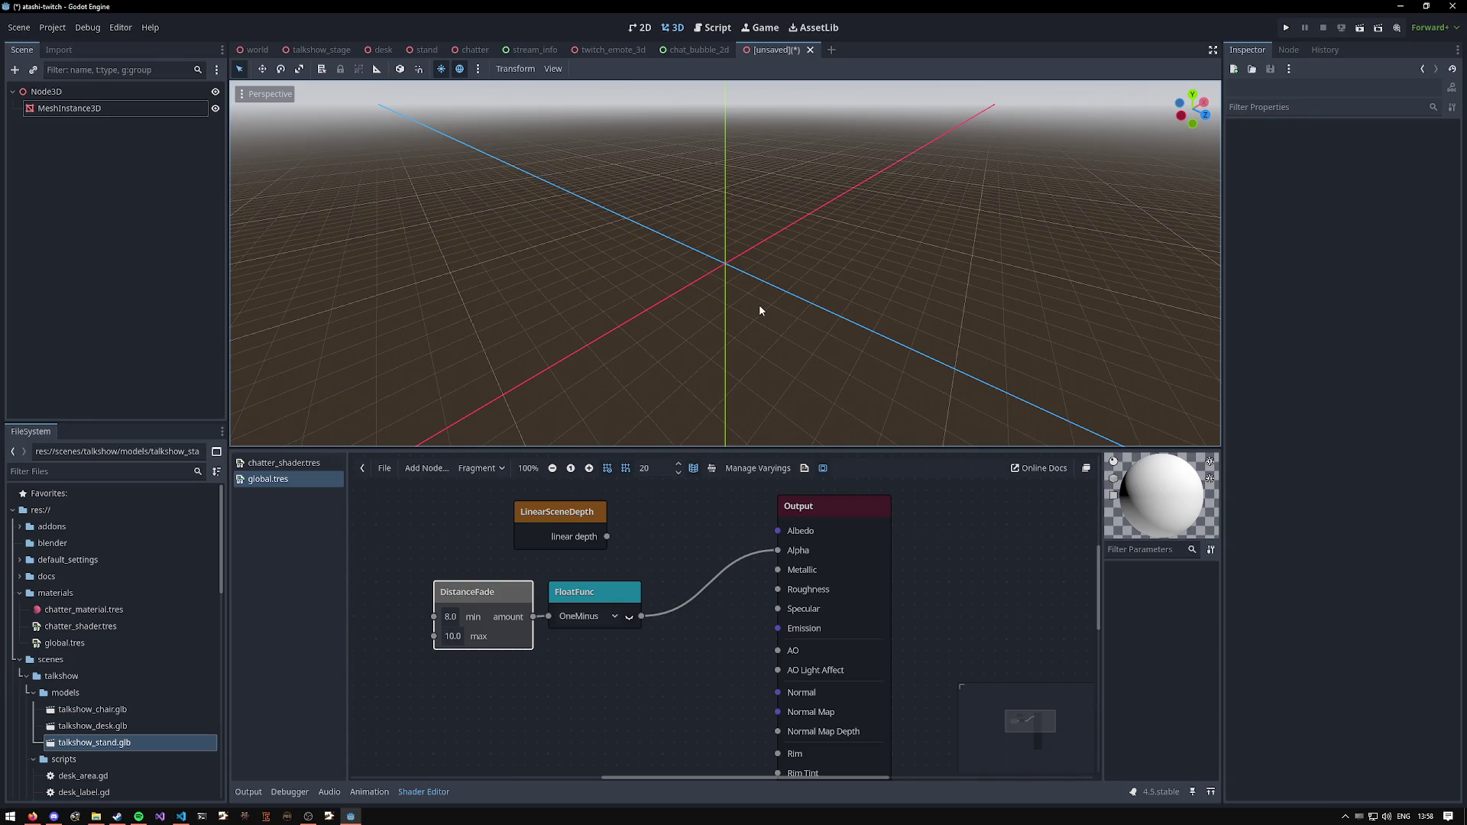
scroll(759, 308, up, 8)
click(674, 593)
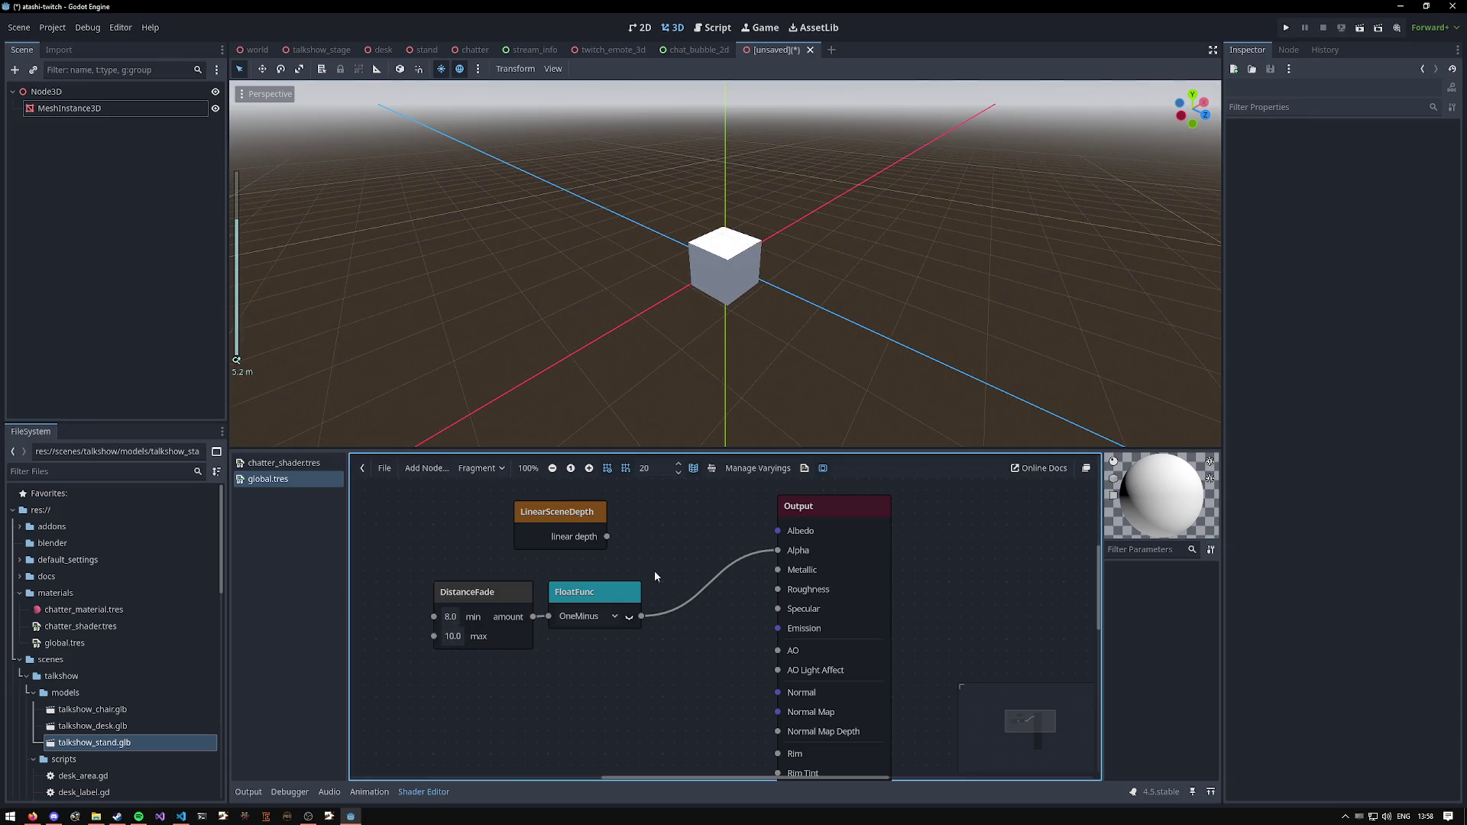
Delete the unused LinearSceneDepth node and move DistanceFade and OneMinus nearer the Output
click(560, 520)
key(Delete)
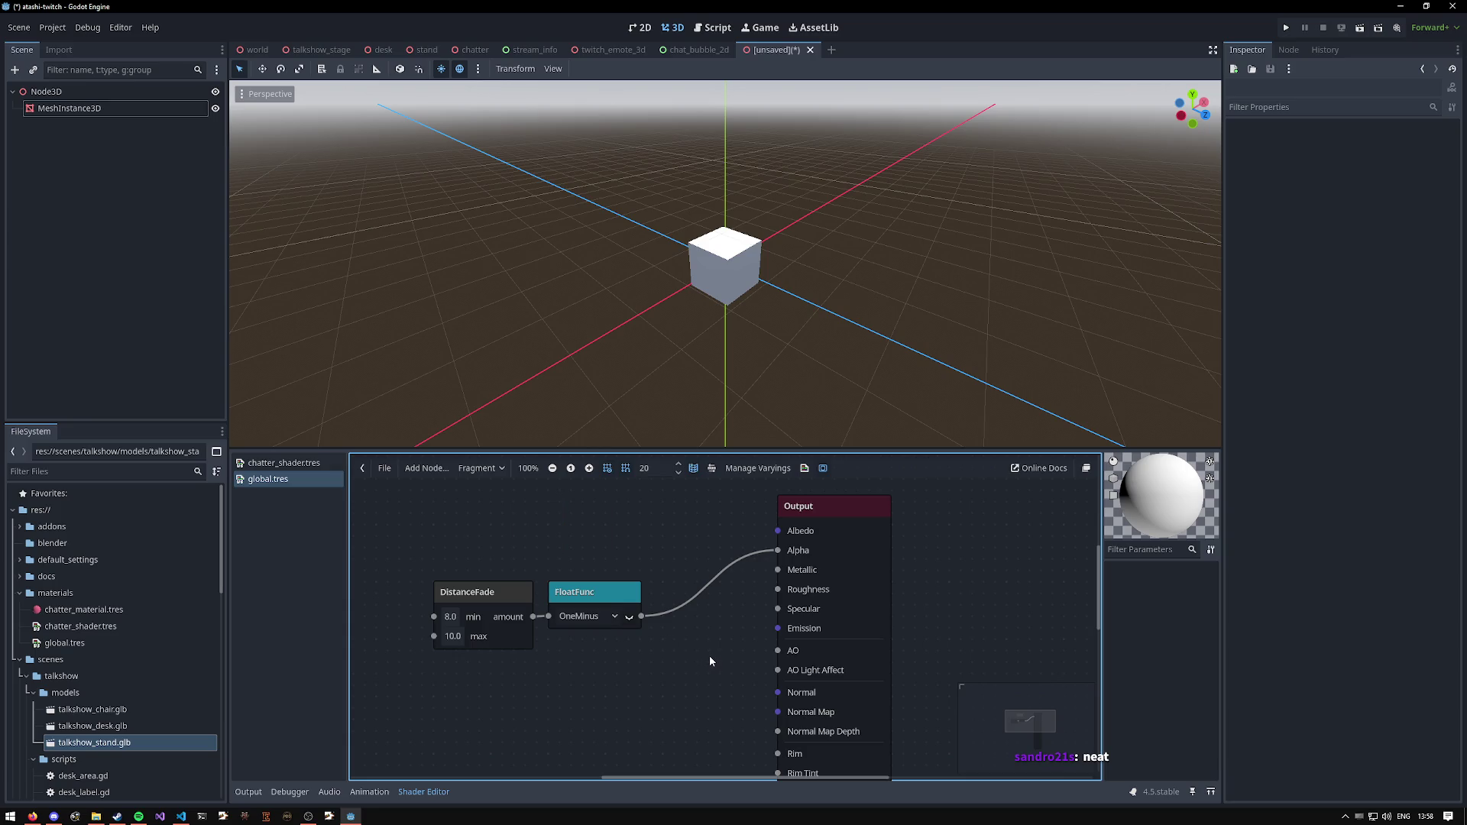
drag(607, 671, 474, 604)
mouse_move(608, 623)
mouse_down()
mouse_move(722, 570)
mouse_move(711, 581)
mouse_up()
click(711, 580)
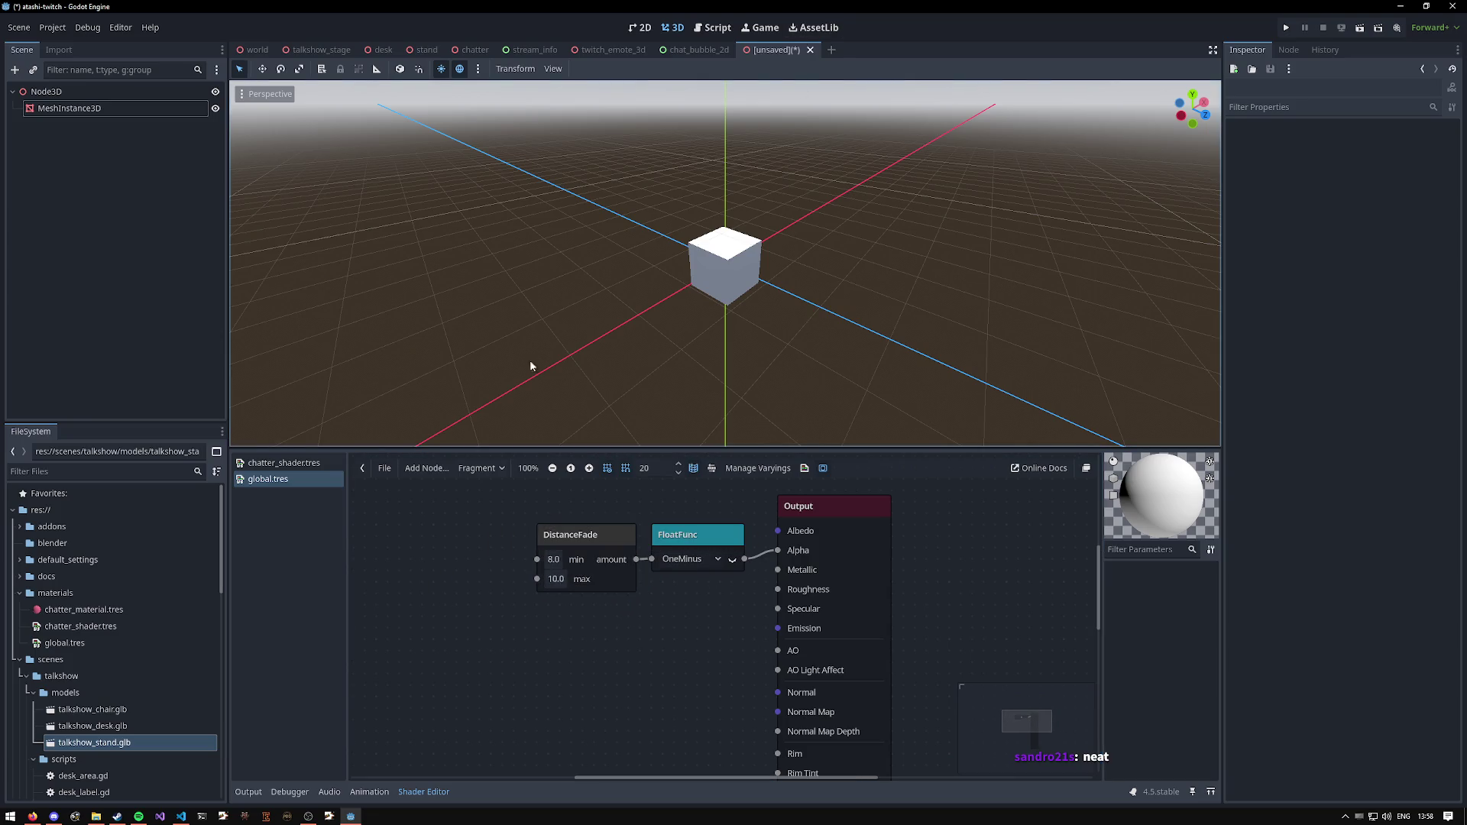
Save the scene as fading_cube.tscn in res://scenes
key(ctrl+s)
text(fading_cube.tscn)
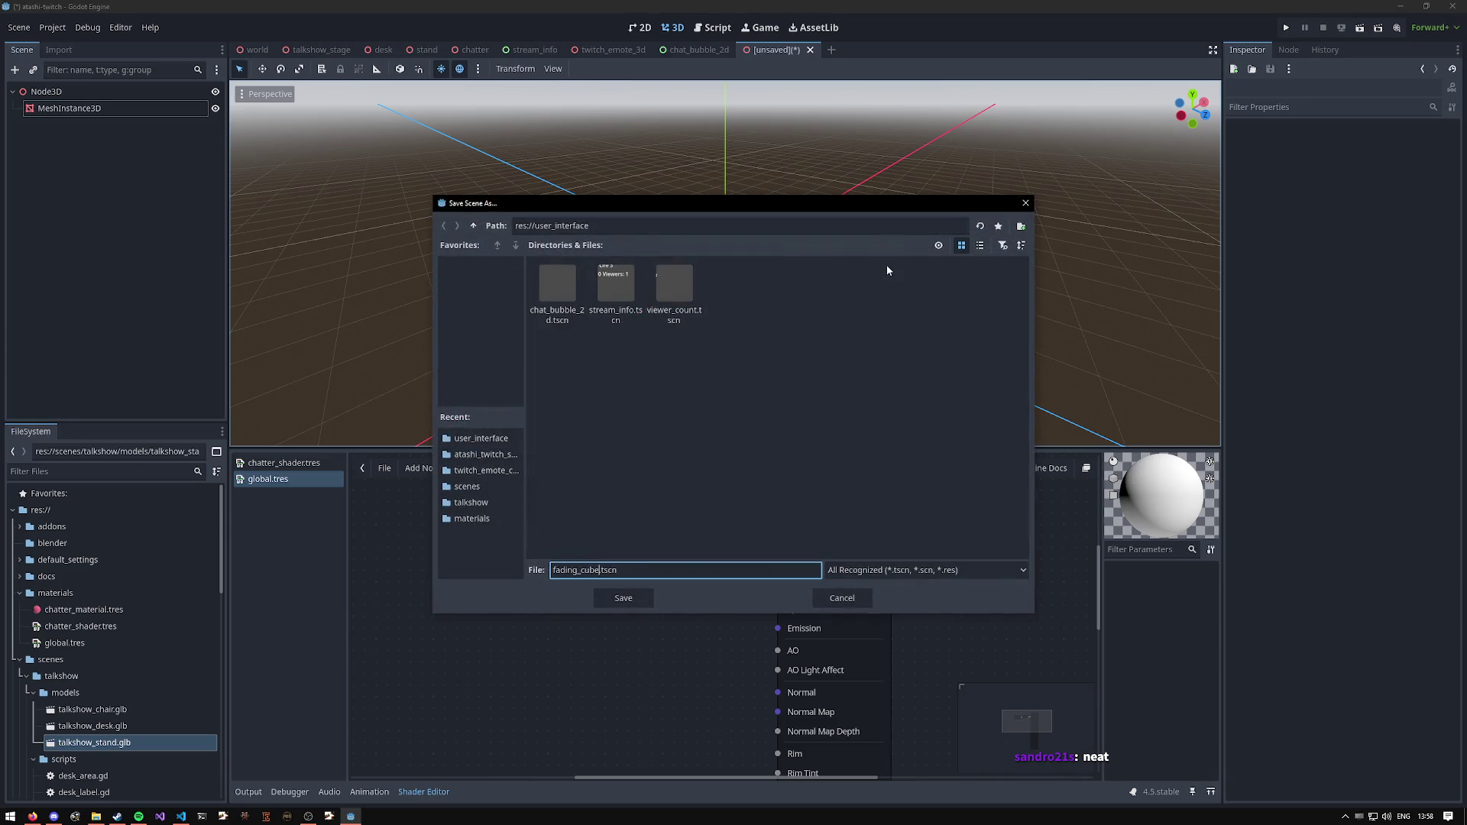
click(473, 225)
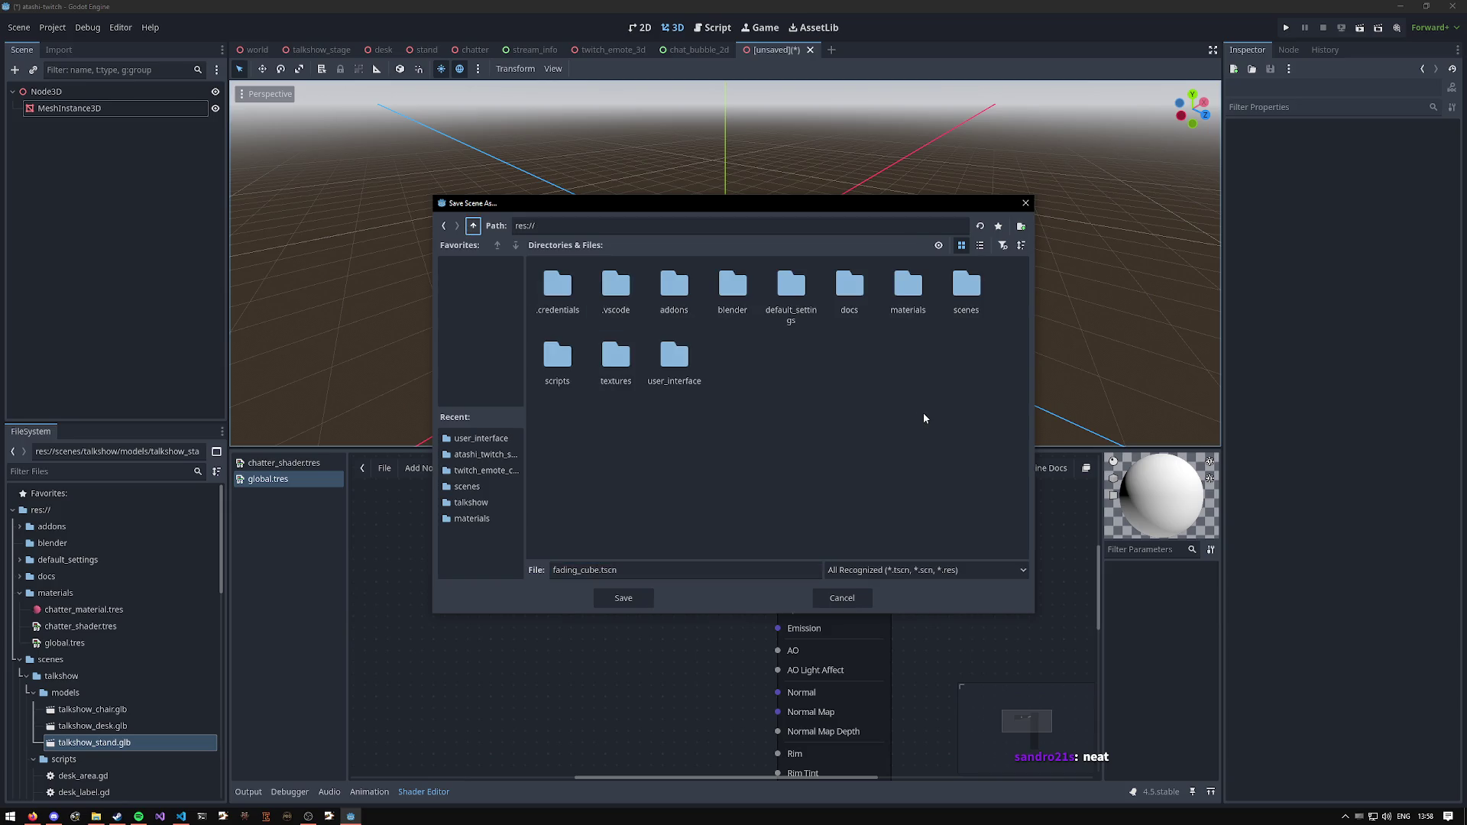
double_click(966, 288)
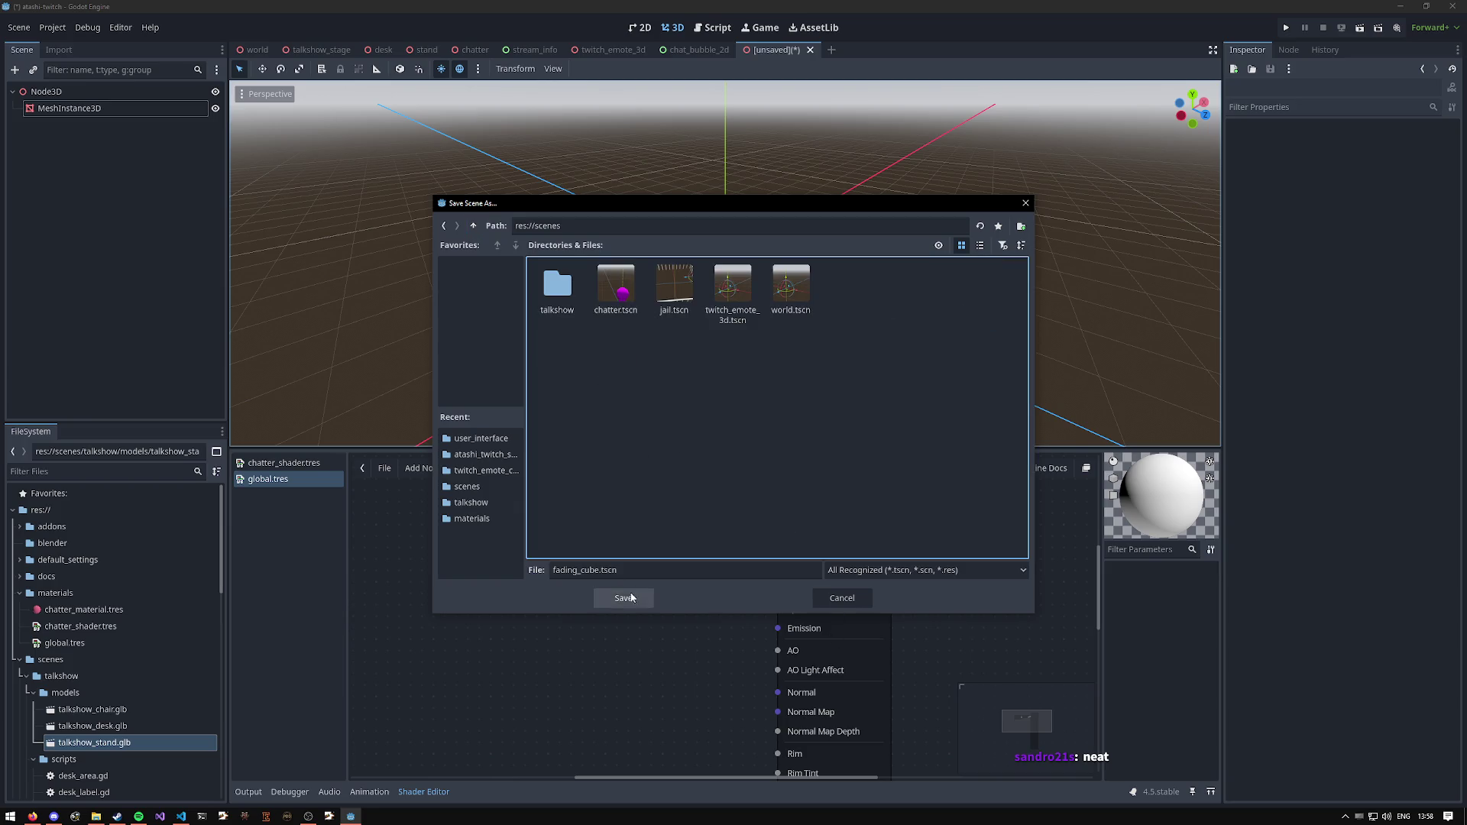
click(624, 598)
Switch to the talkshow_stage scene tab
click(259, 50)
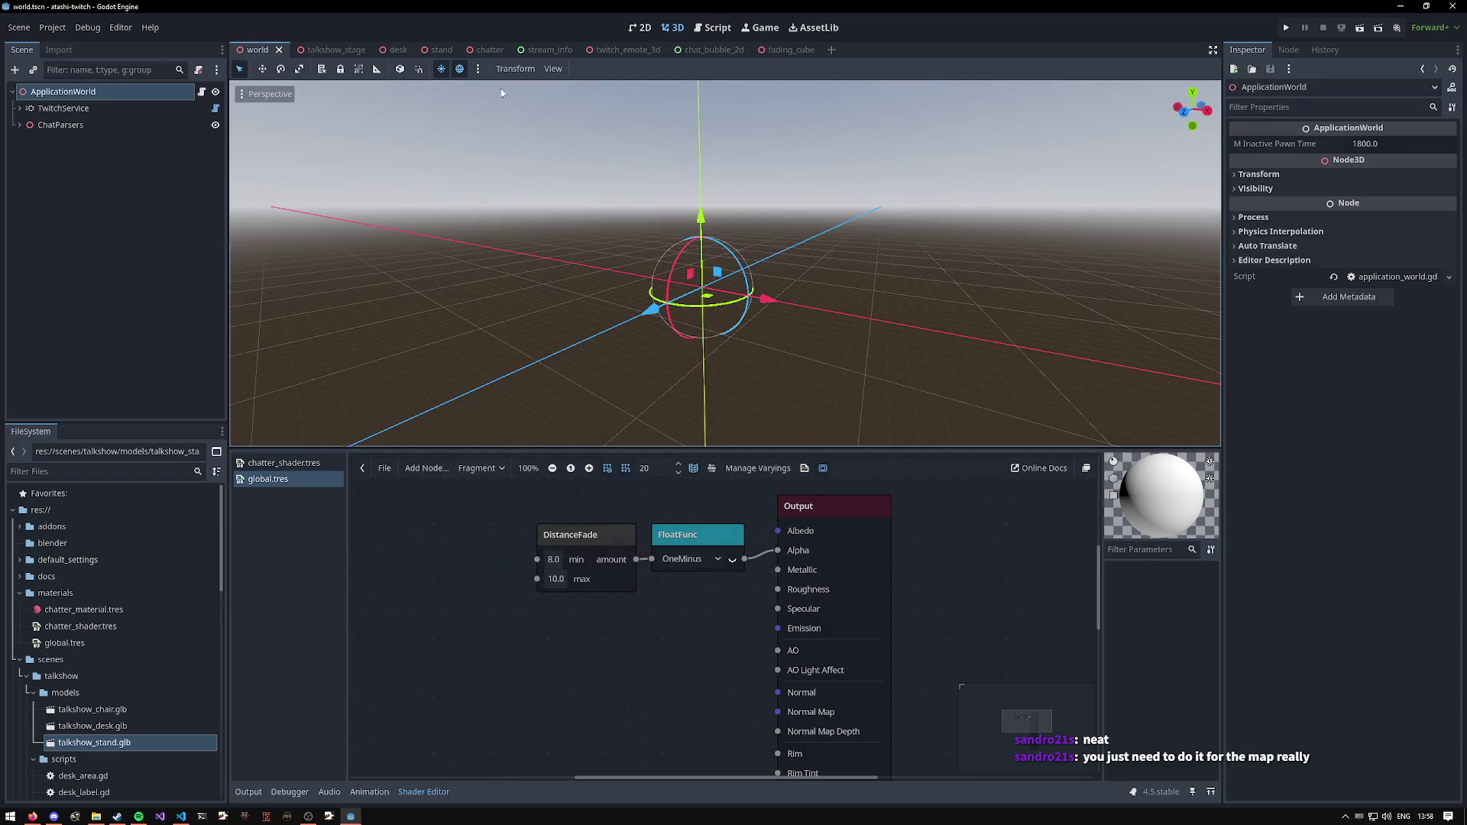
click(693, 52)
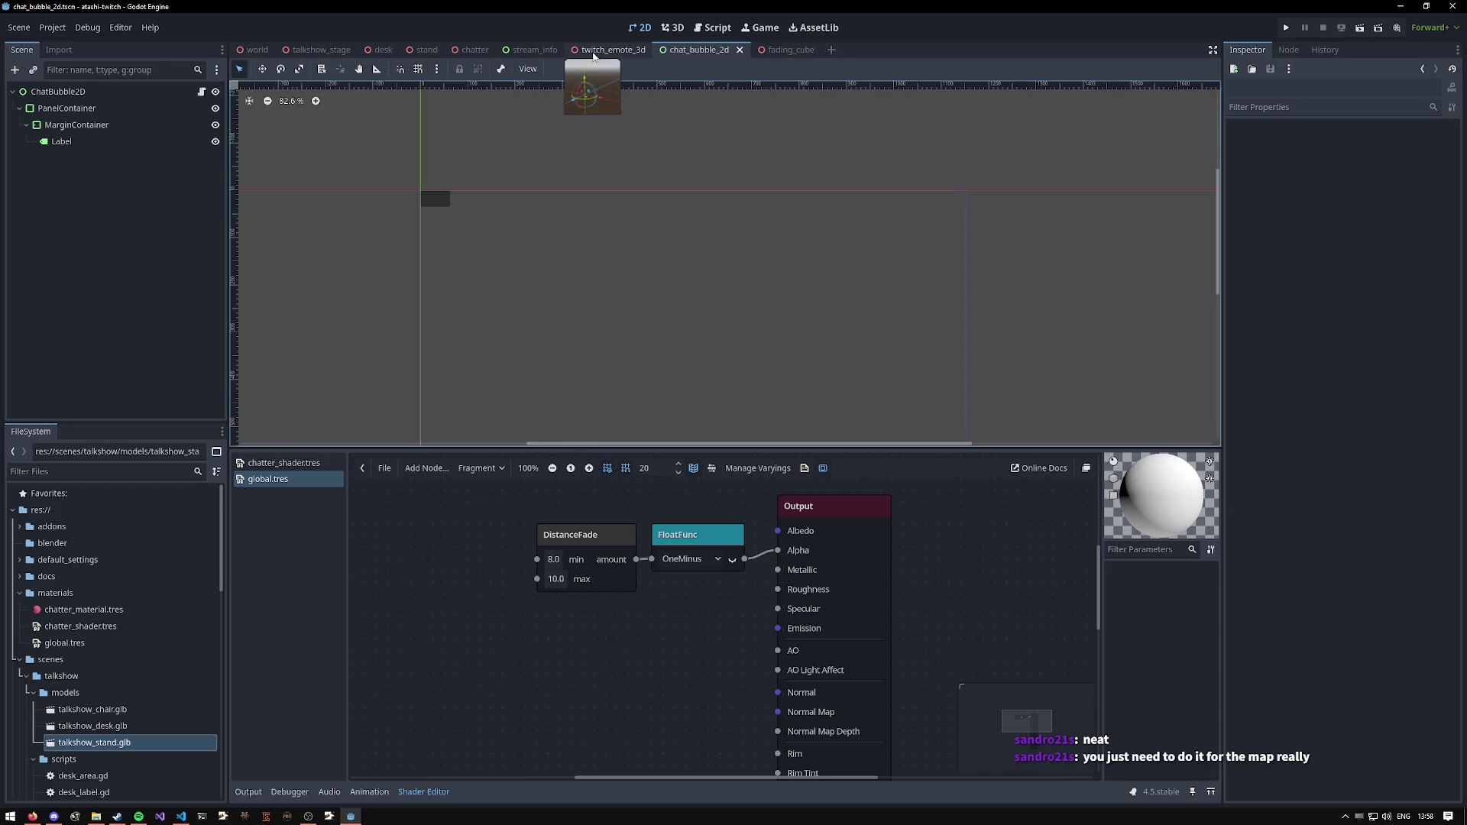
click(321, 50)
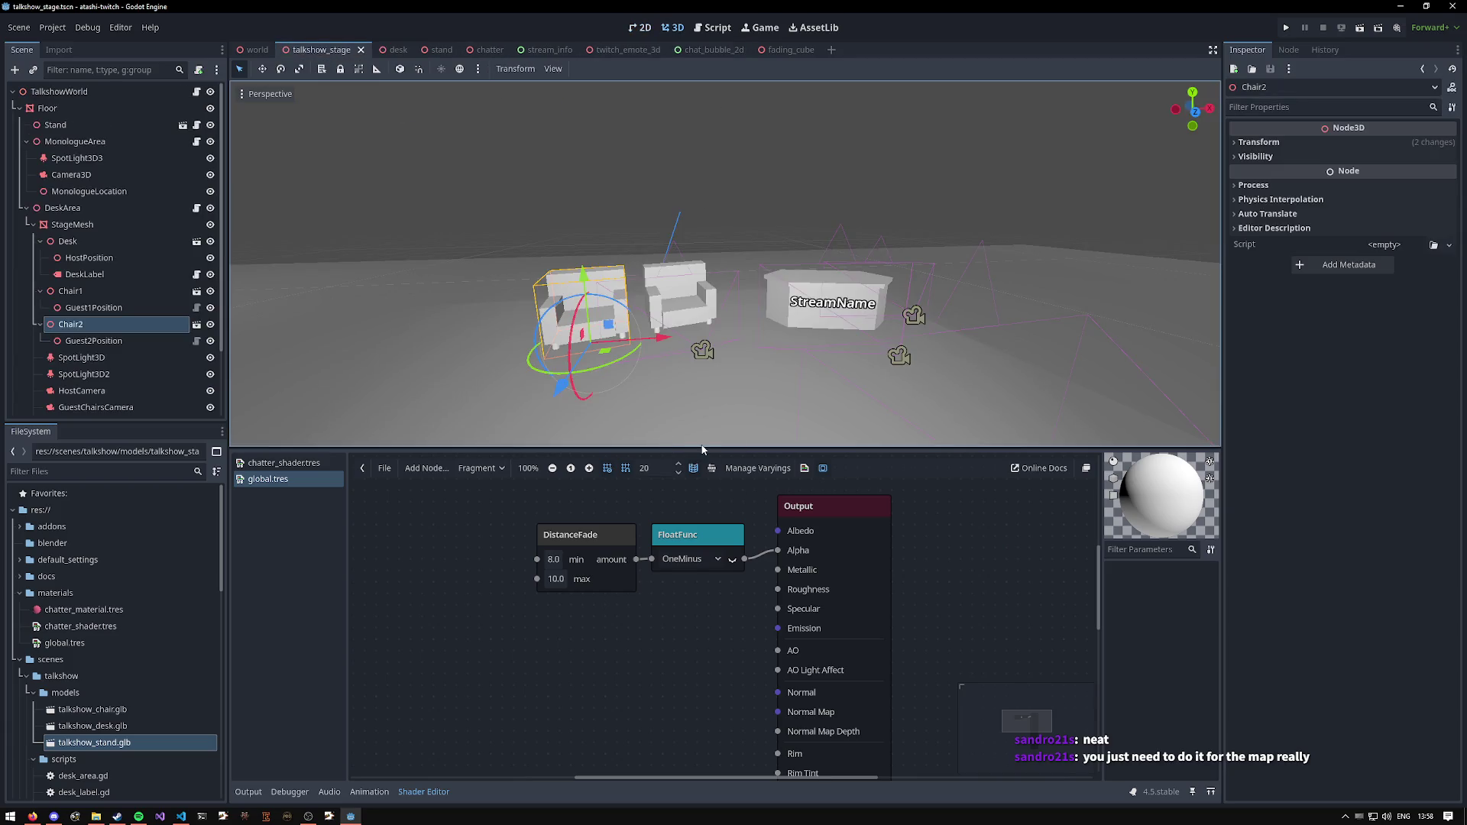
Enlarge the 3D view, drop fading_cube.tscn in front of the desk, and select GuestCamera1
drag(712, 449, 727, 576)
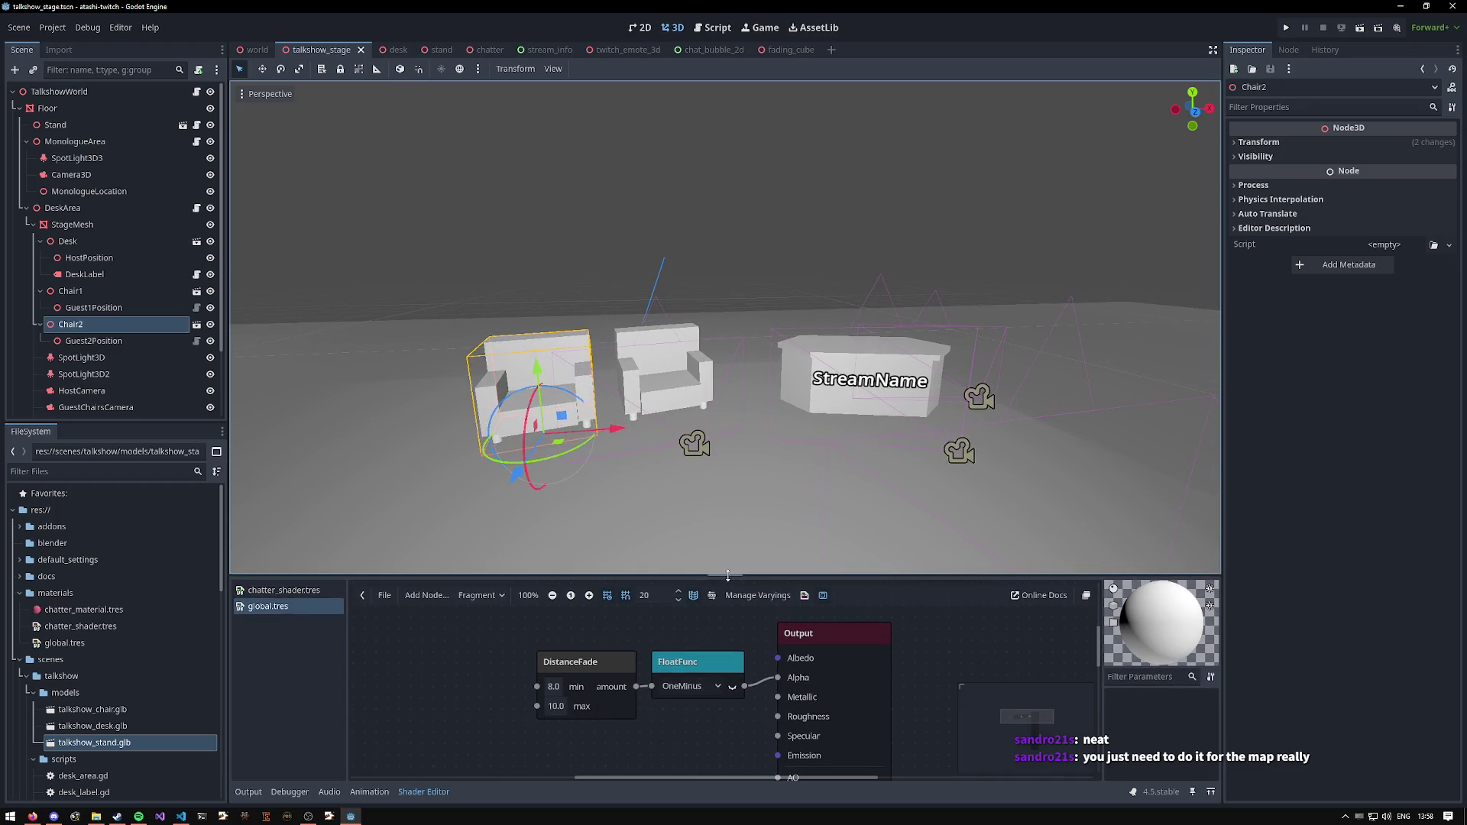
scroll(110, 608, down, 3)
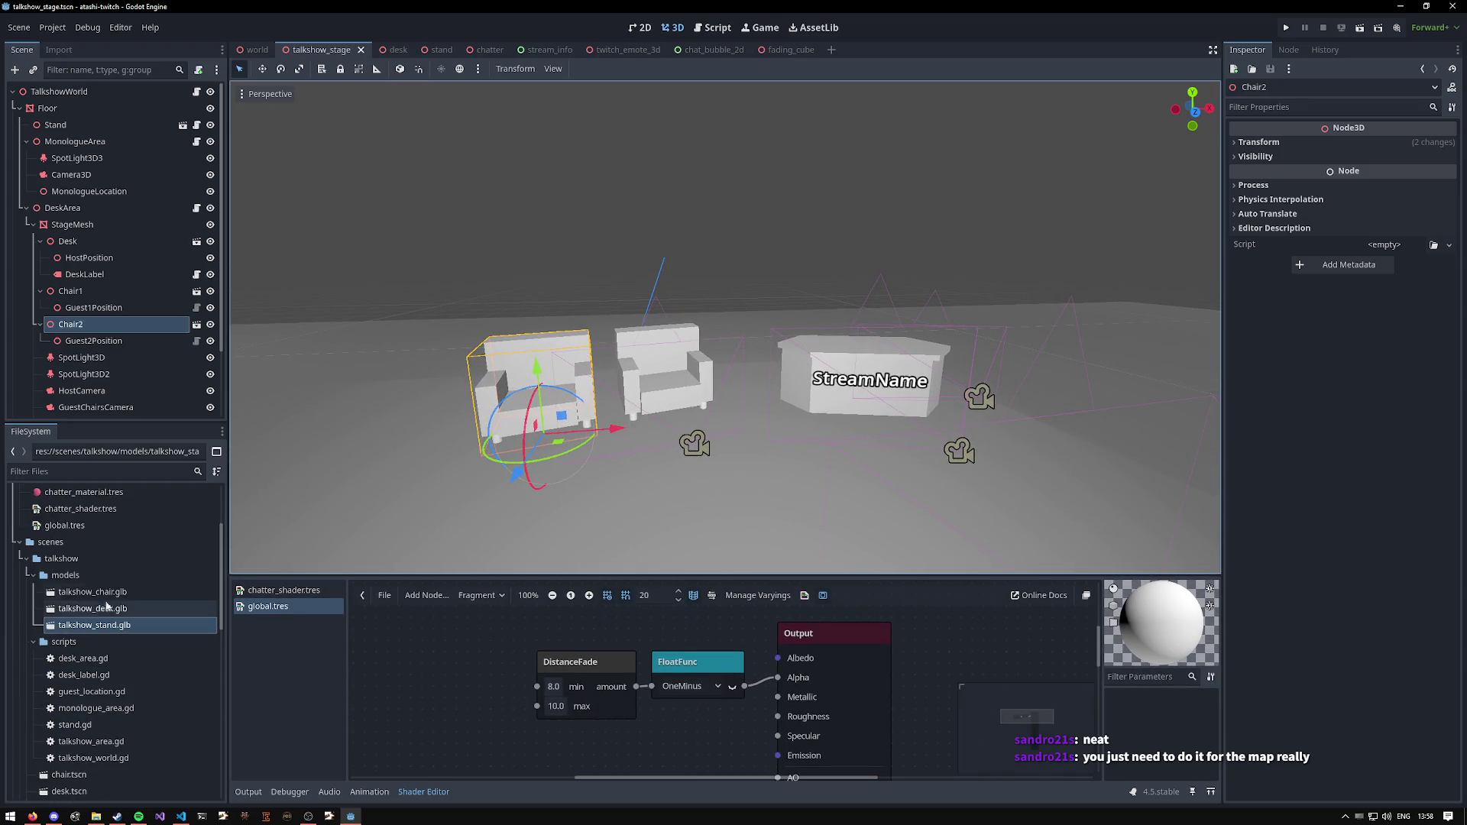
scroll(114, 734, down, 3)
mouse_move(118, 741)
mouse_down()
mouse_move(122, 711)
mouse_move(99, 750)
mouse_move(336, 509)
mouse_move(370, 532)
mouse_move(965, 463)
mouse_move(728, 519)
mouse_move(727, 386)
mouse_up()
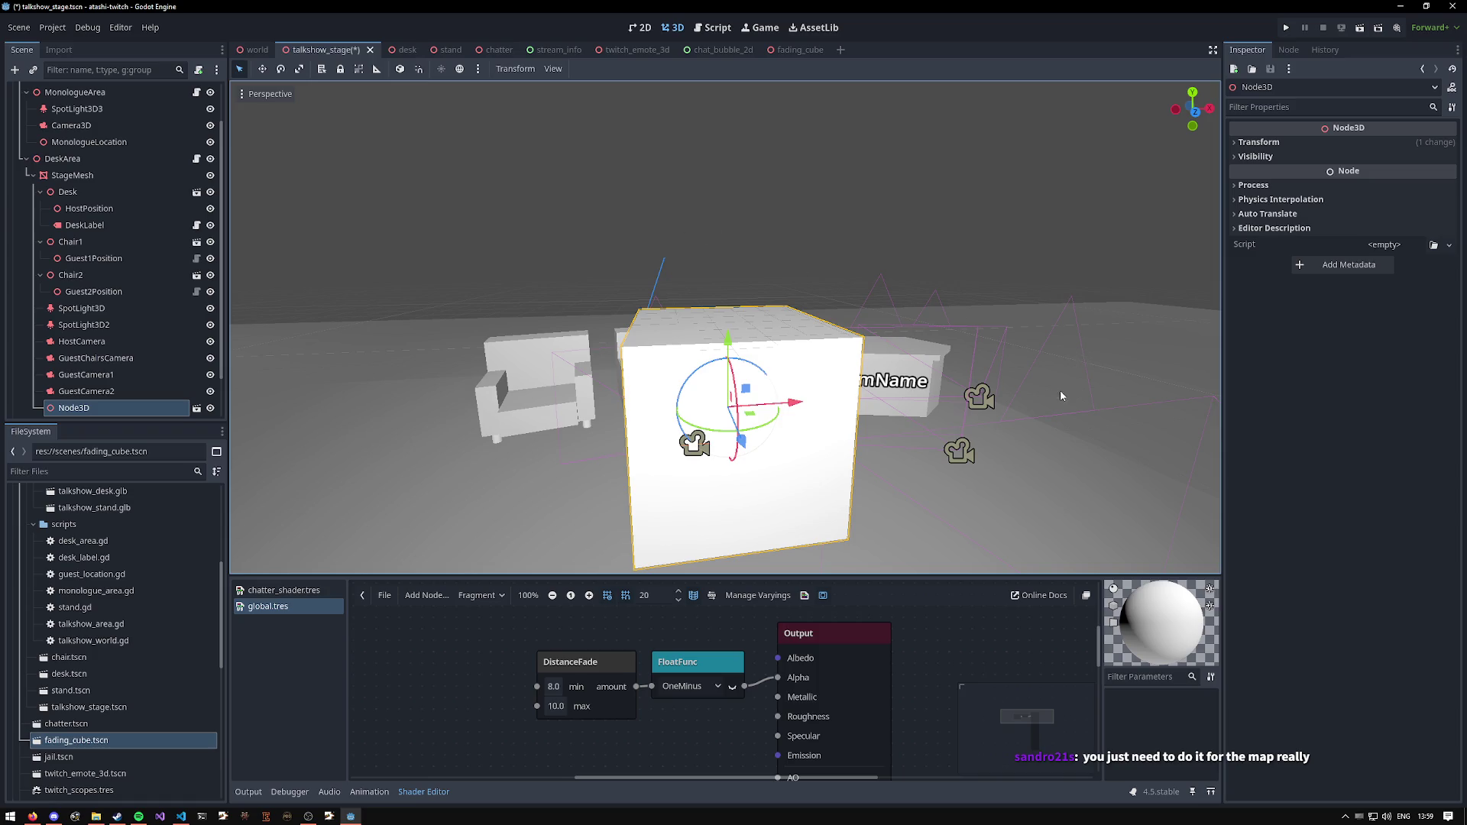
click(964, 452)
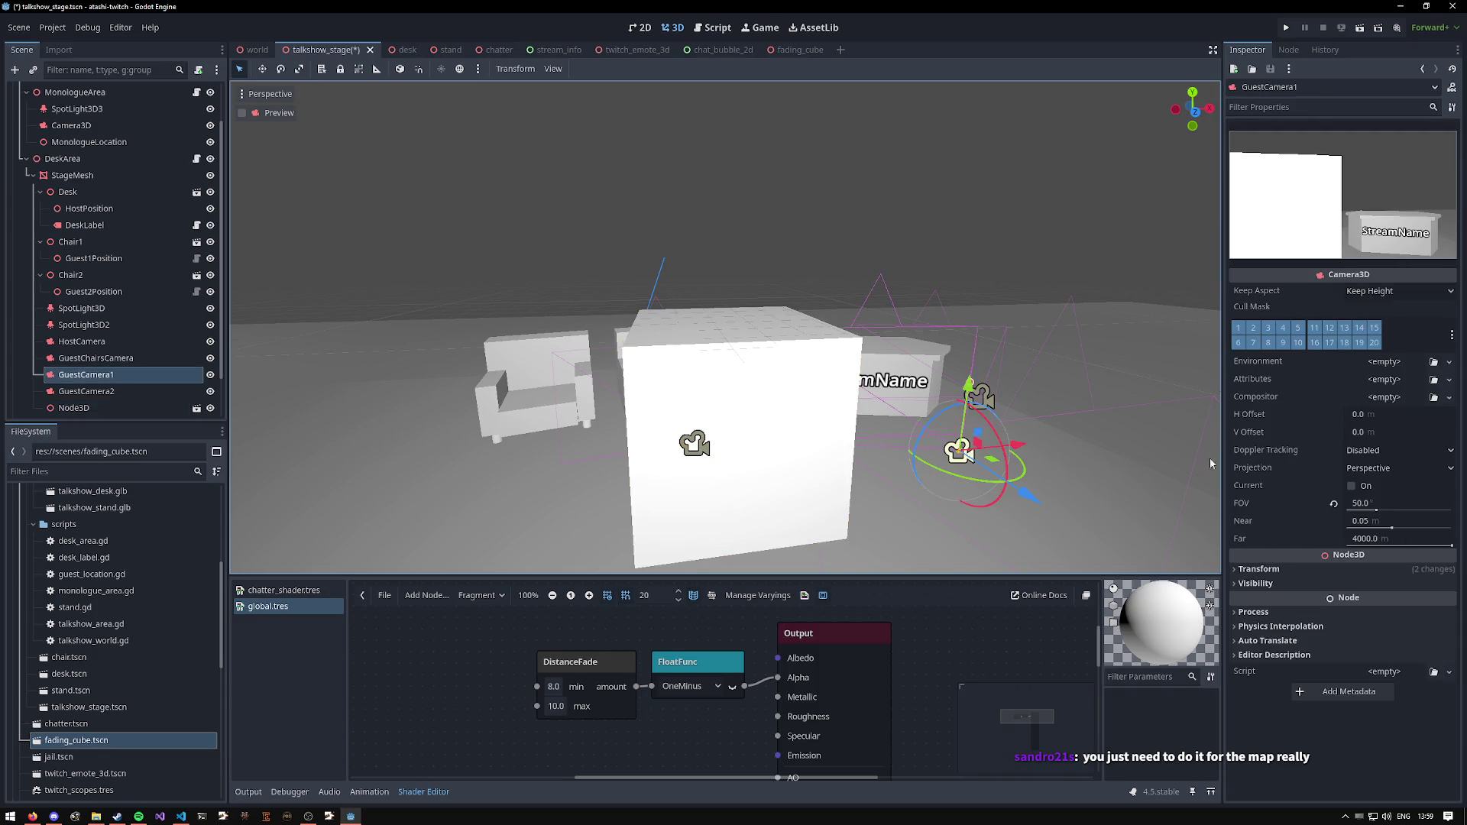
mouse_move(1243, 541)
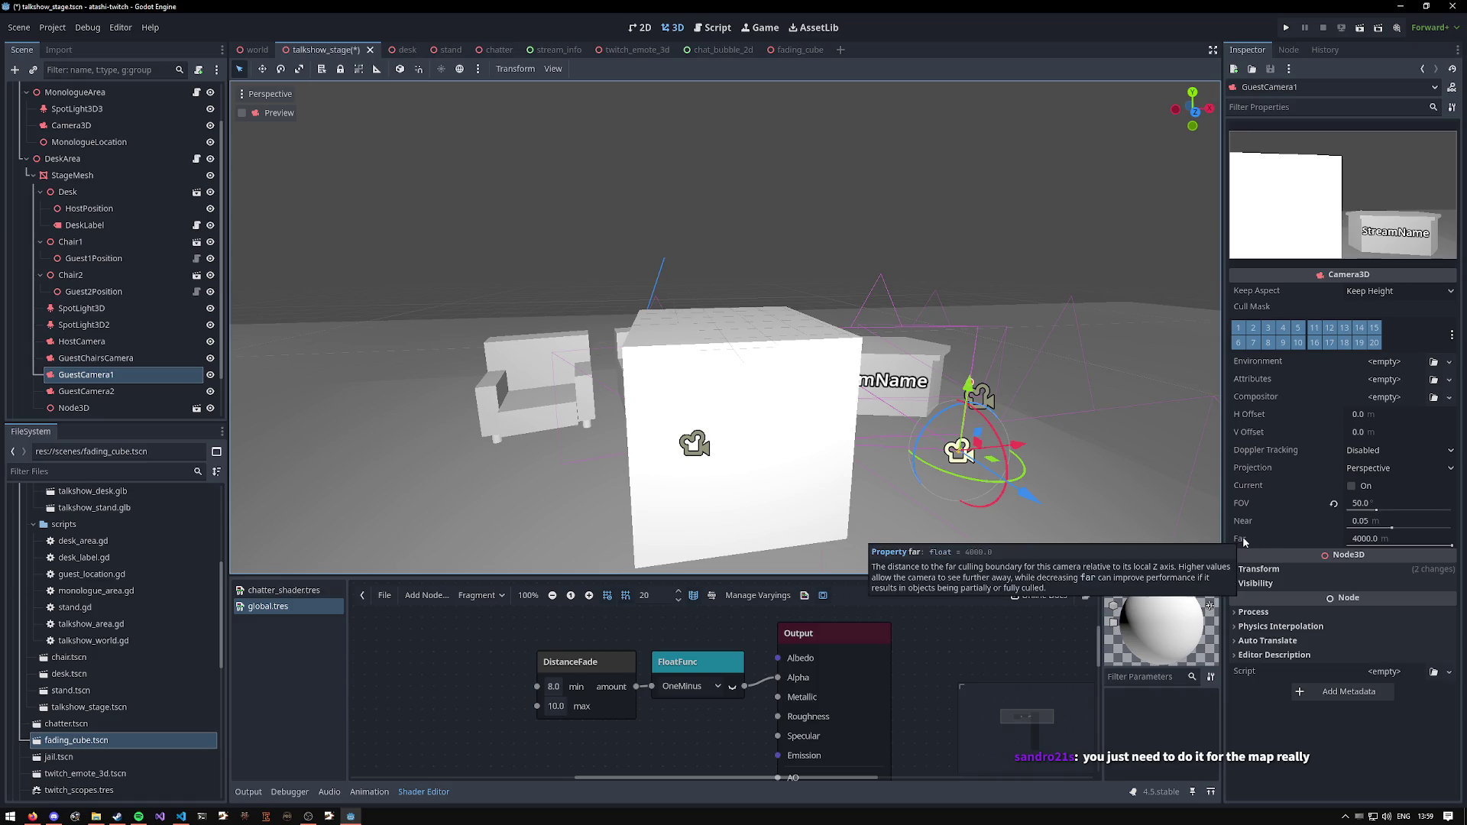
Set HostCamera's Far clipping distance to 10.0 m and run the game
click(82, 341)
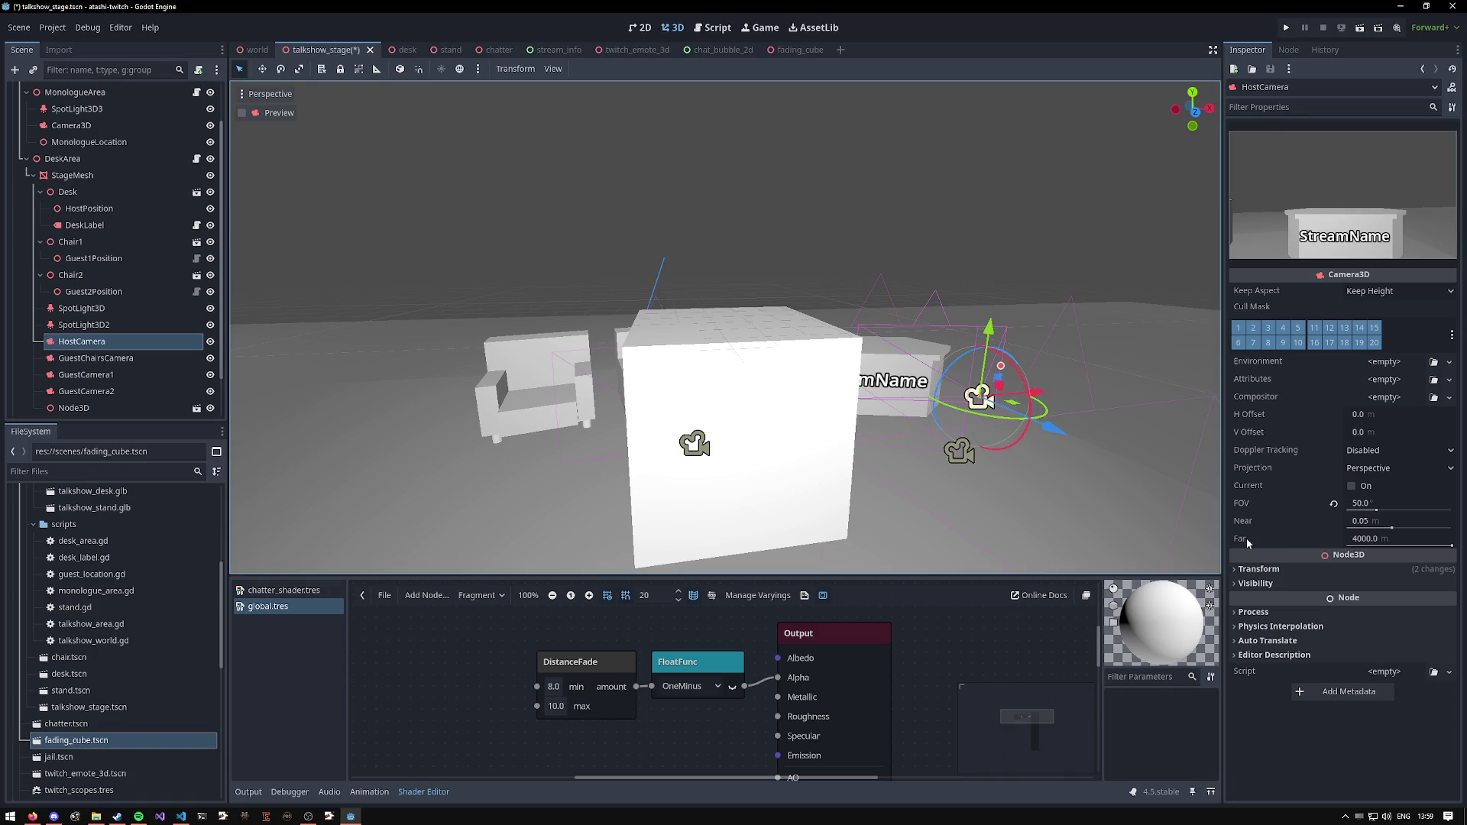
mouse_move(1247, 544)
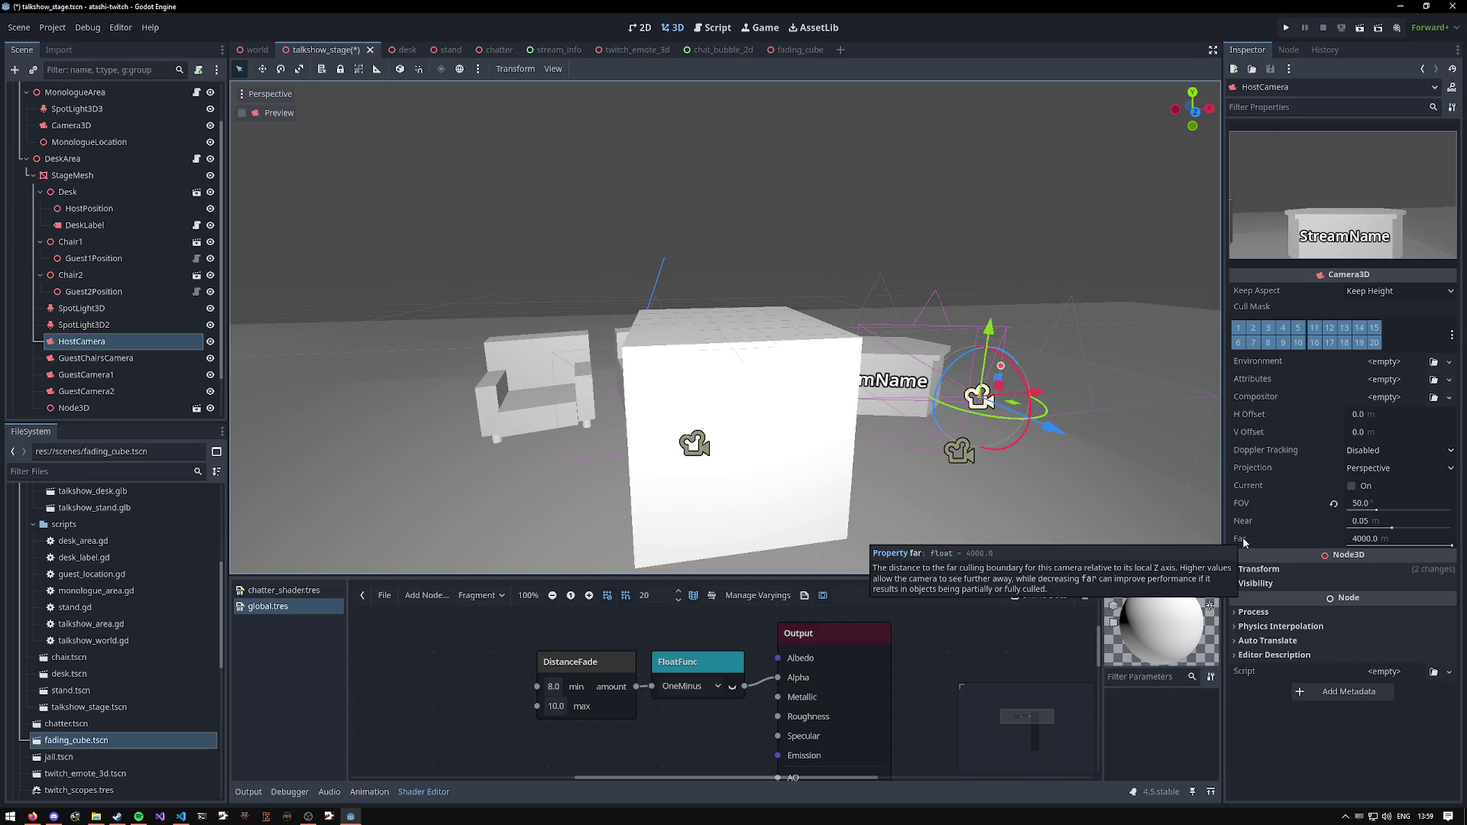
click(1410, 536)
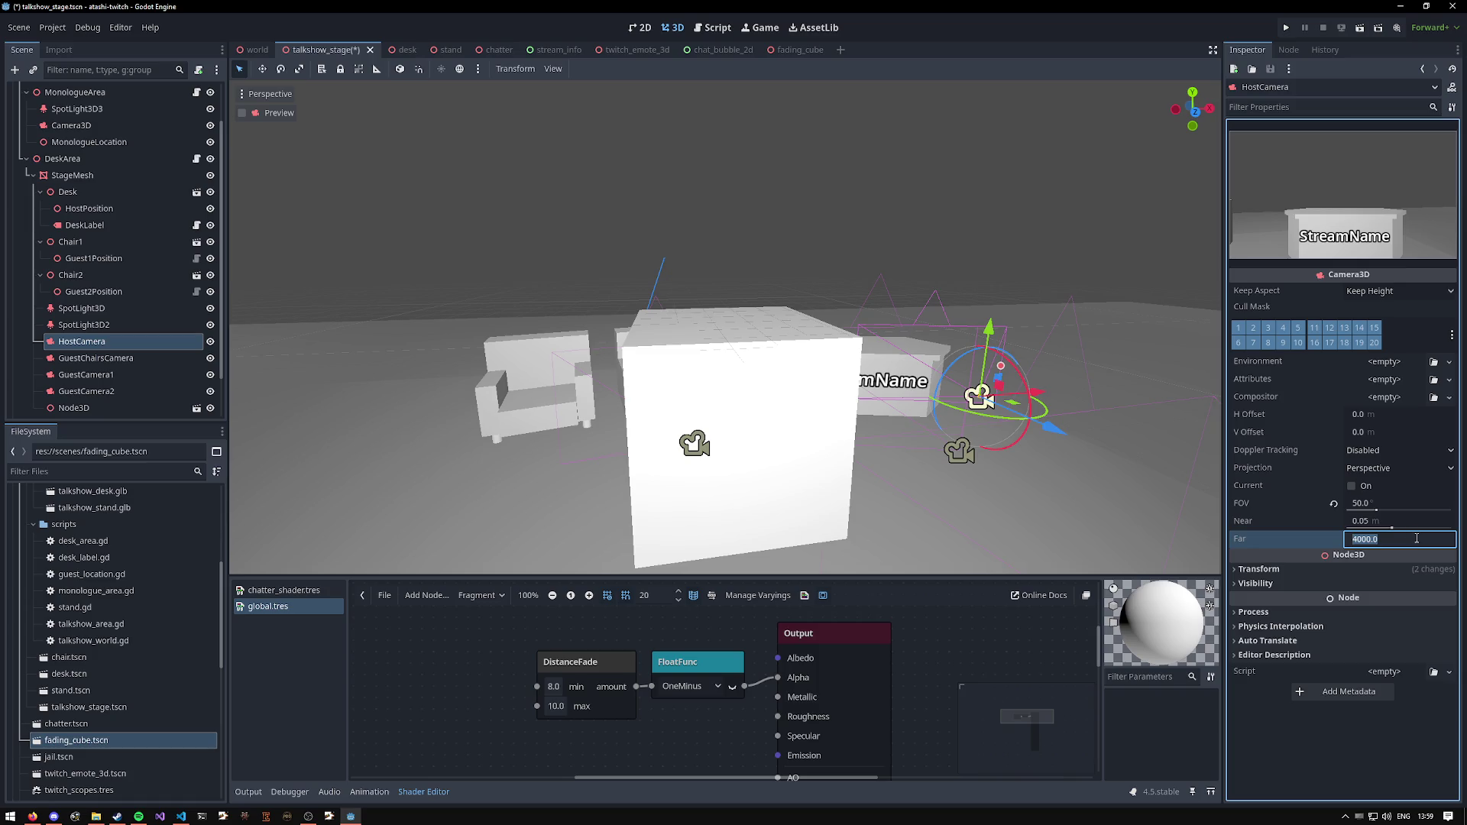
text(1)
key(Return)
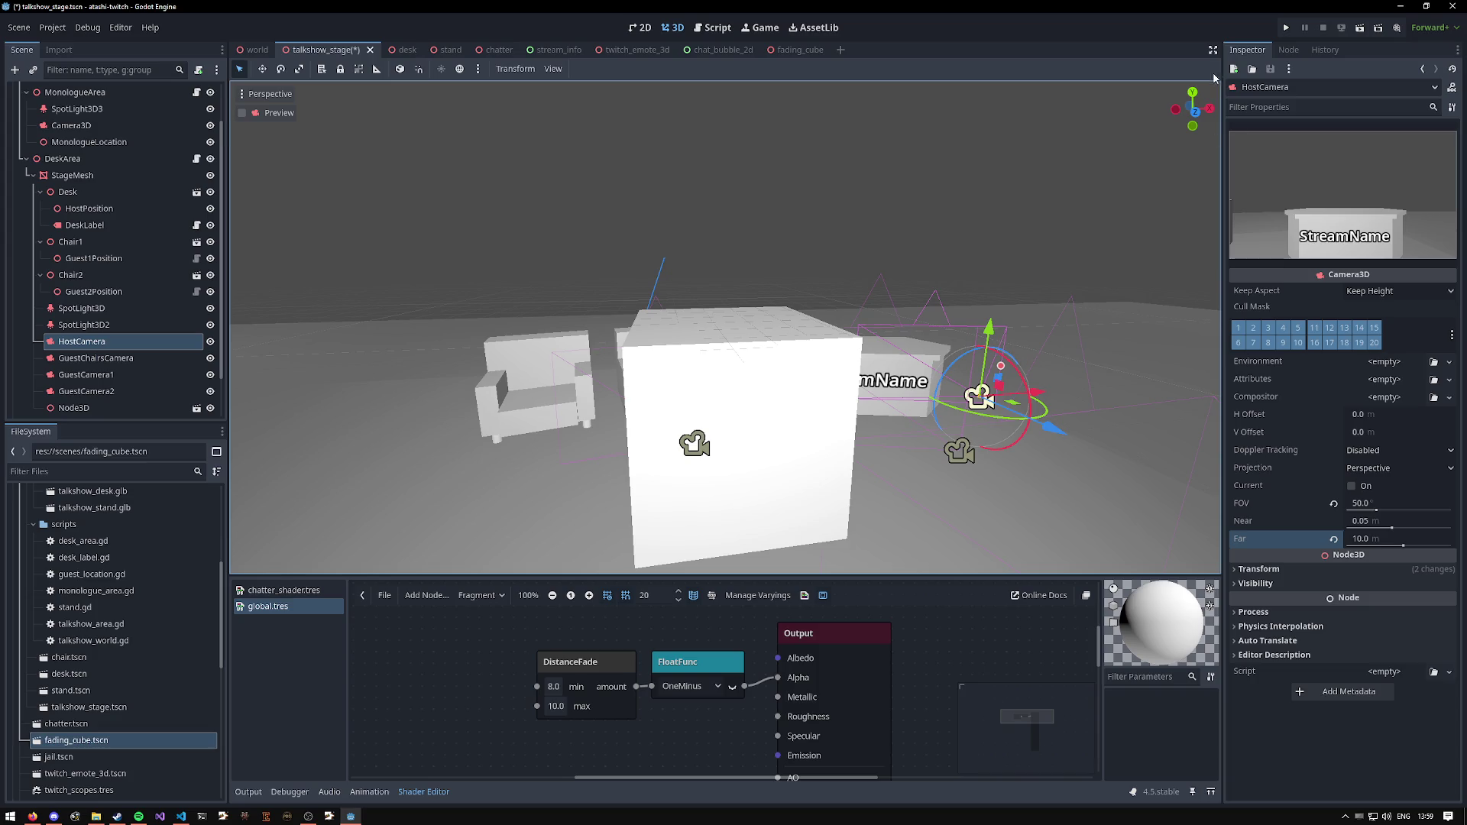
click(1286, 28)
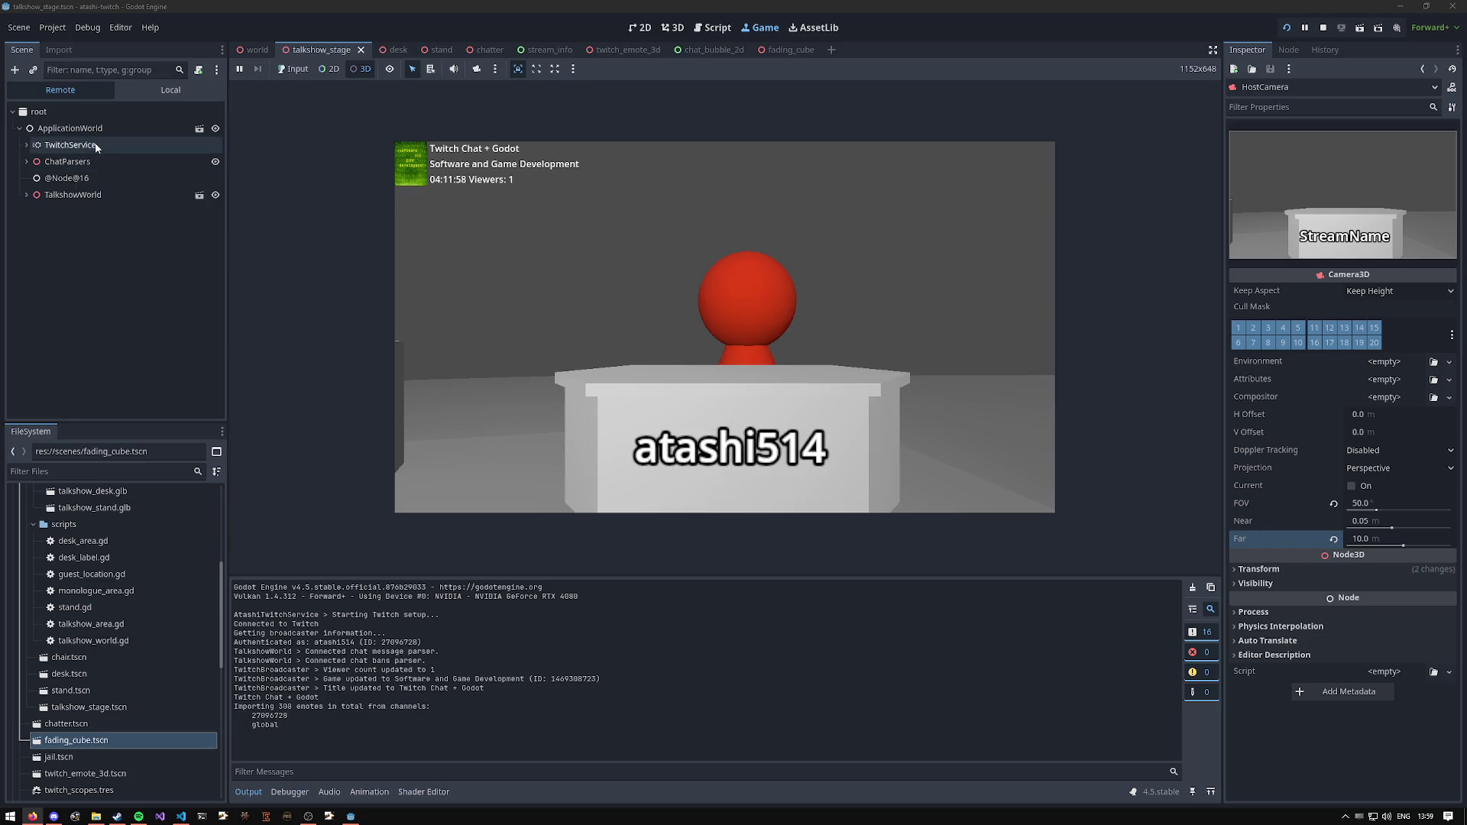
Select the live HostCamera under TalkshowWorld > Floor > DeskArea > StageMesh and turn it 70.8° on Y
click(26, 196)
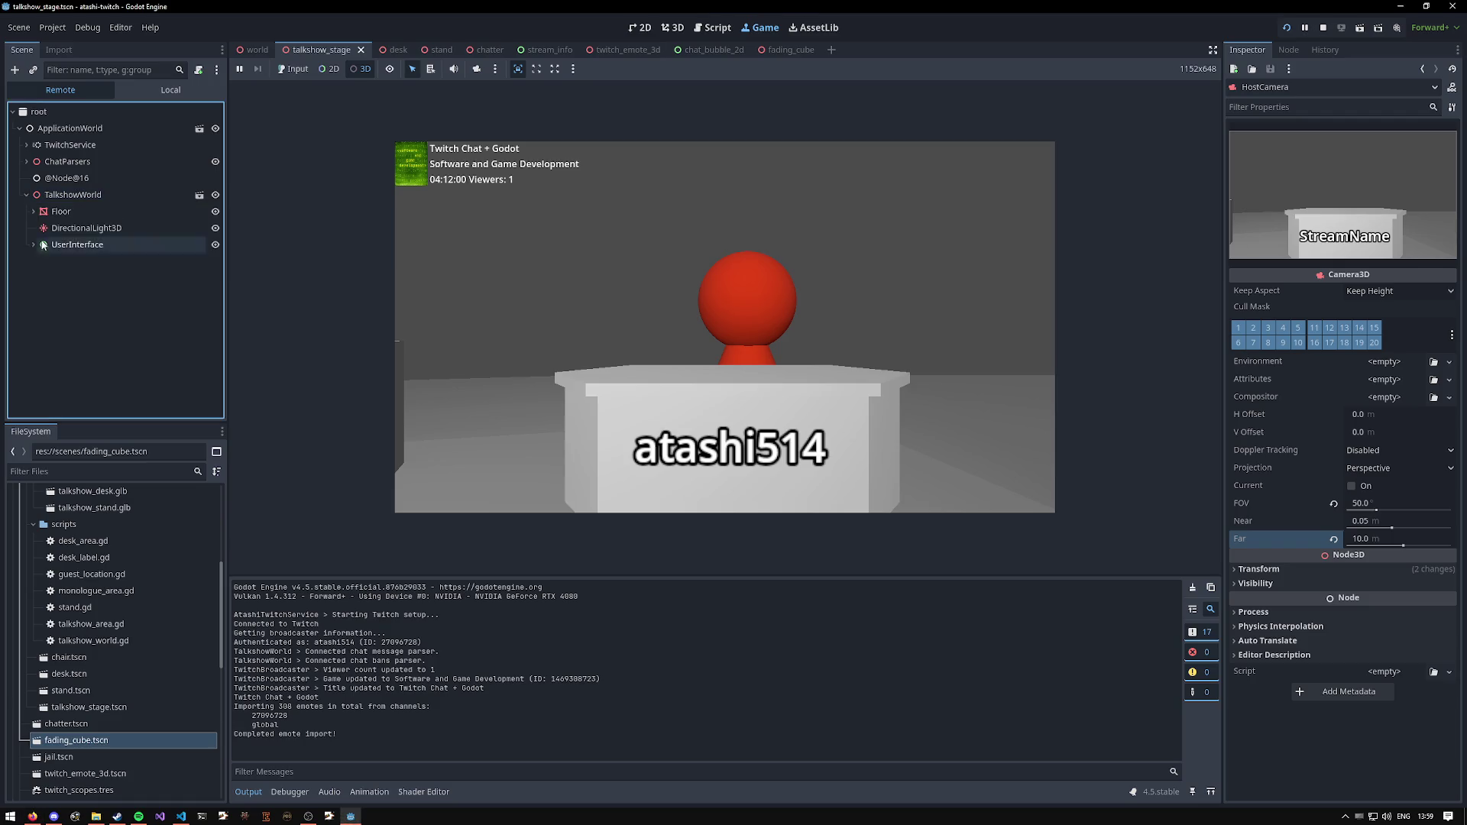
click(33, 212)
click(39, 261)
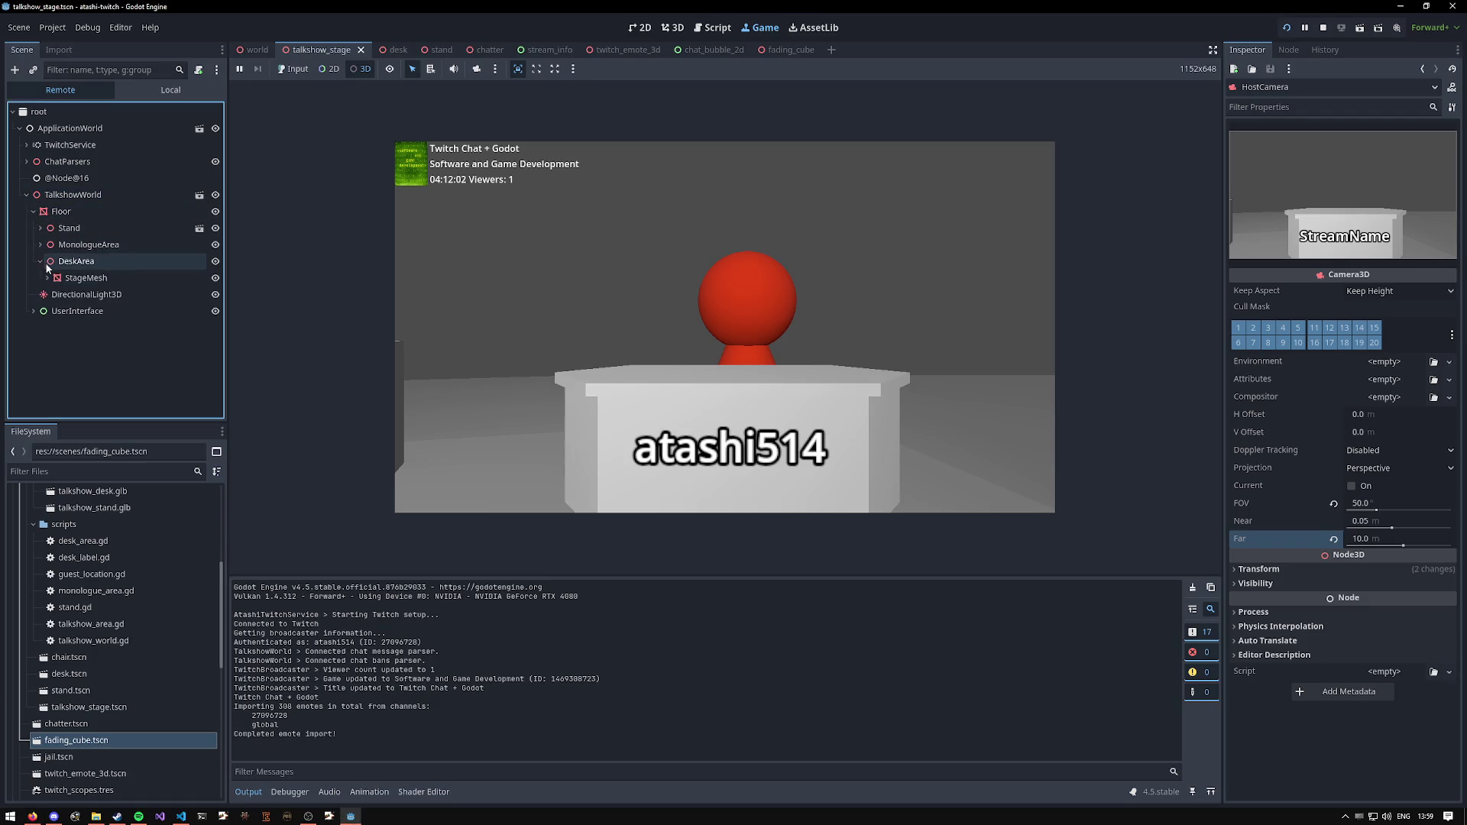
click(47, 278)
scroll(119, 395, down, 2)
click(102, 308)
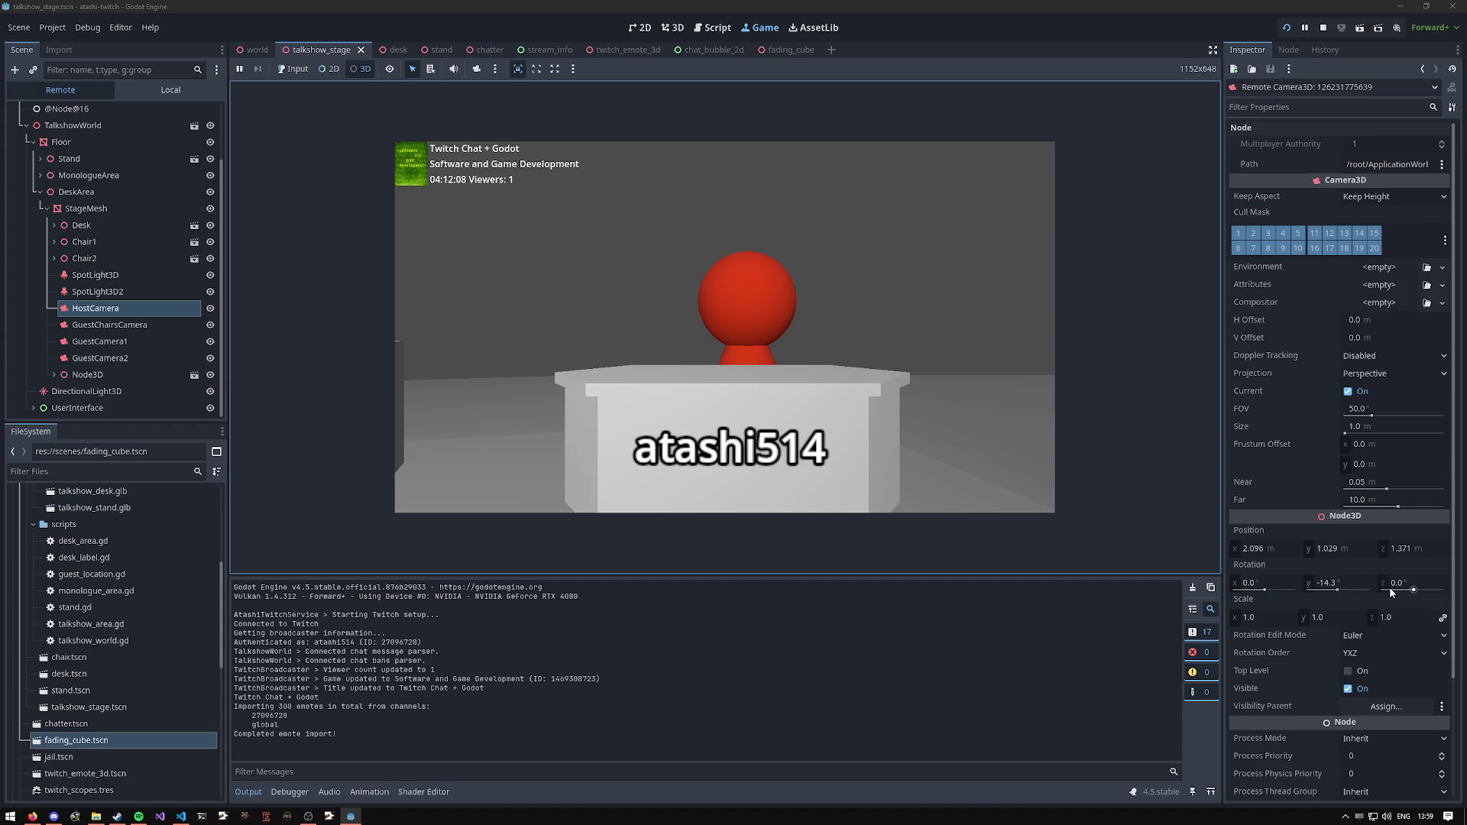
mouse_move(1326, 594)
mouse_down()
mouse_move(1344, 589)
mouse_move(1266, 589)
mouse_up()
Level the live camera's X rotation to 0 and move its X position to 10.0
click(1266, 589)
text(0)
key(Return)
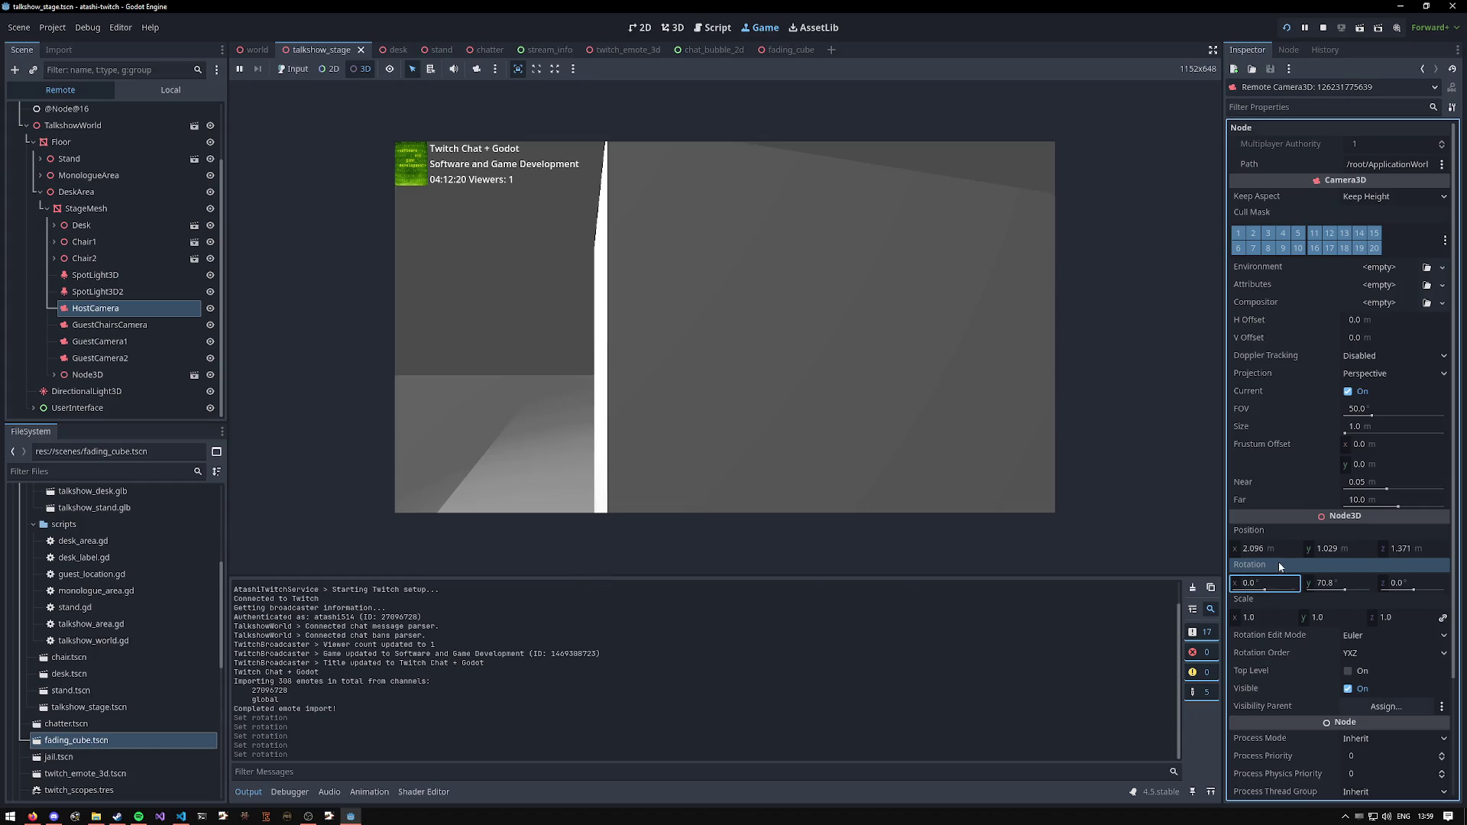
click(1282, 550)
text(4)
key(Return)
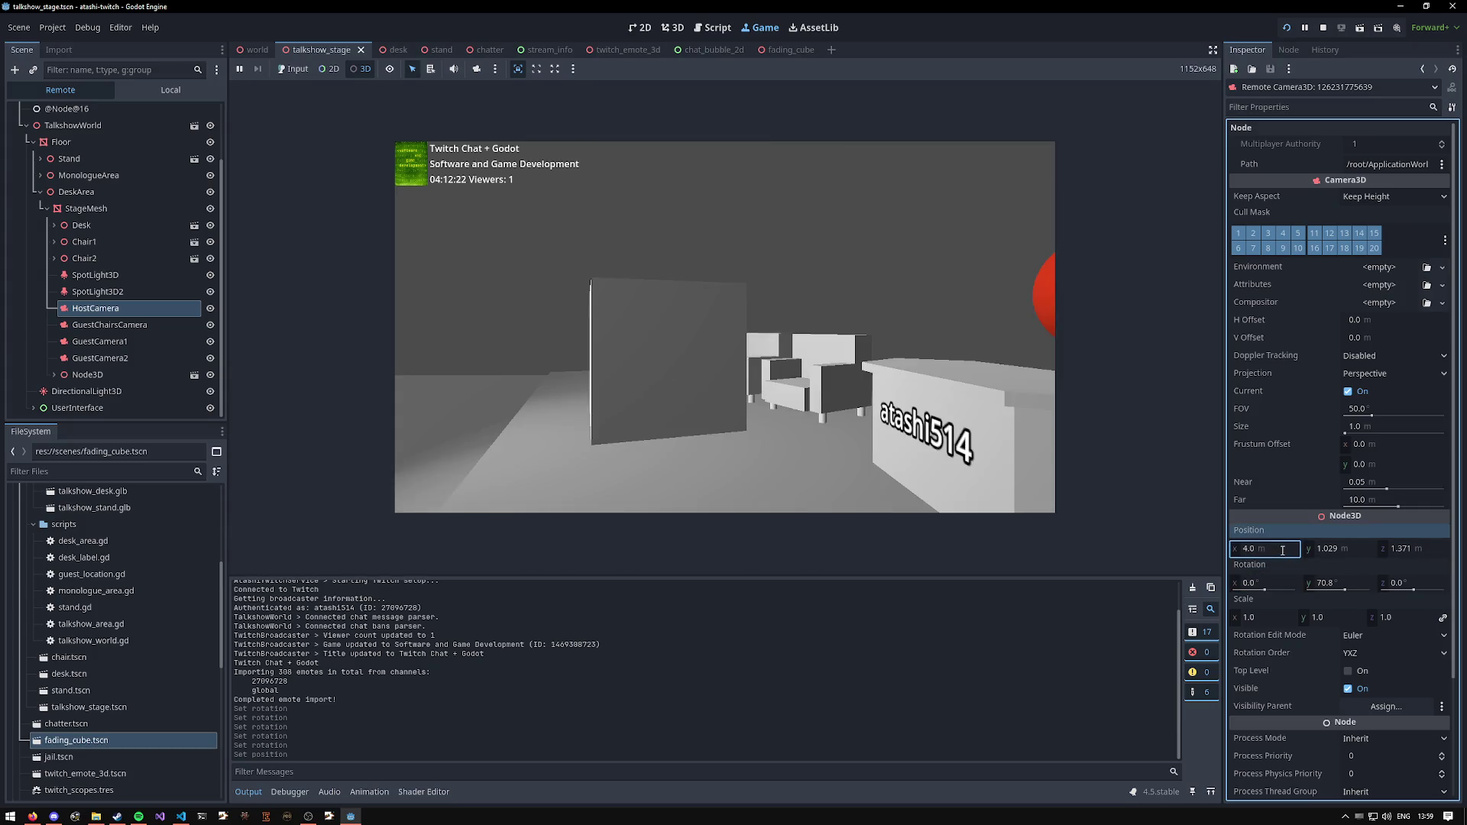
click(1282, 550)
text(8)
key(Return)
click(1282, 550)
text(10)
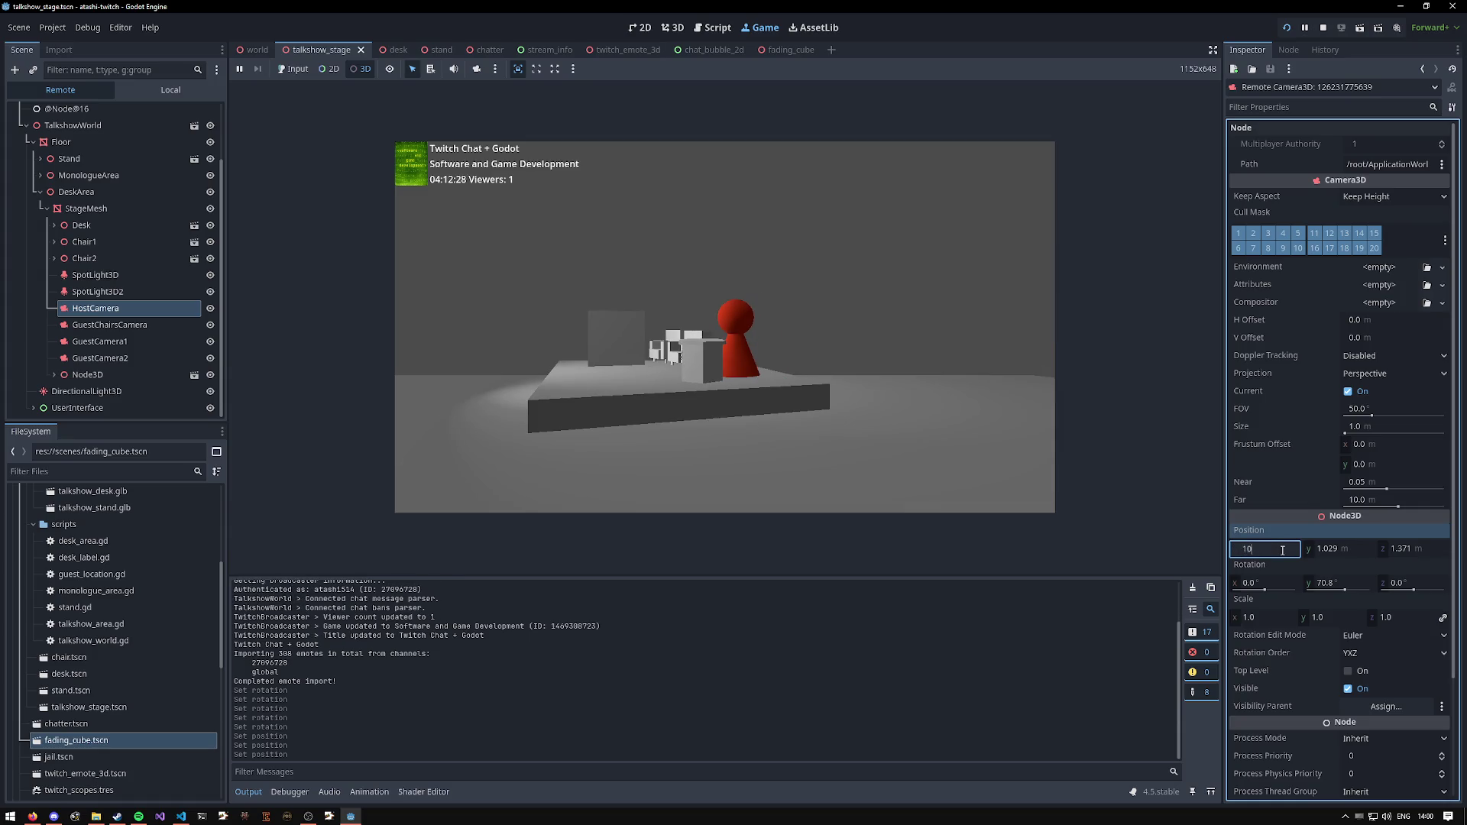
key(Return)
Raise the live camera to Y 2.0 and bring its Z rotation to 0.0°
click(1282, 550)
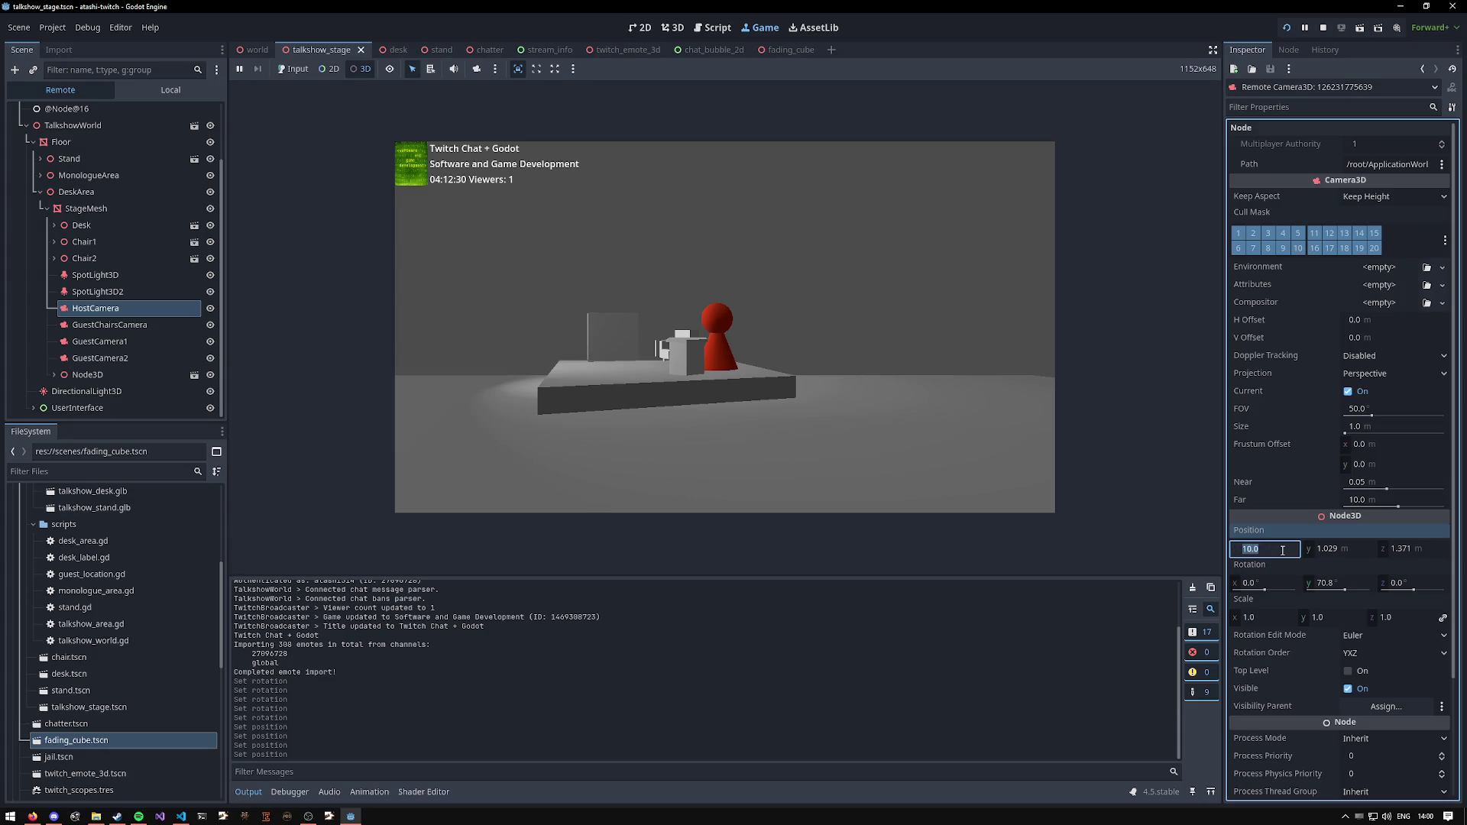
click(1345, 550)
text(2)
key(Return)
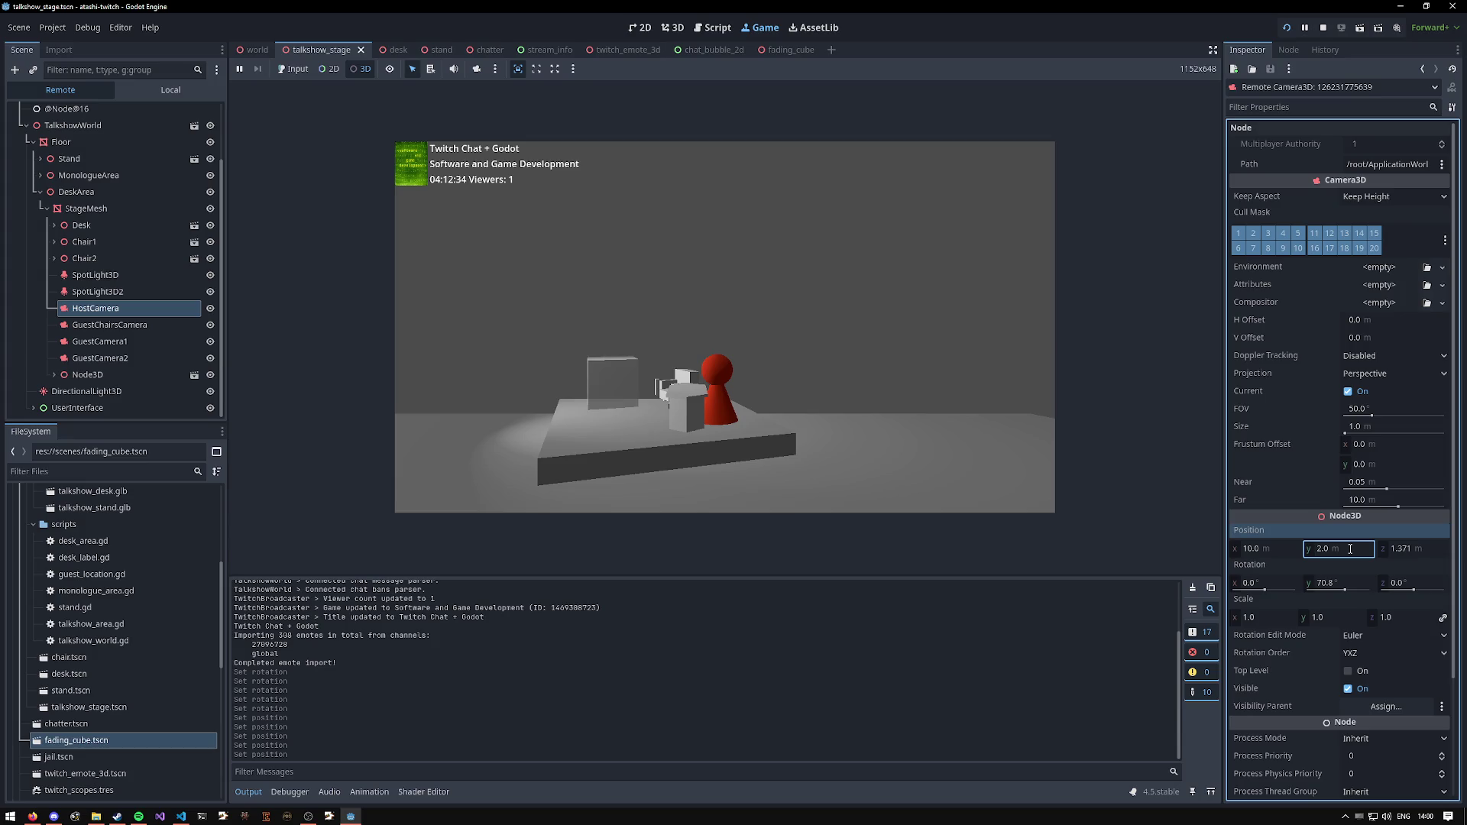
click(571, 359)
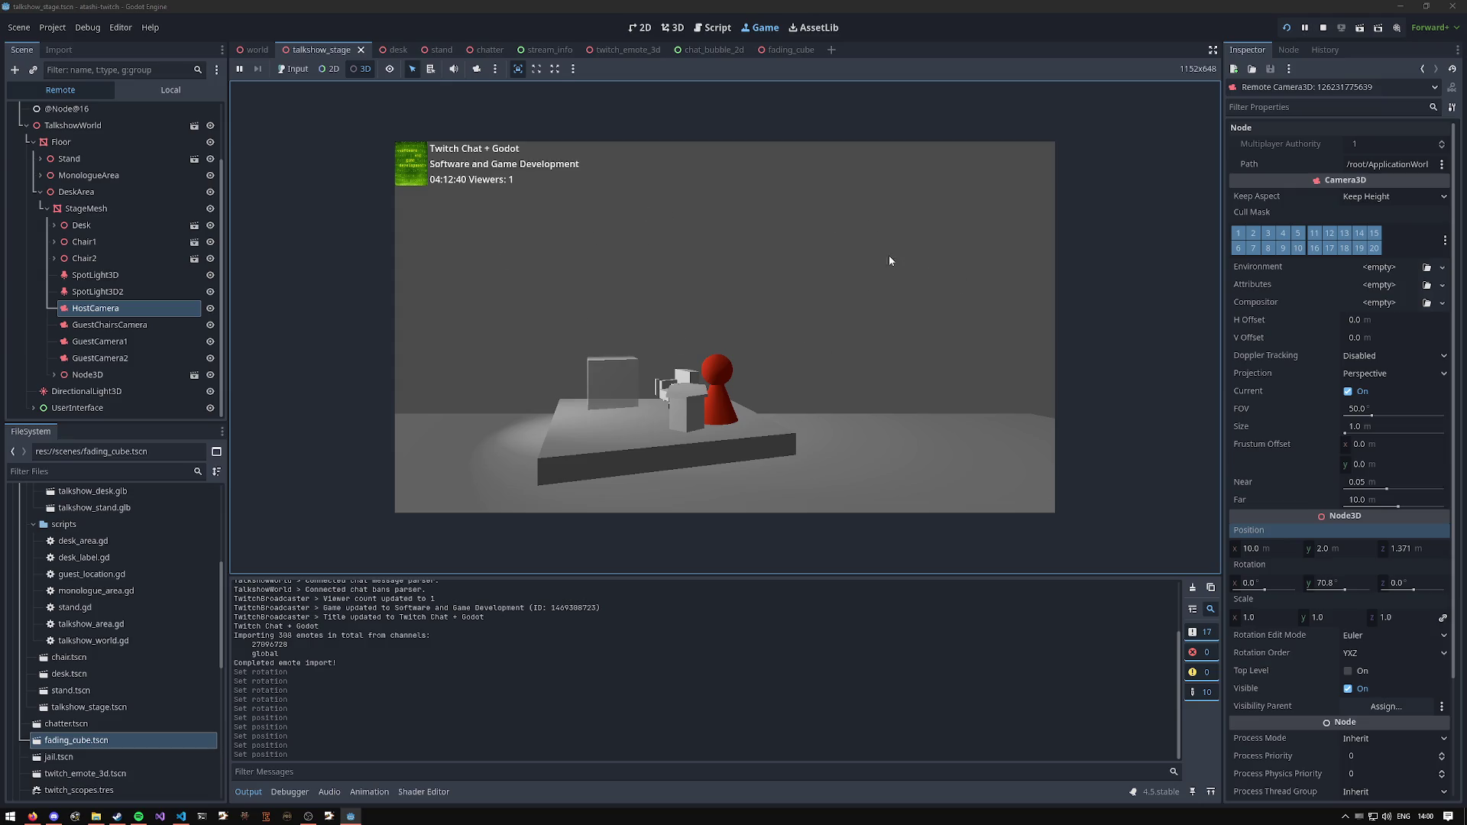
drag(1412, 590, 1437, 587)
Set the live HostCamera rotation to -23, 90, 0 in the remote Inspector
click(1438, 581)
text(0)
key(Return)
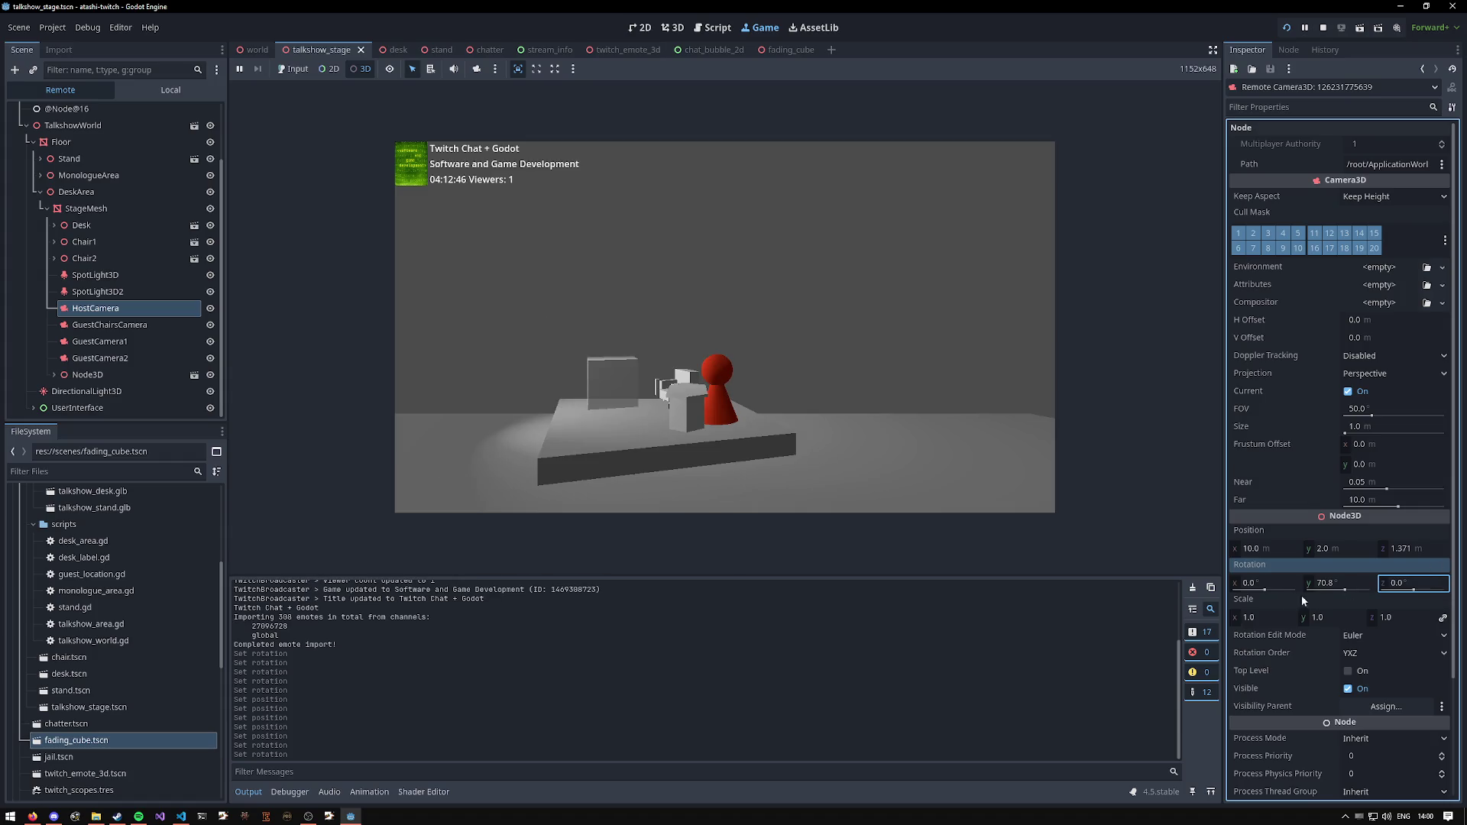
click(1341, 582)
text(90)
key(Return)
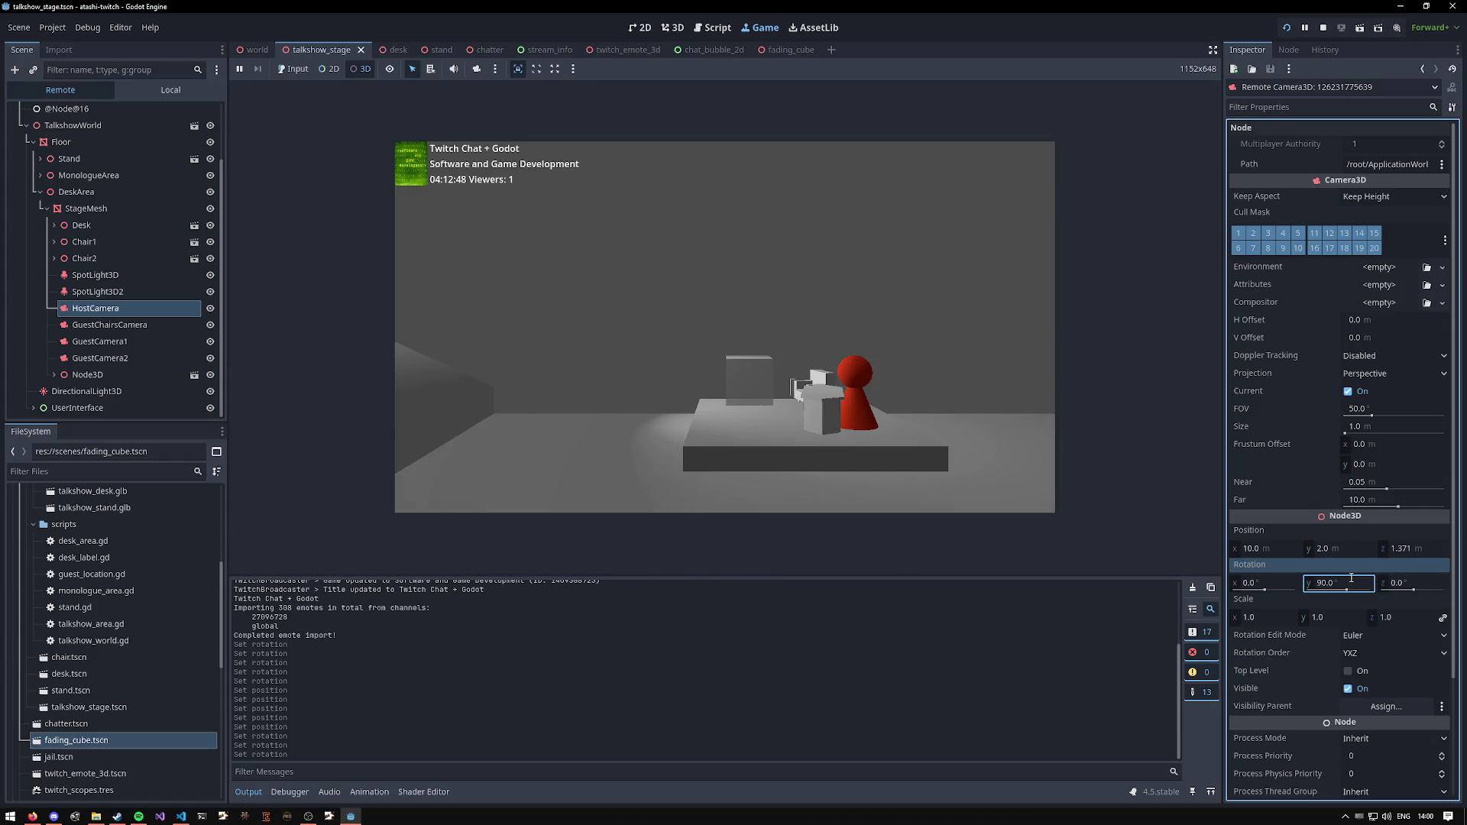
click(1270, 583)
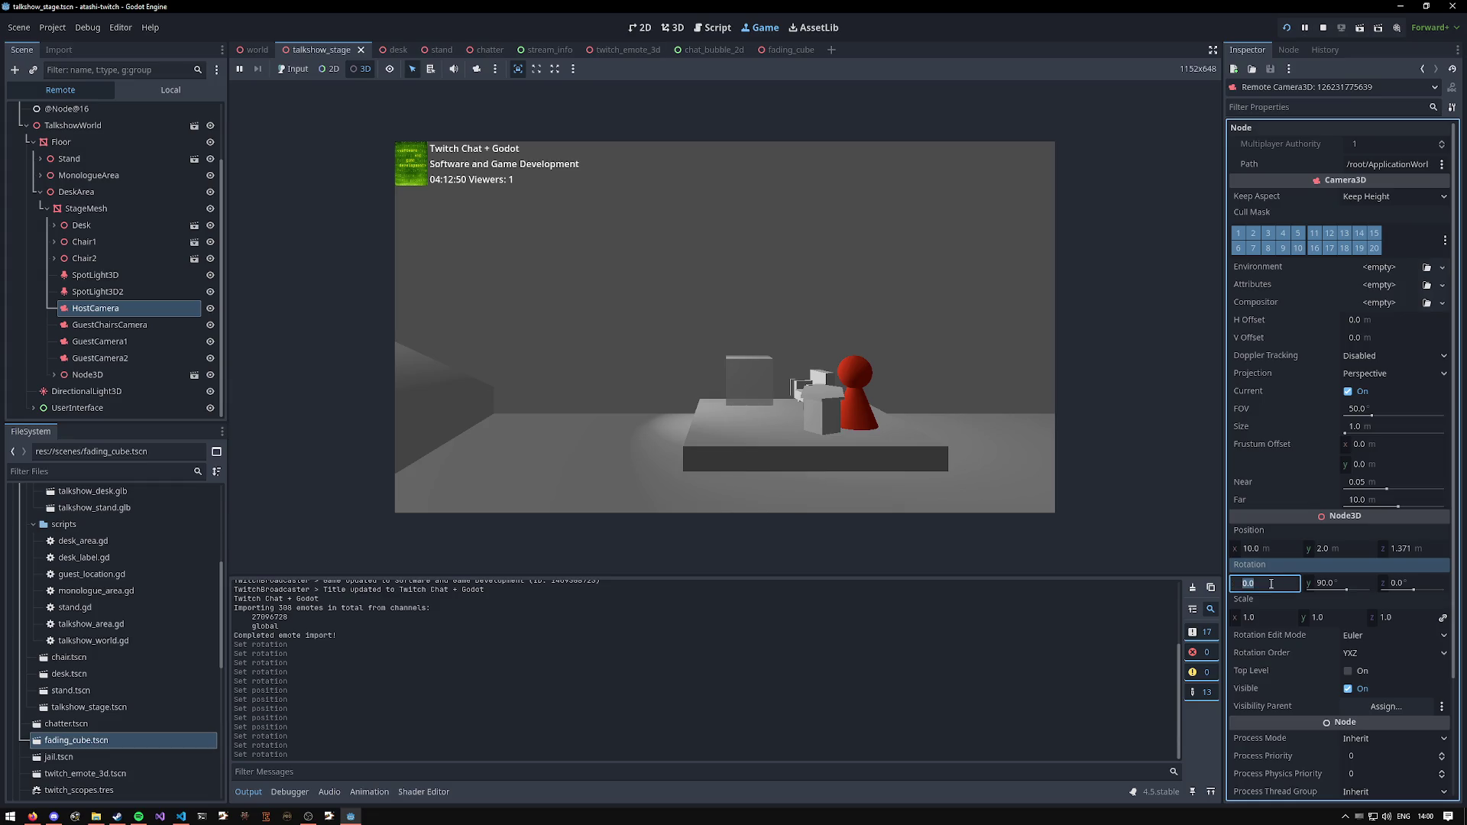
text(10)
key(Return)
click(1265, 593)
text(-23)
key(Return)
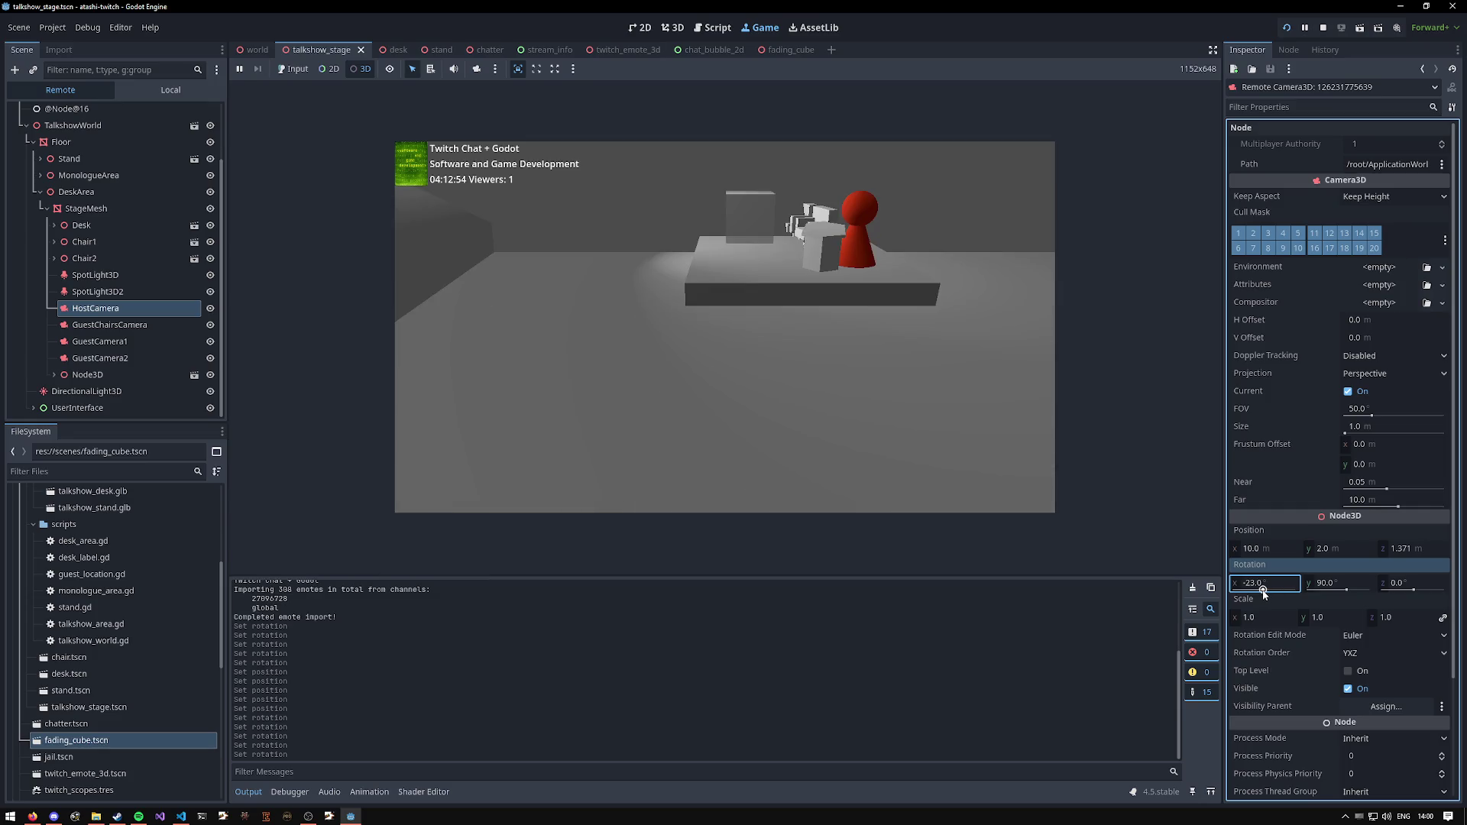
Try camera X positions 11, 12 and 10, settling on X position 9
click(1303, 548)
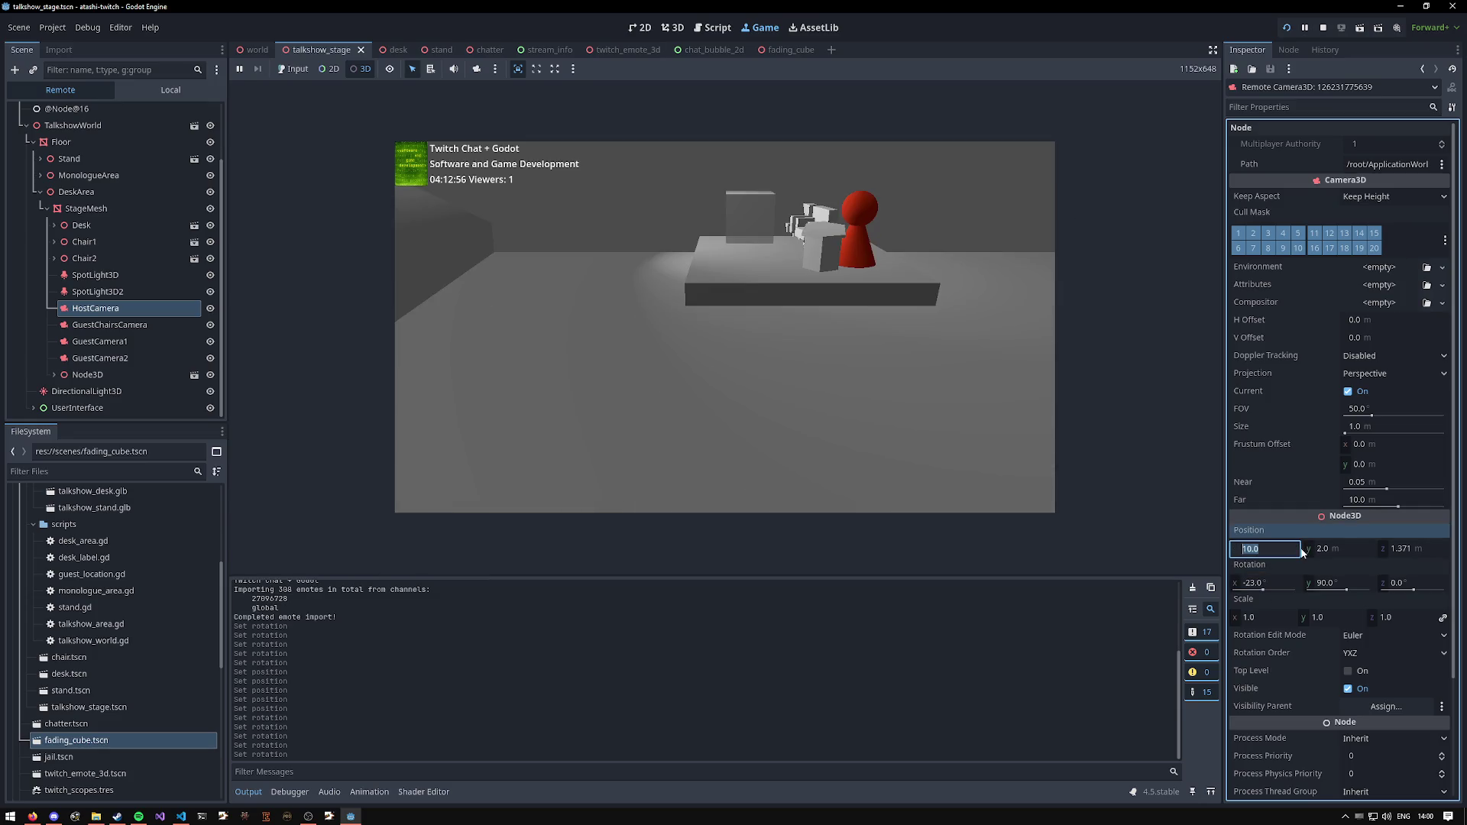
text(11)
key(Return)
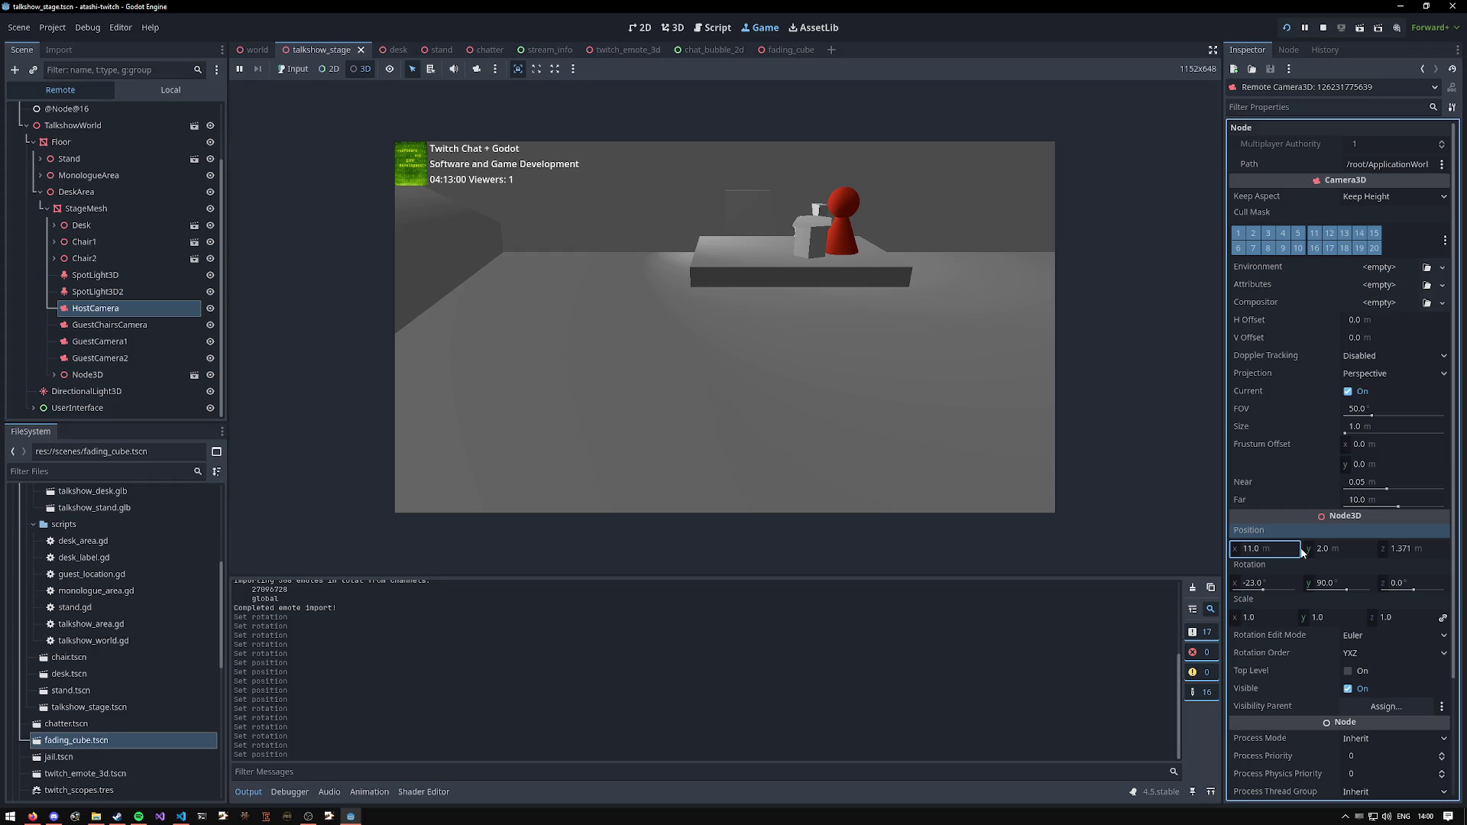
click(1284, 548)
text(12)
key(Return)
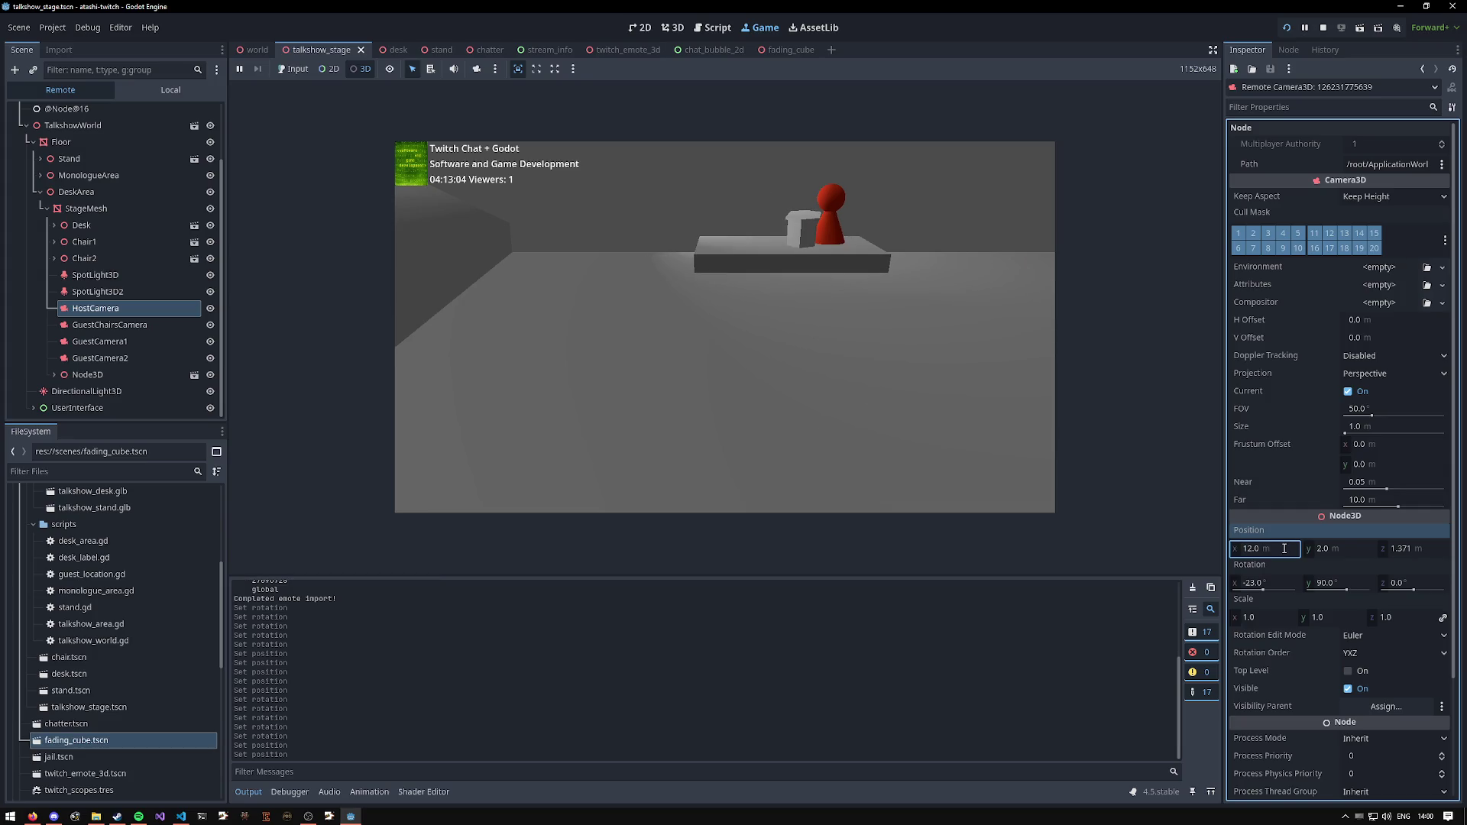
click(1285, 549)
text(11)
key(Return)
click(1284, 549)
text(10)
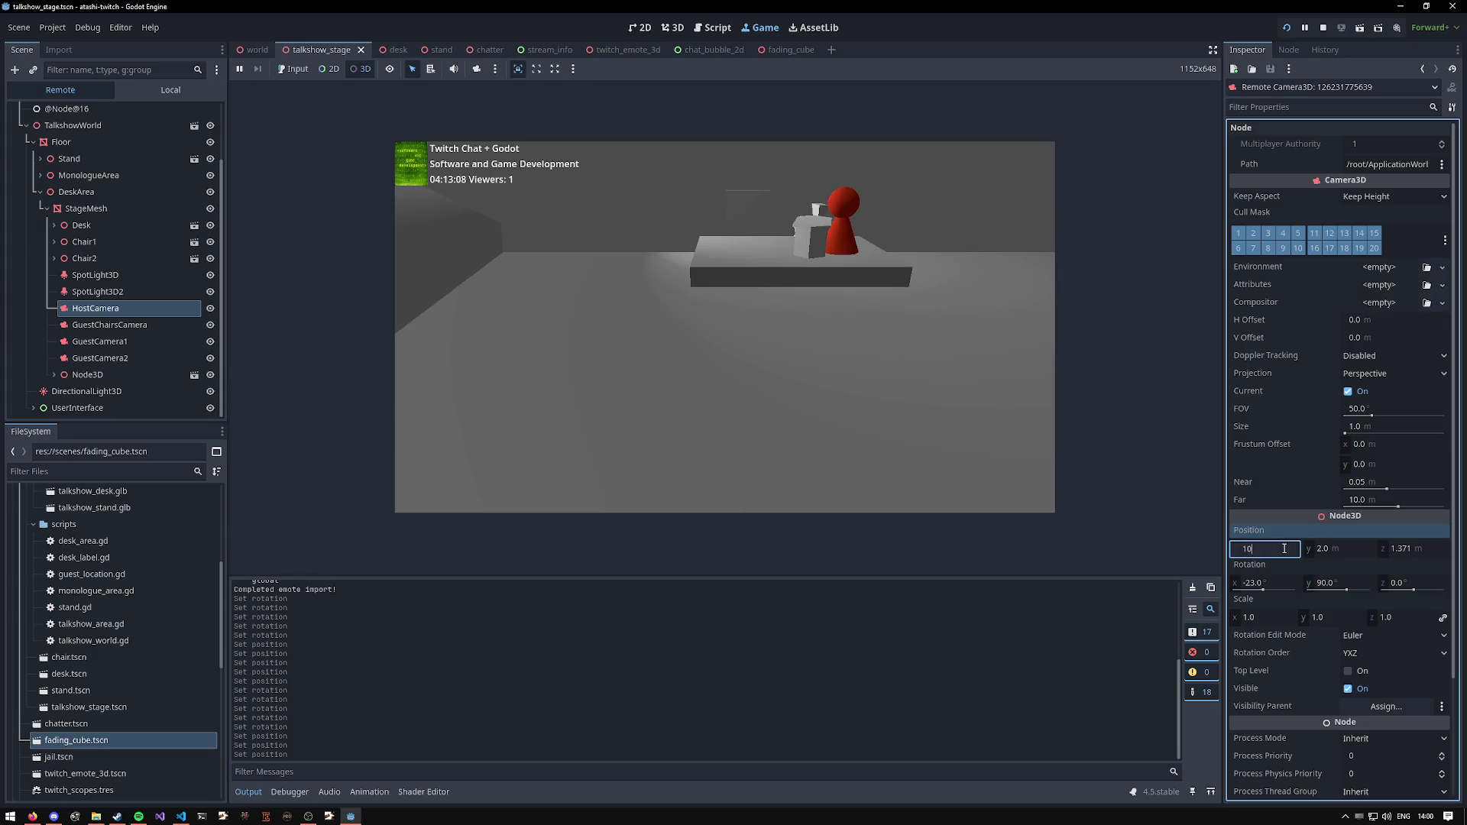
key(Return)
click(1284, 548)
text(9)
key(Return)
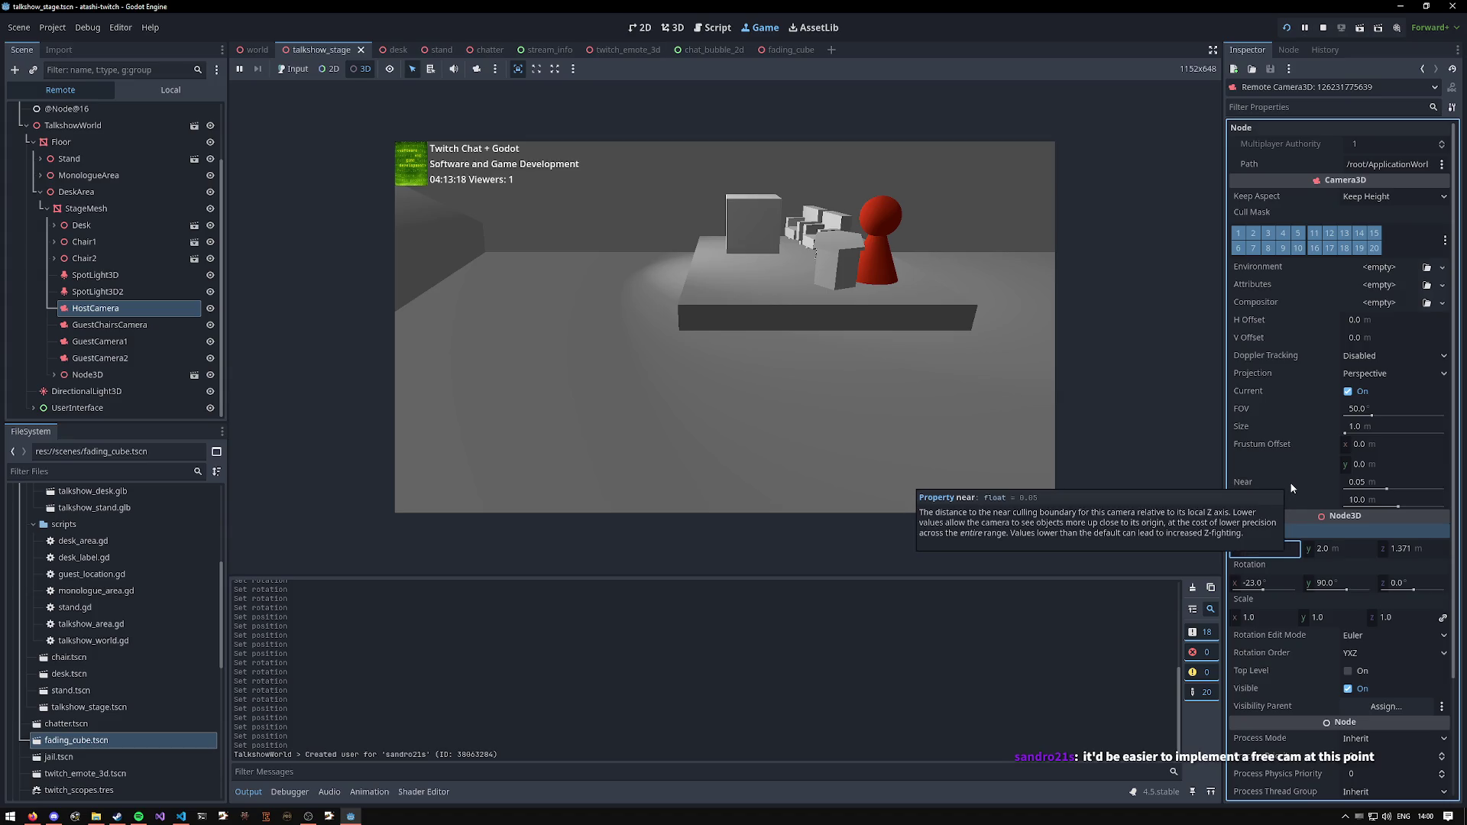
Check the running game view, then stop the running project
scroll(1291, 487, down, 3)
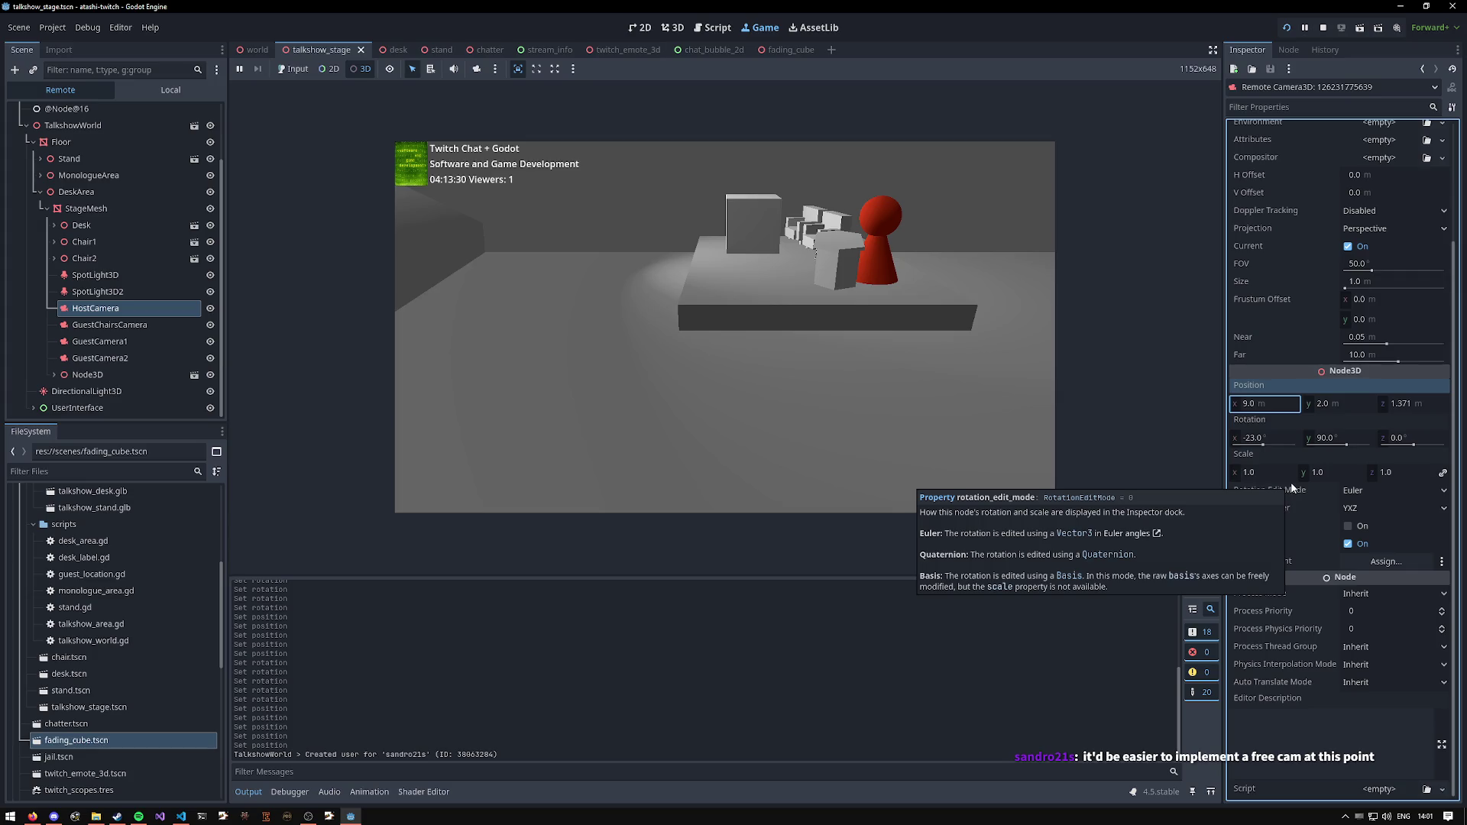
click(1035, 295)
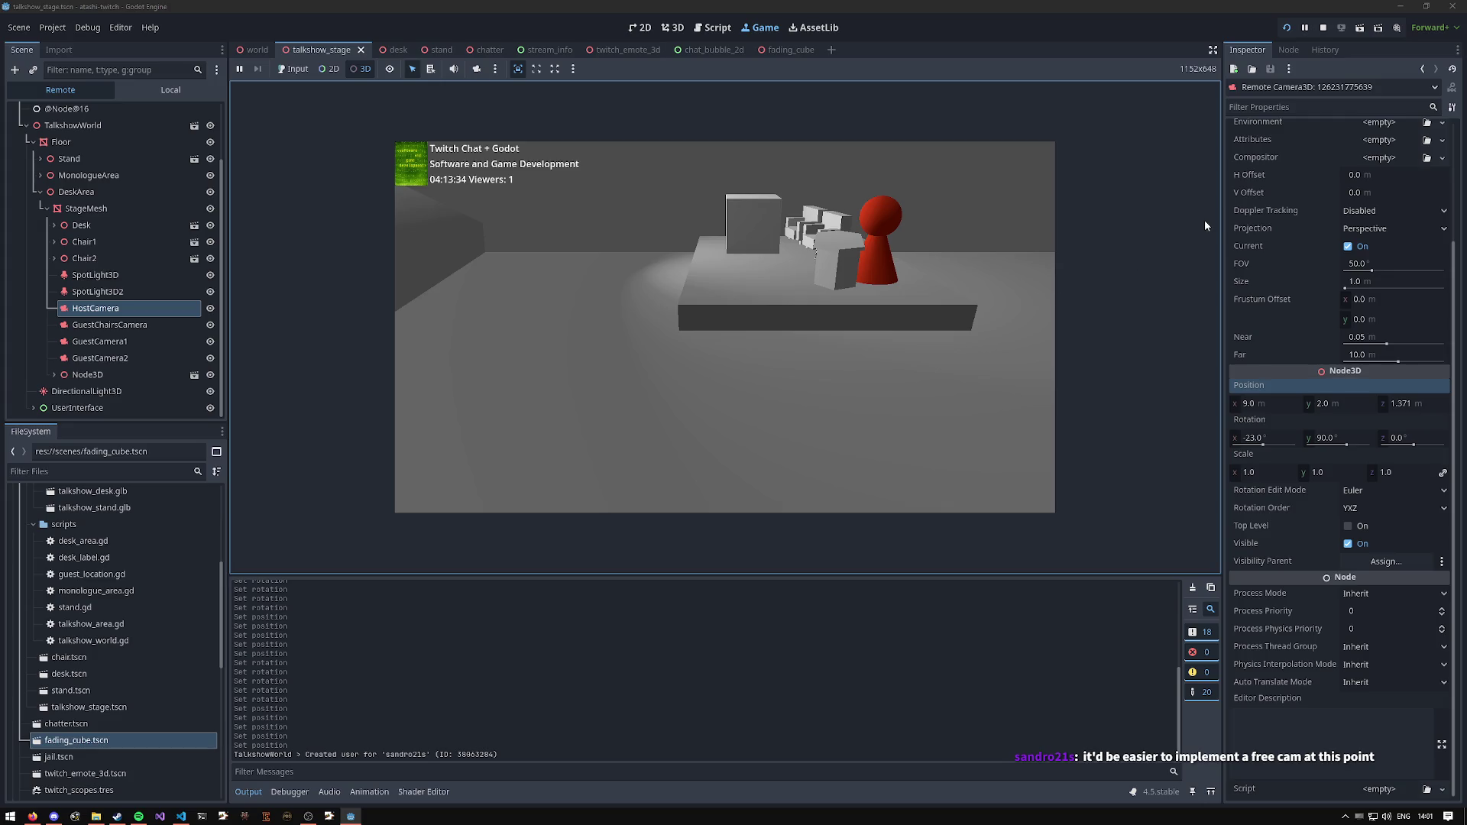
click(1328, 29)
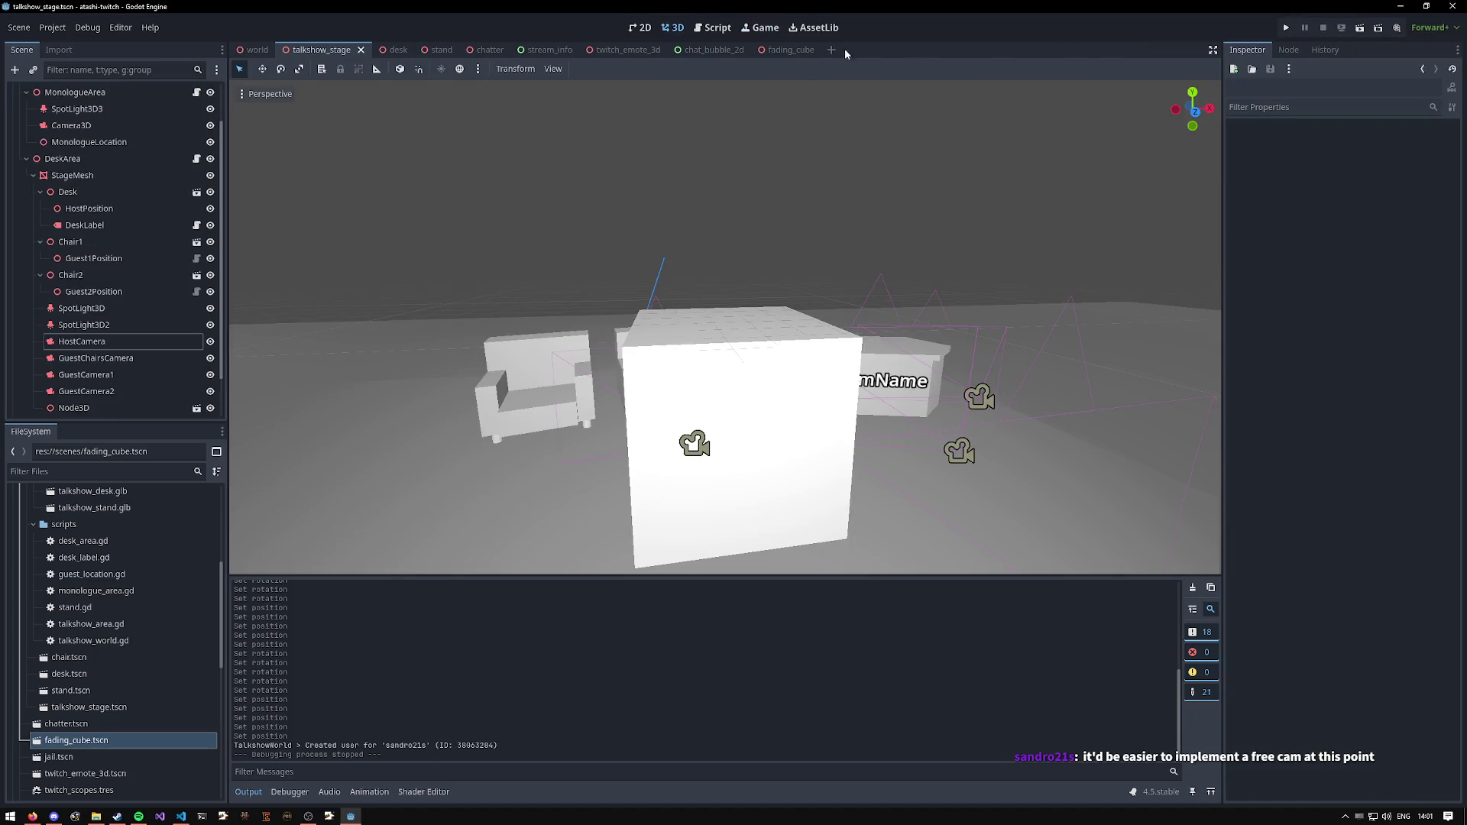
Open the fading_cube scene and its global.tres visual shader
click(778, 49)
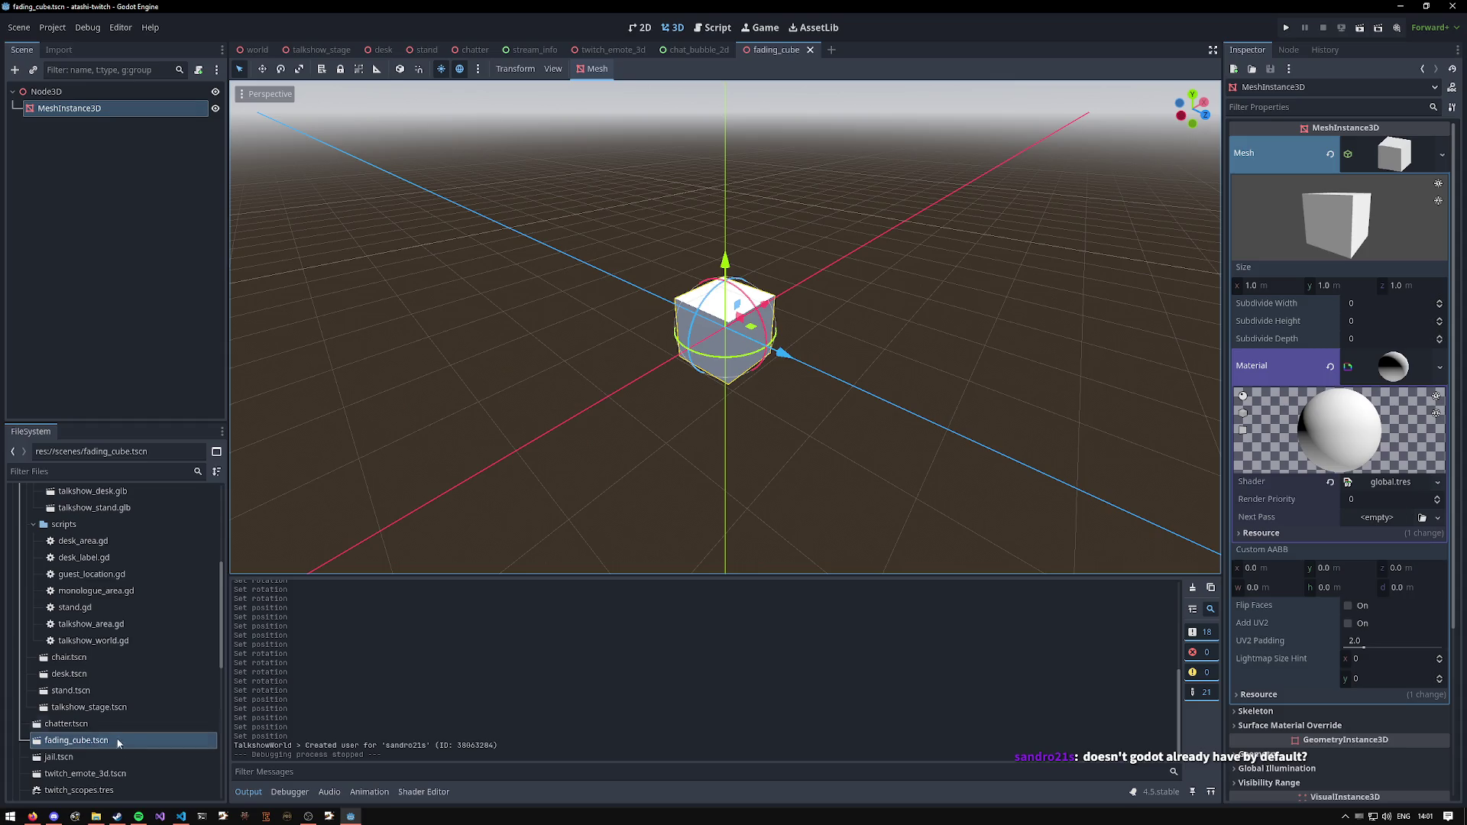
scroll(76, 650, up, 5)
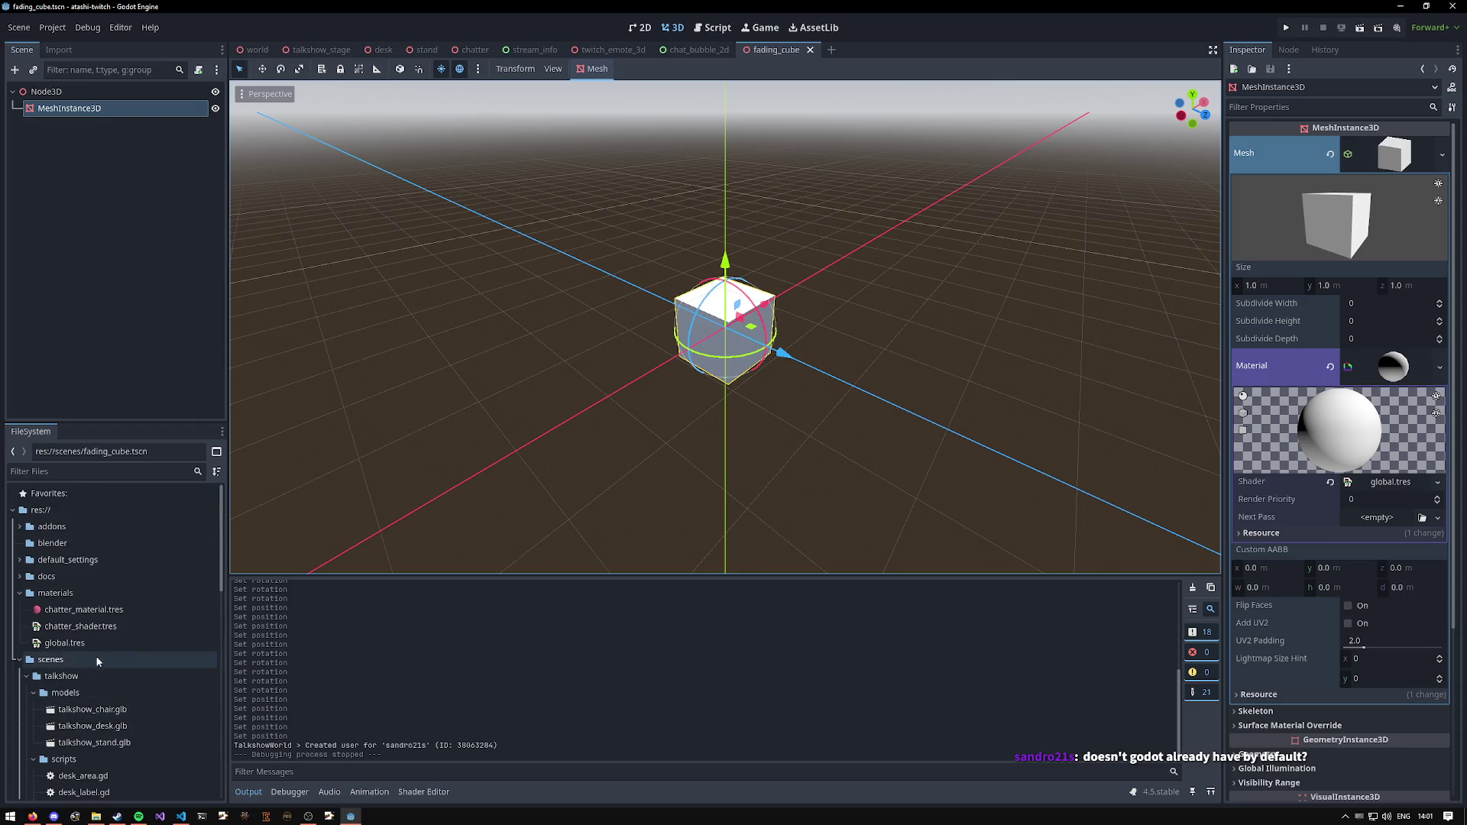
double_click(64, 642)
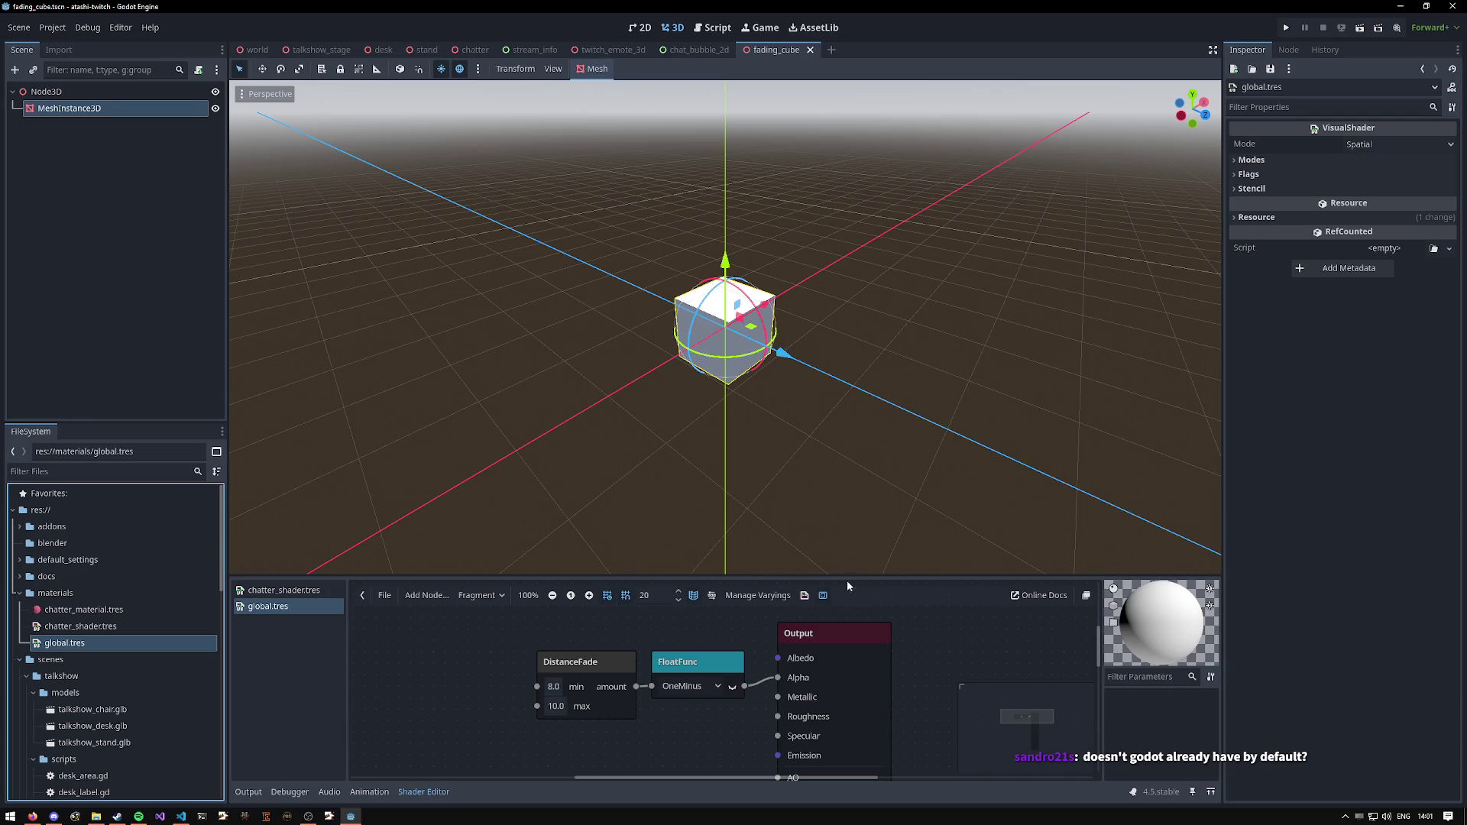
Drag the Shader Editor splitter up to enlarge the graph and bring up the add-node list
mouse_move(799, 574)
mouse_down()
mouse_move(796, 290)
mouse_move(794, 309)
mouse_up()
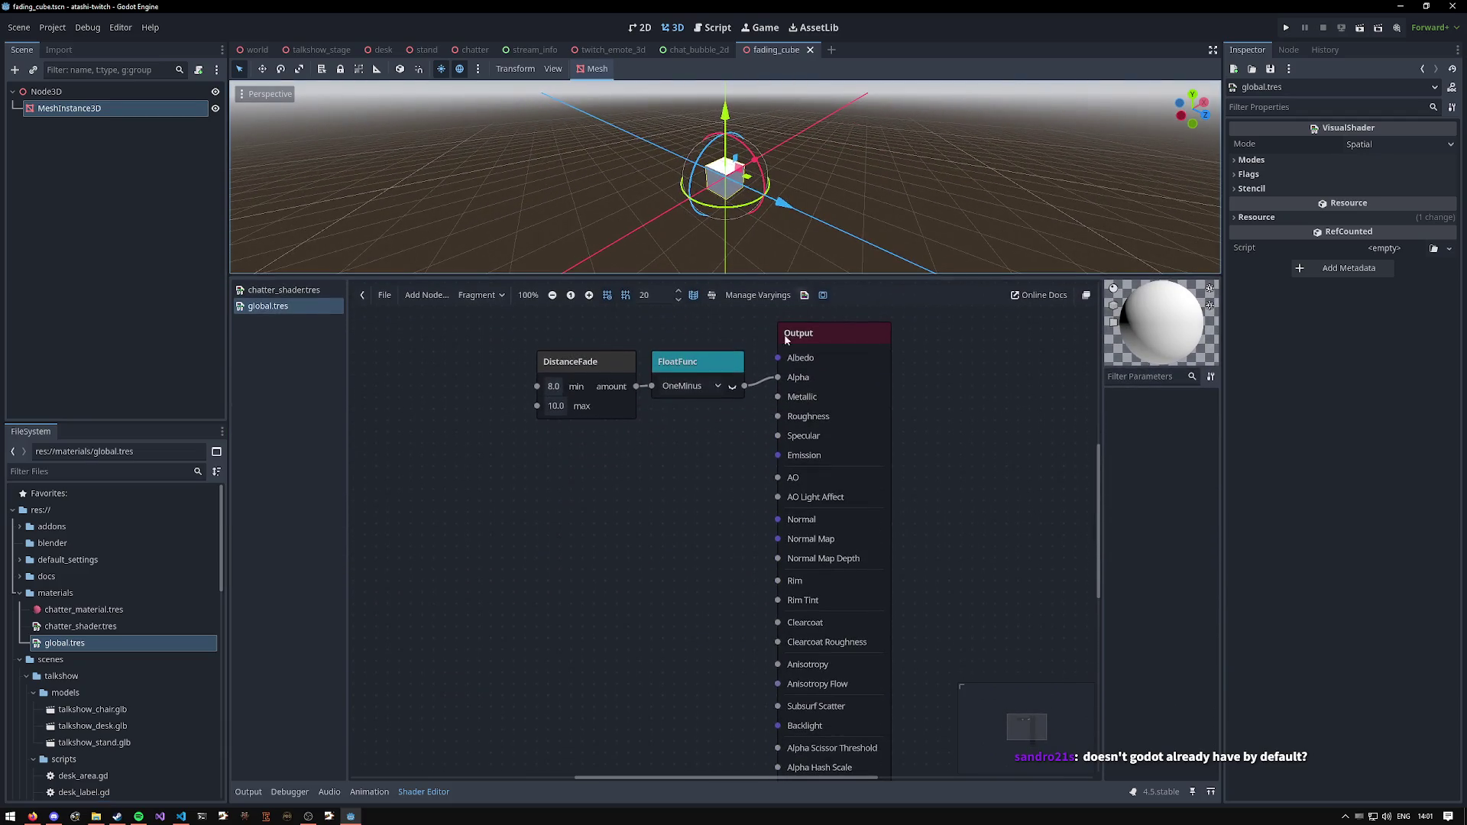
right_click(693, 697)
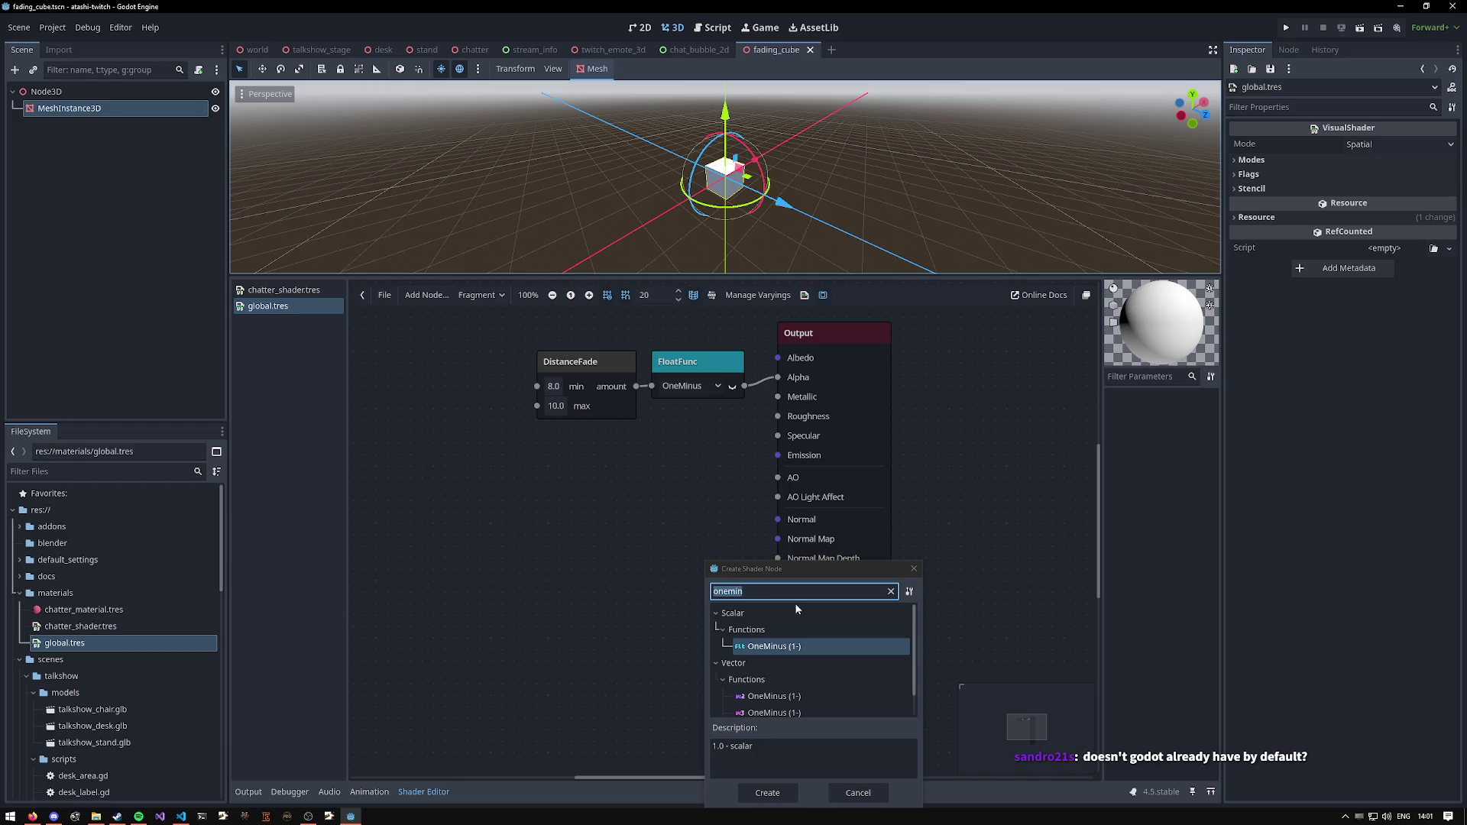
click(914, 569)
scroll(639, 582, down, 5)
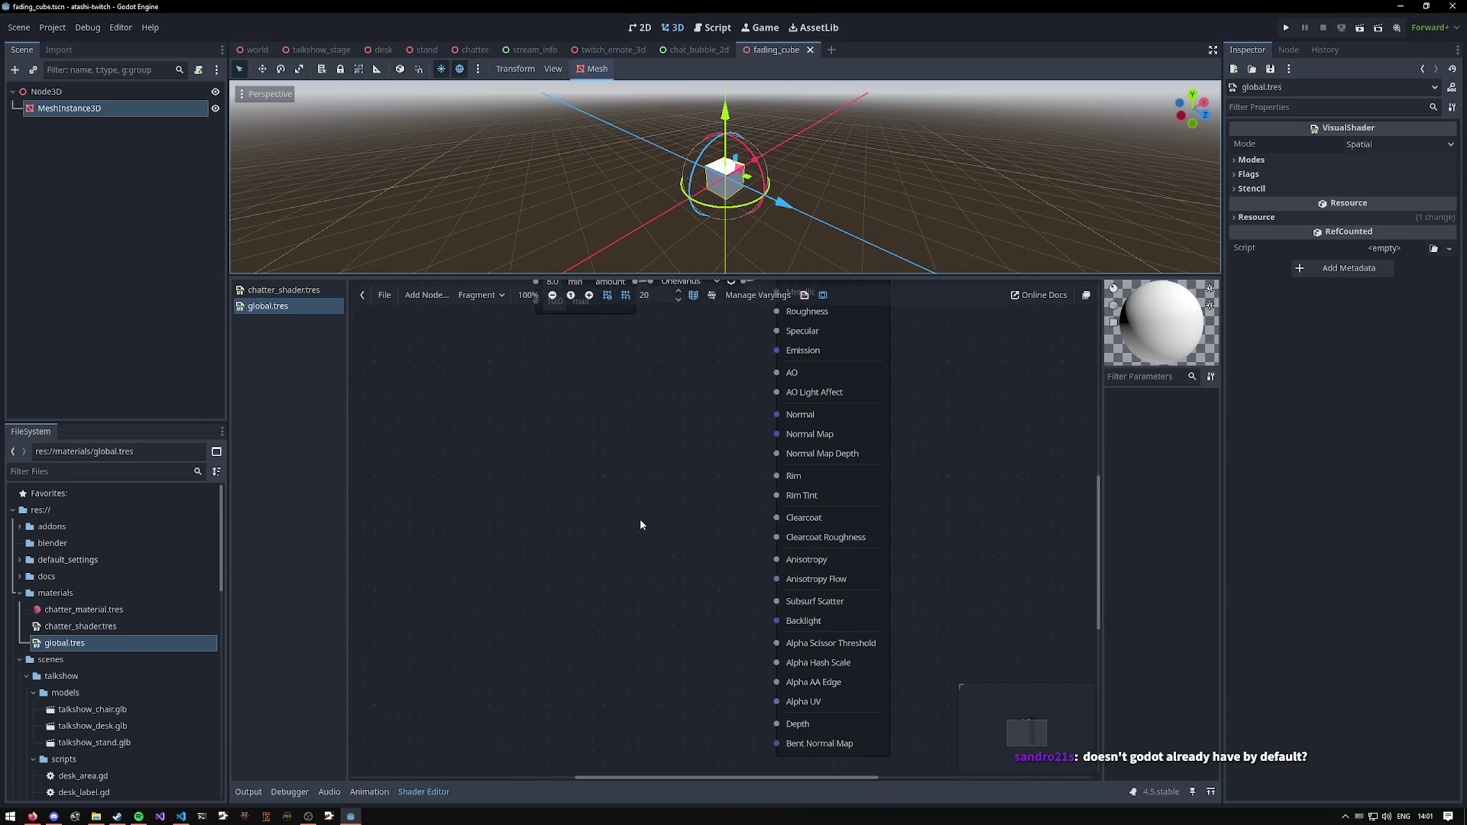
scroll(640, 524, up, 1)
right_click(609, 528)
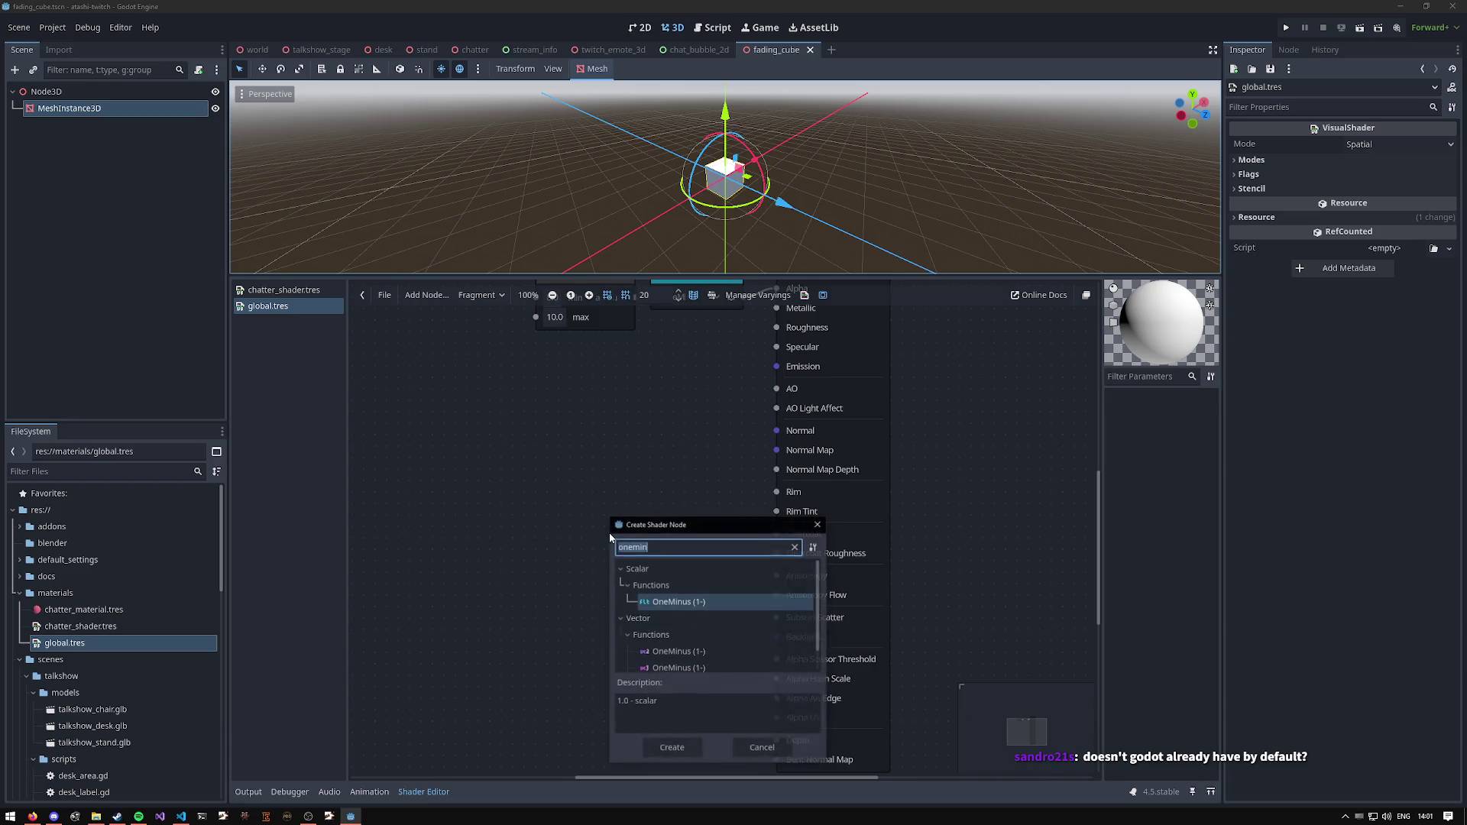
Clear the previous node search and close the Create Shader Node dialog without adding anything
key(BackSpace)
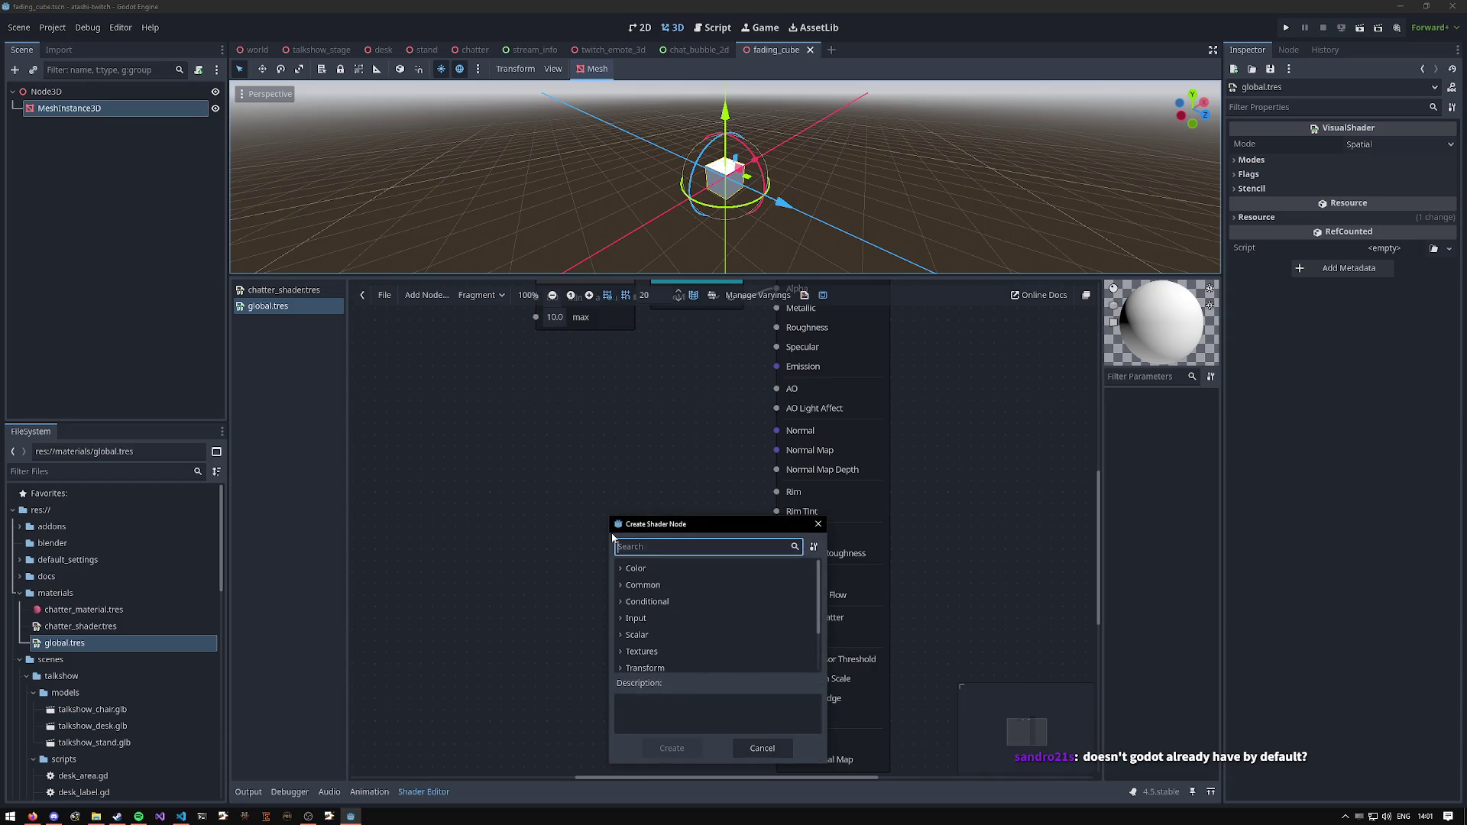
key(Escape)
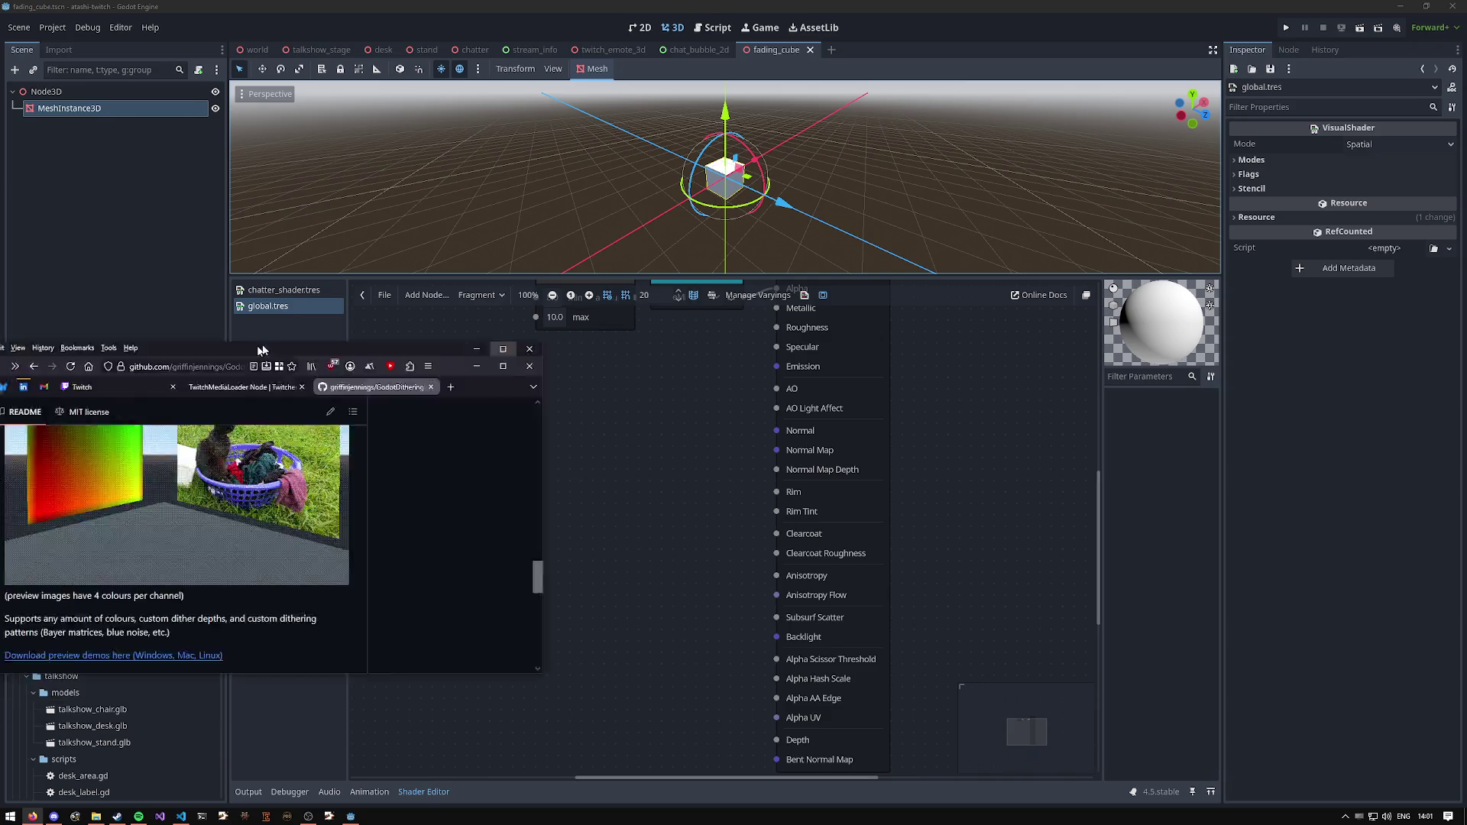
click(33, 816)
scroll(691, 464, up, 5)
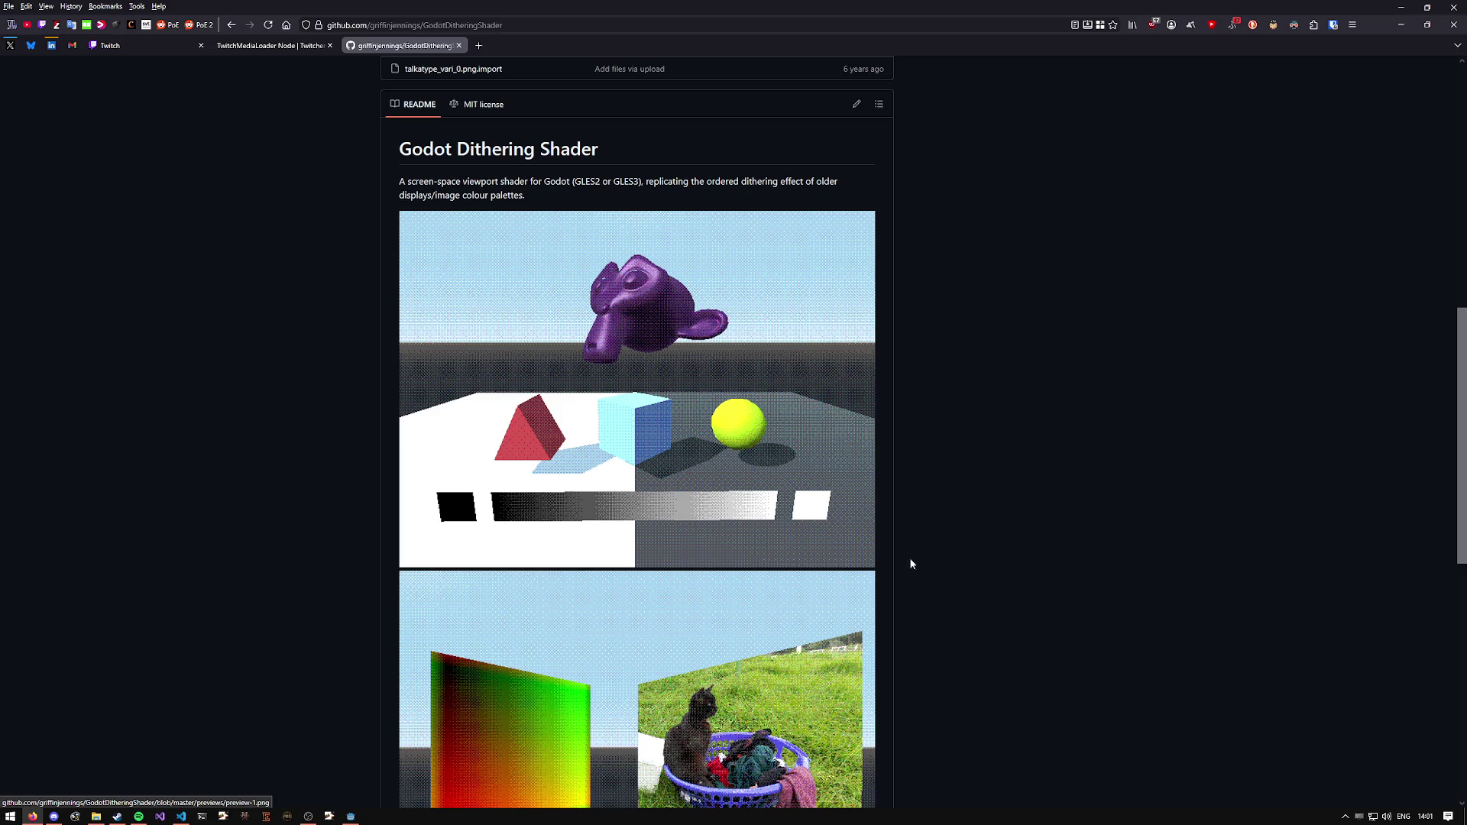
scroll(975, 542, down, 6)
scroll(974, 544, up, 10)
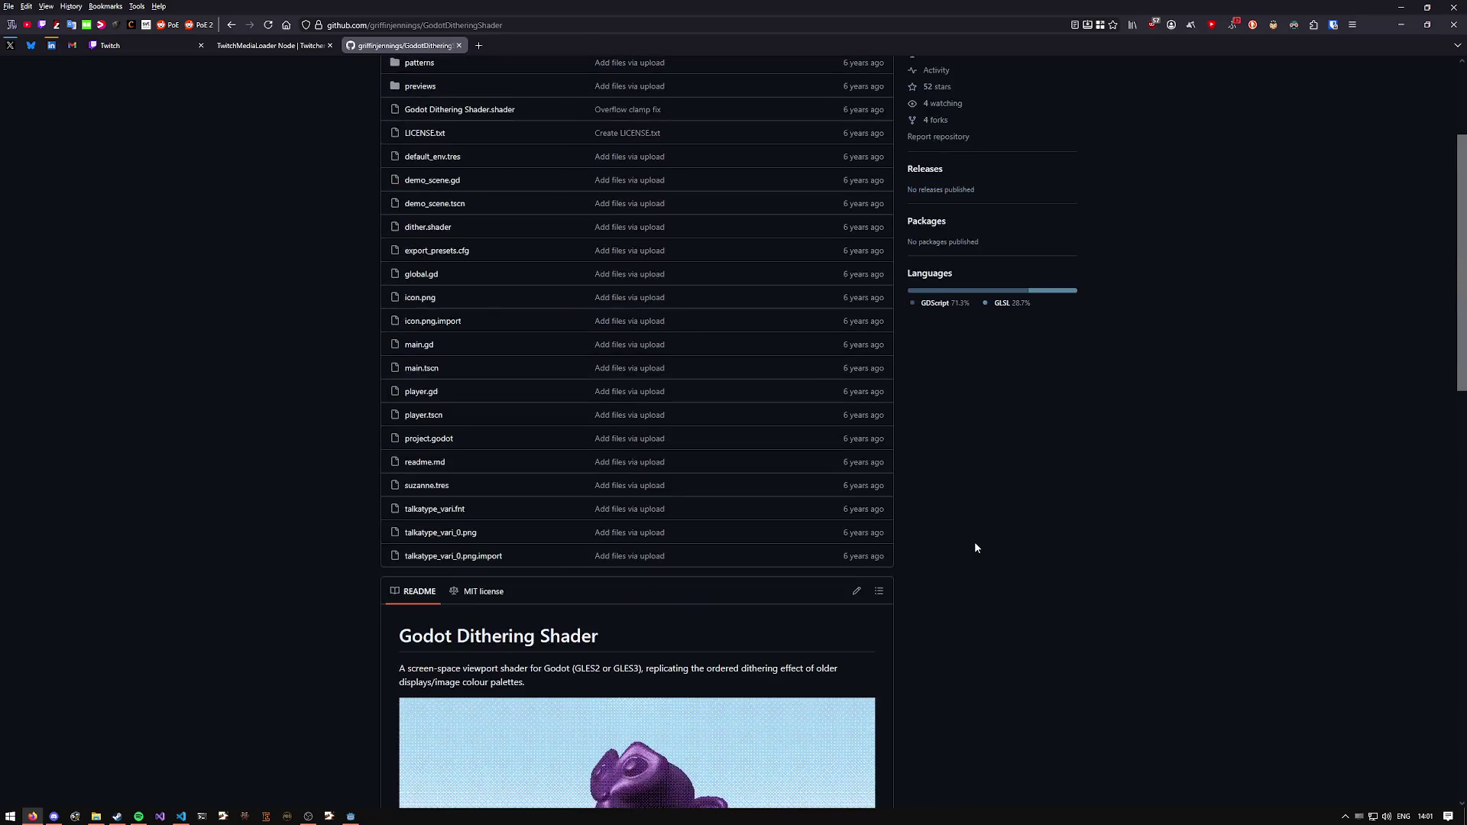
scroll(993, 541, down, 4)
key(alt+Tab)
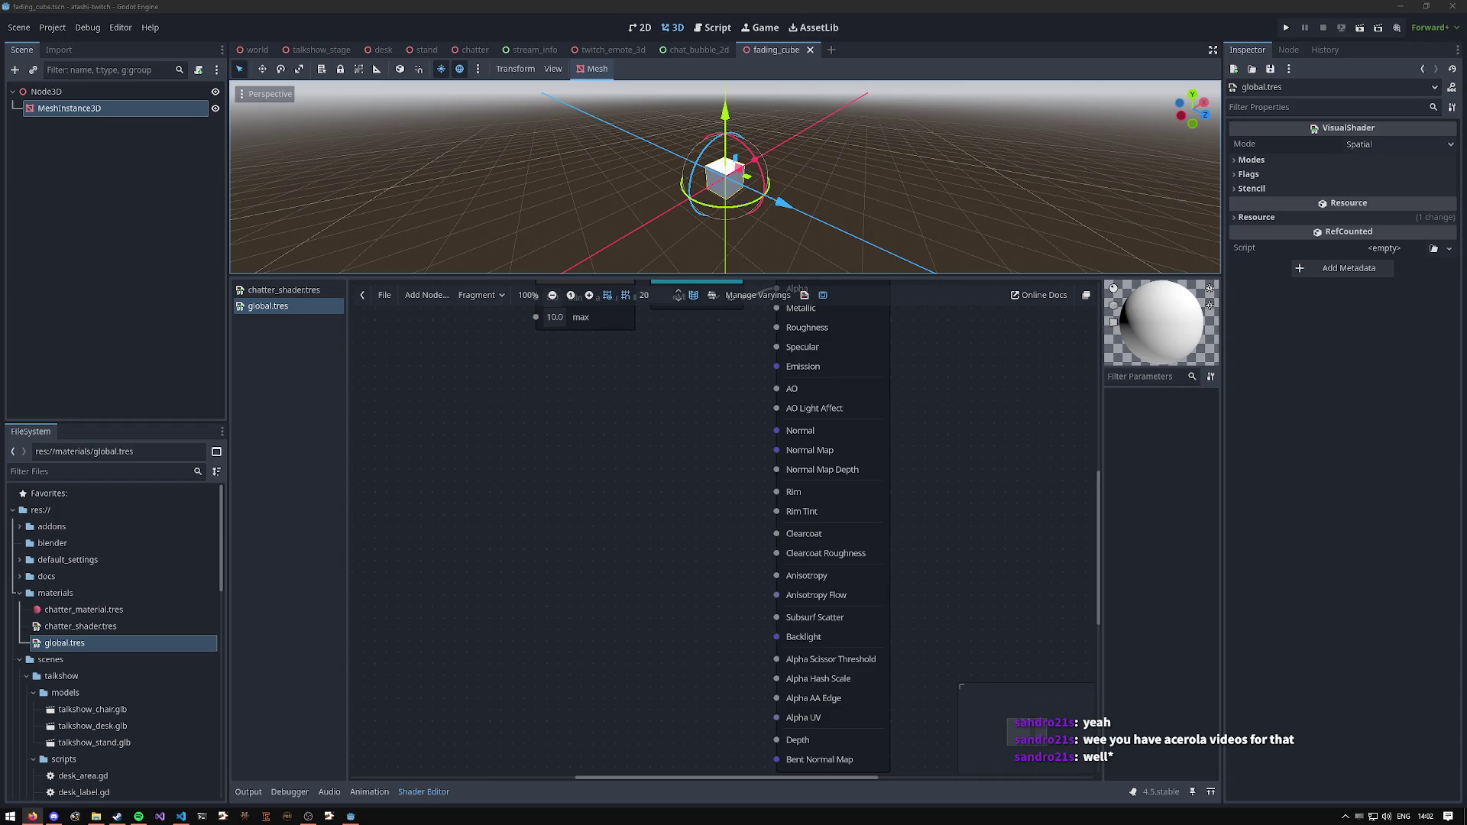
click(573, 537)
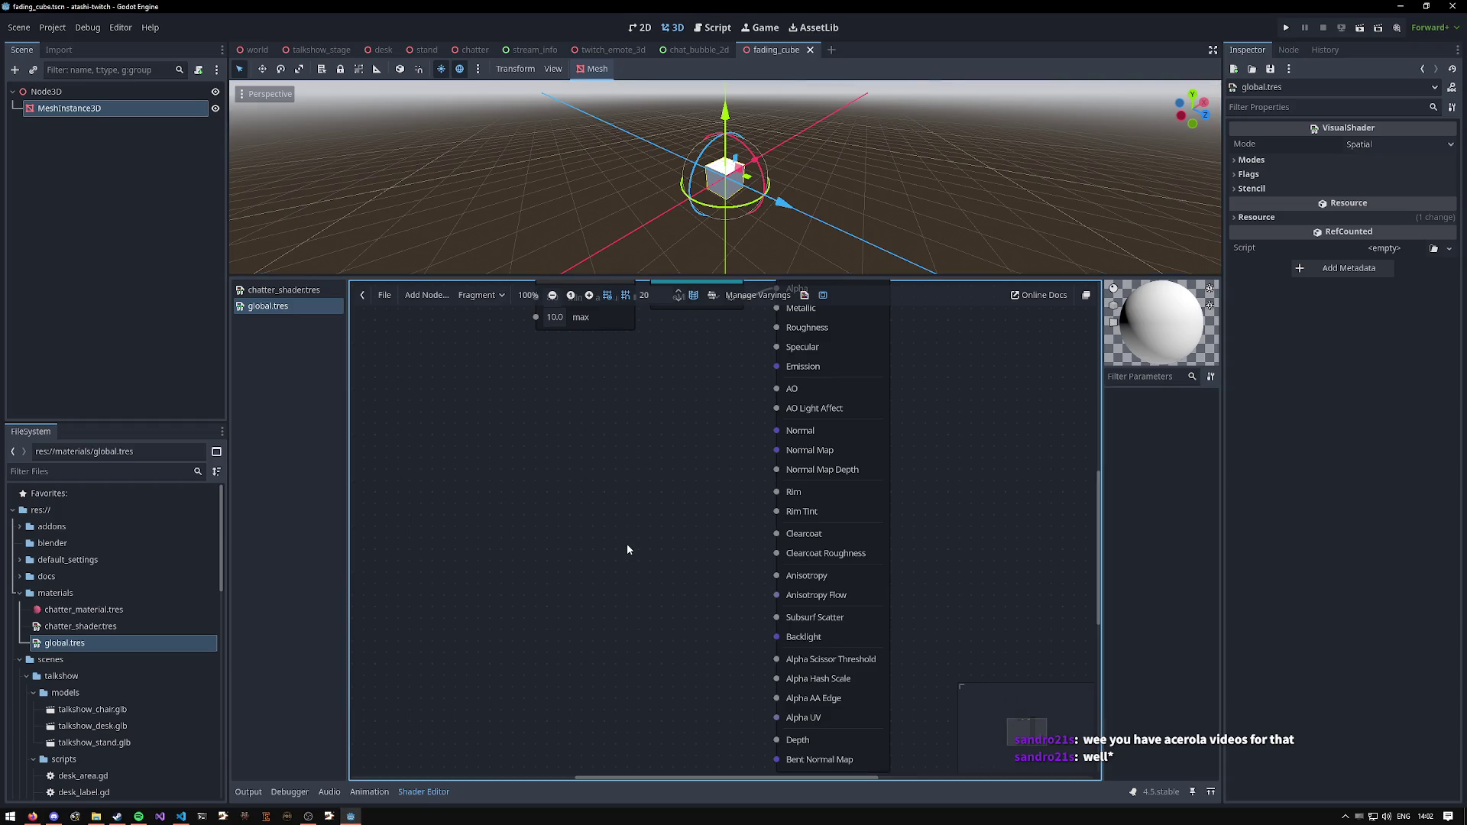
Pan the Fragment graph to inspect the DistanceFade and FloatFunc nodes
scroll(685, 535, down, 3)
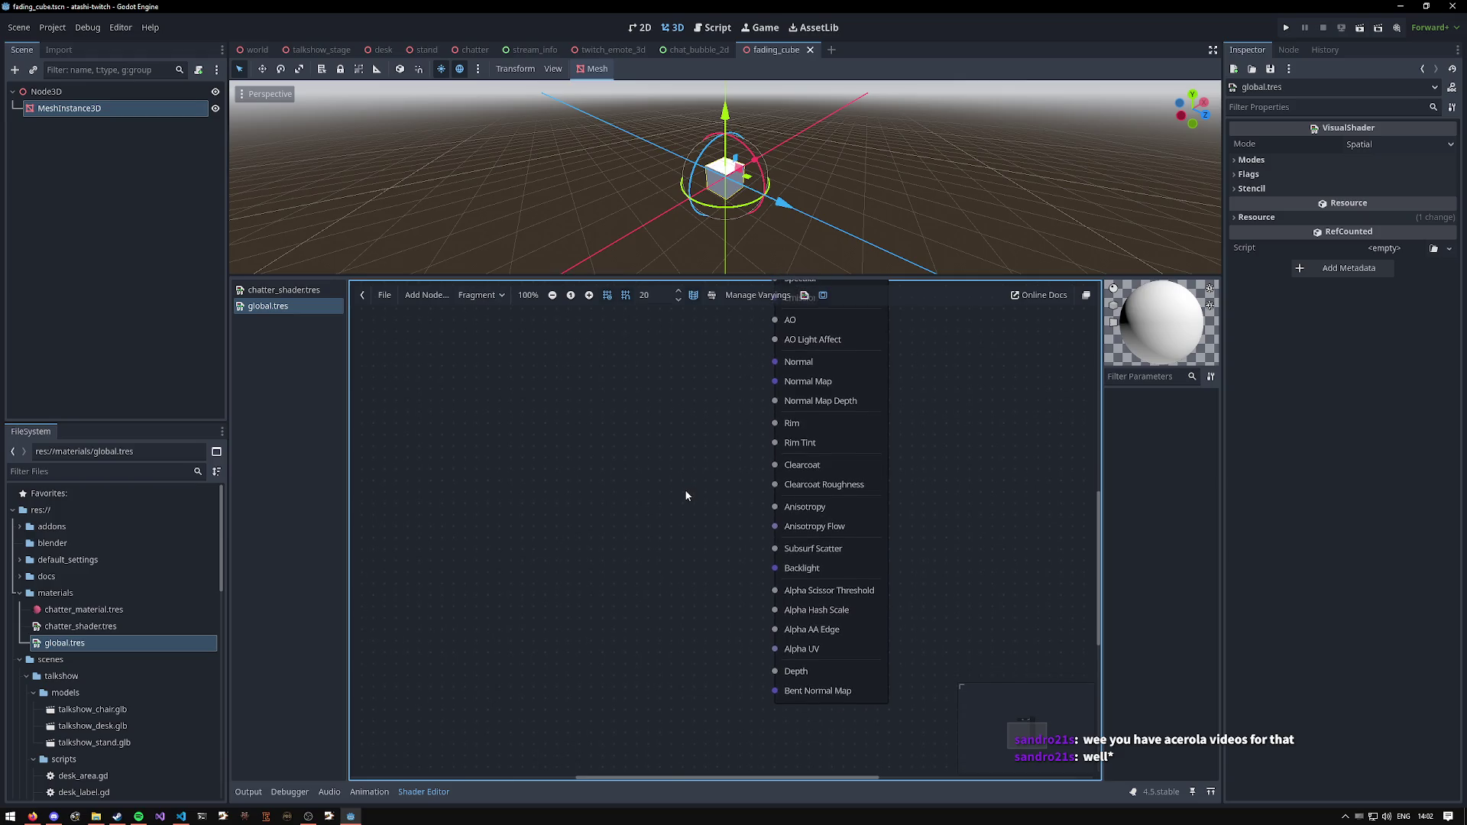
drag(686, 494, 663, 617)
scroll(658, 589, up, 1)
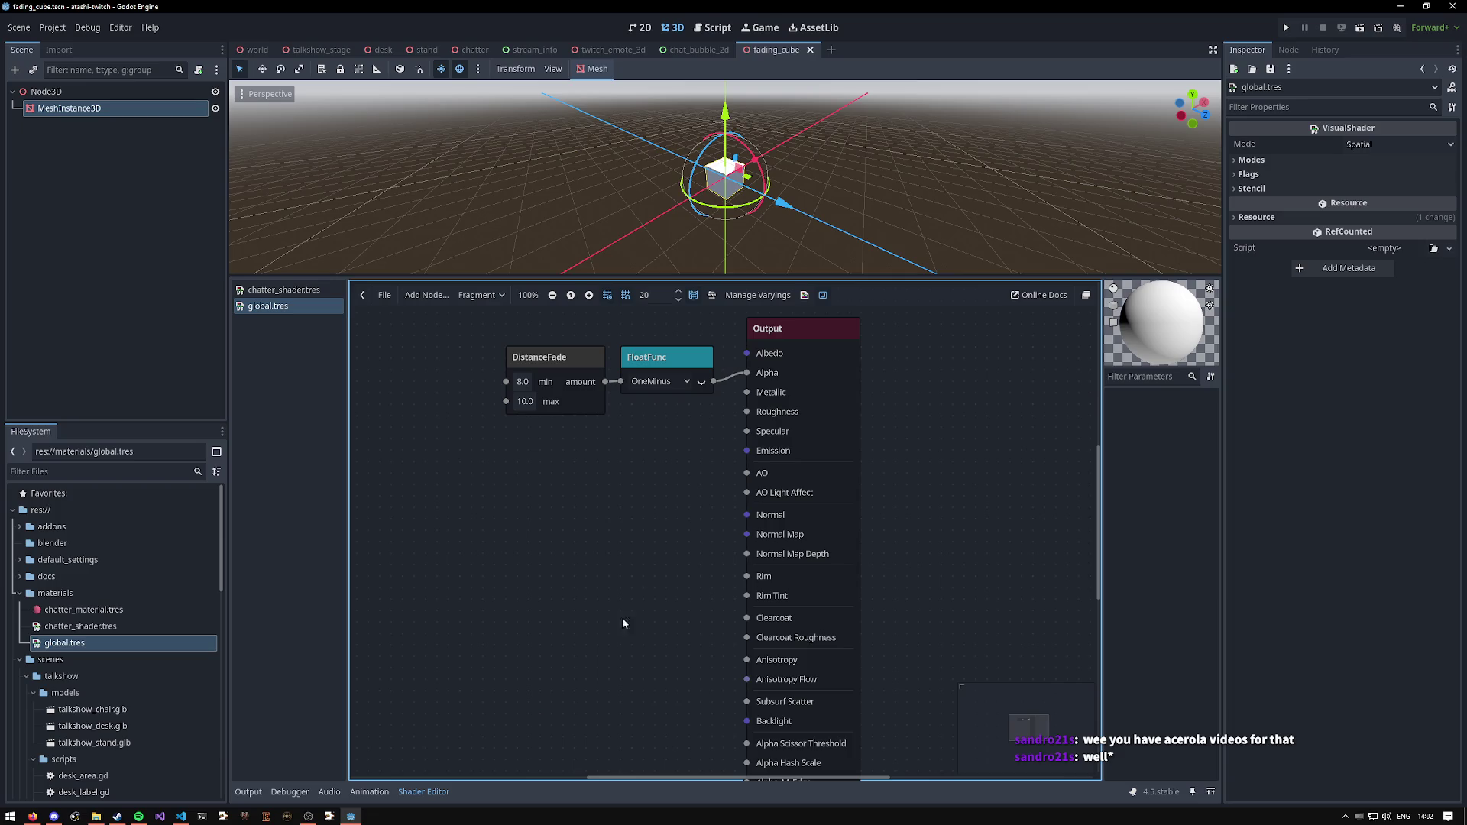
scroll(610, 535, up, 1)
scroll(595, 572, left, 1)
mouse_move(491, 545)
mouse_down()
mouse_move(557, 452)
mouse_move(622, 519)
mouse_up()
click(623, 520)
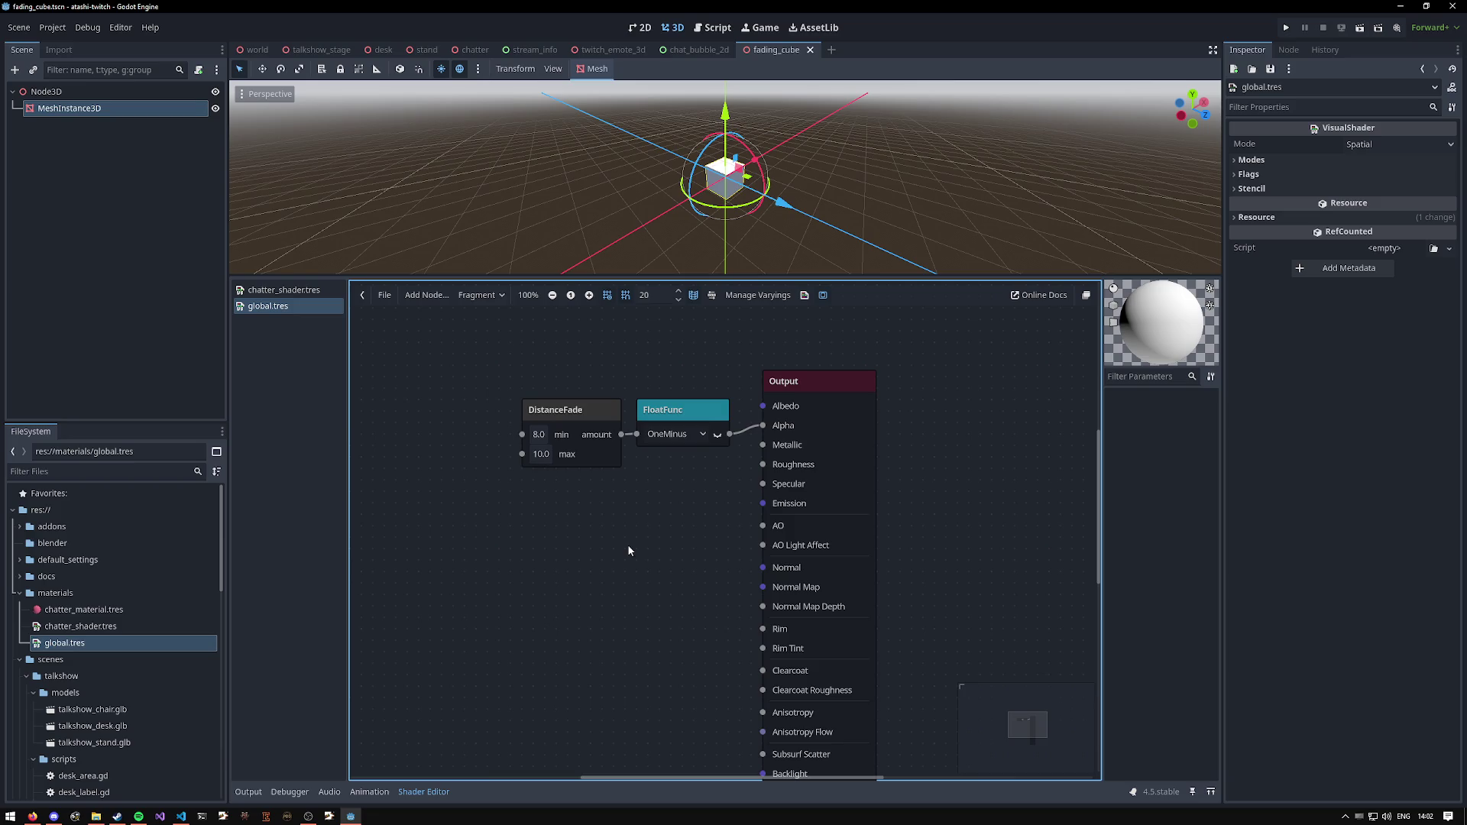
Inspect the Vertex stage's Output node, return to Fragment, then bring up the YouTube video
click(480, 295)
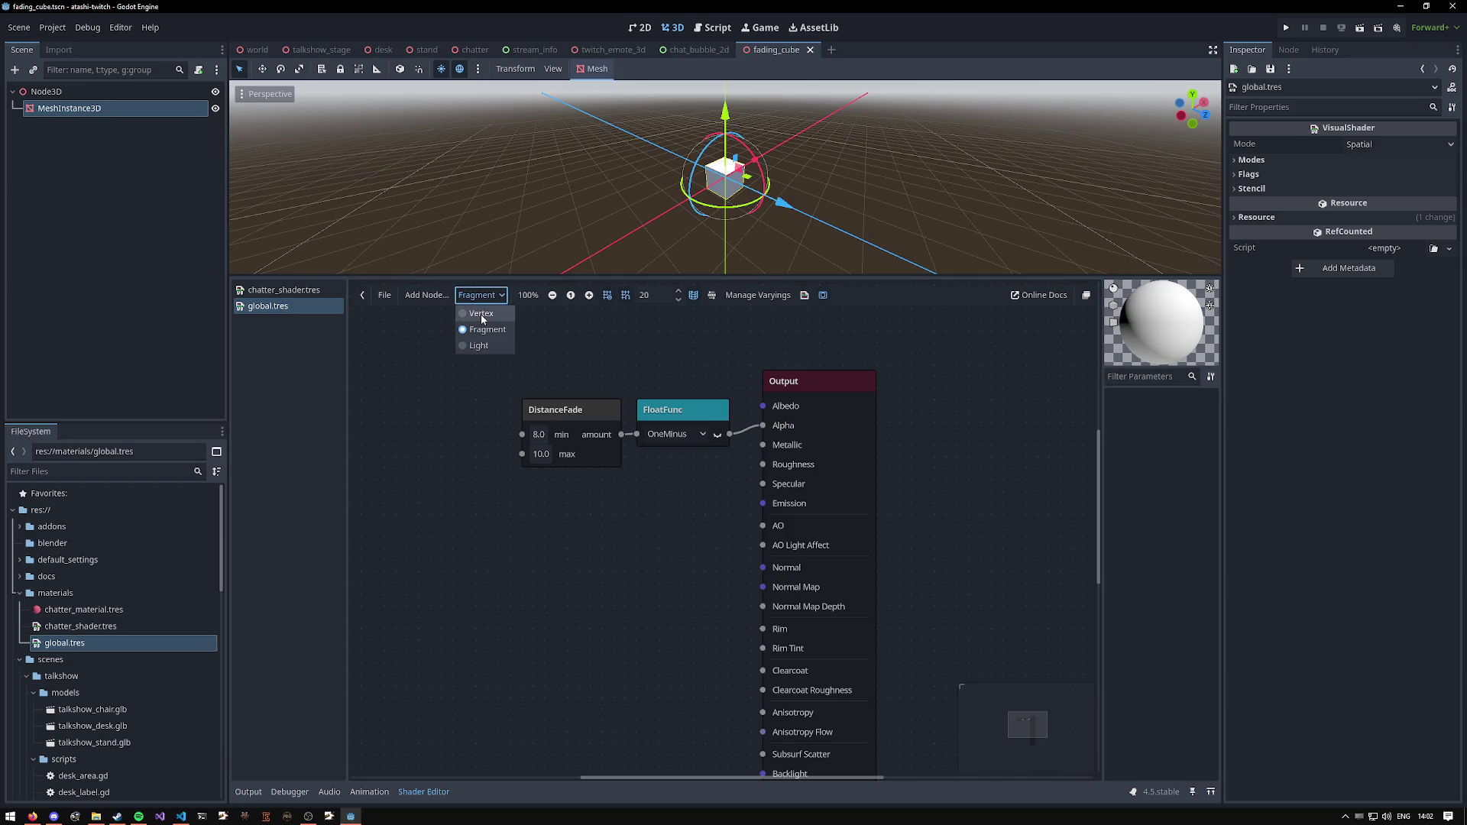
click(481, 315)
mouse_move(833, 594)
mouse_down()
mouse_move(769, 400)
mouse_move(464, 317)
mouse_up()
drag(841, 699, 507, 330)
click(821, 567)
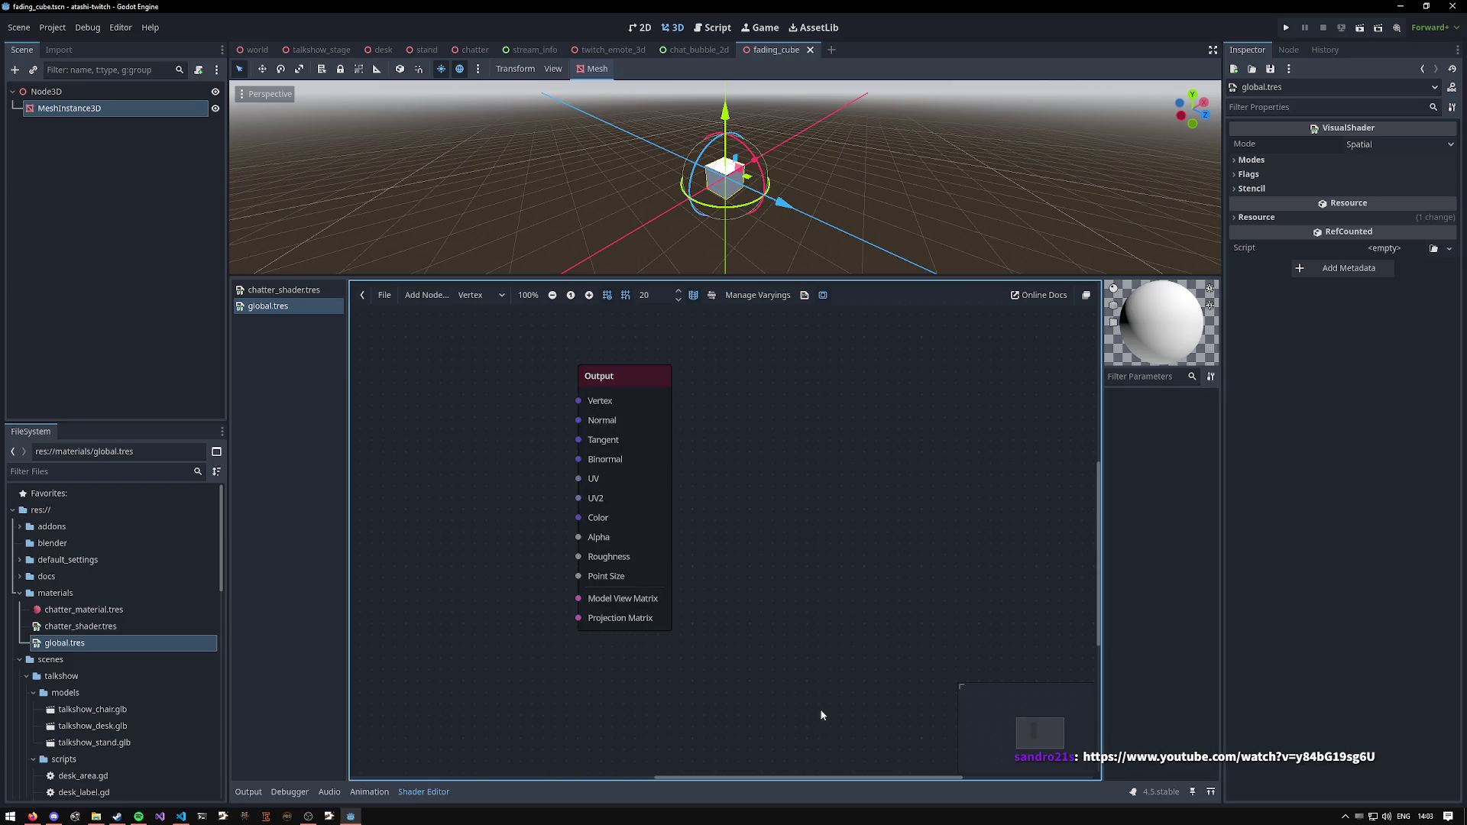
click(484, 299)
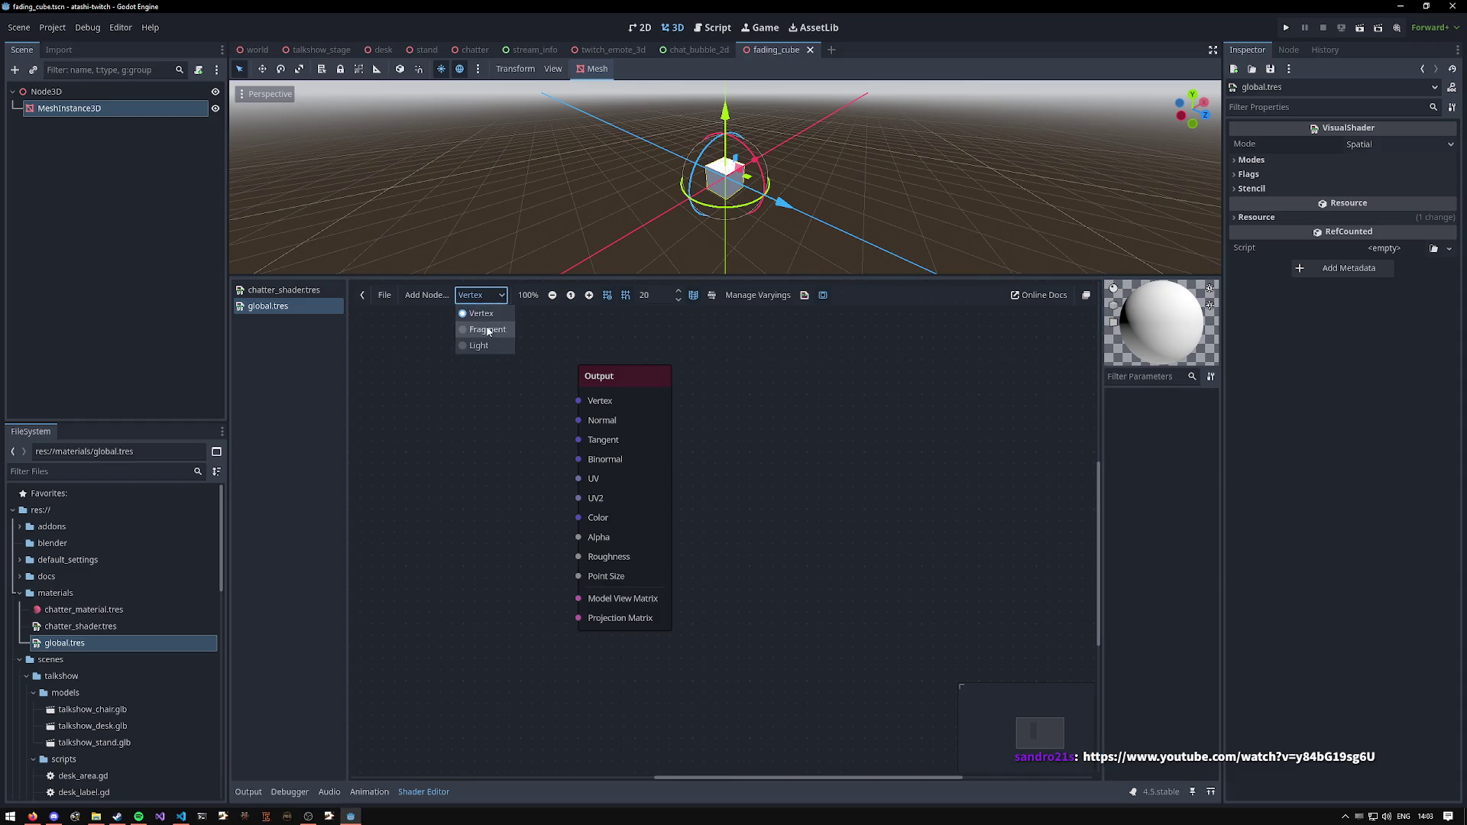
click(489, 330)
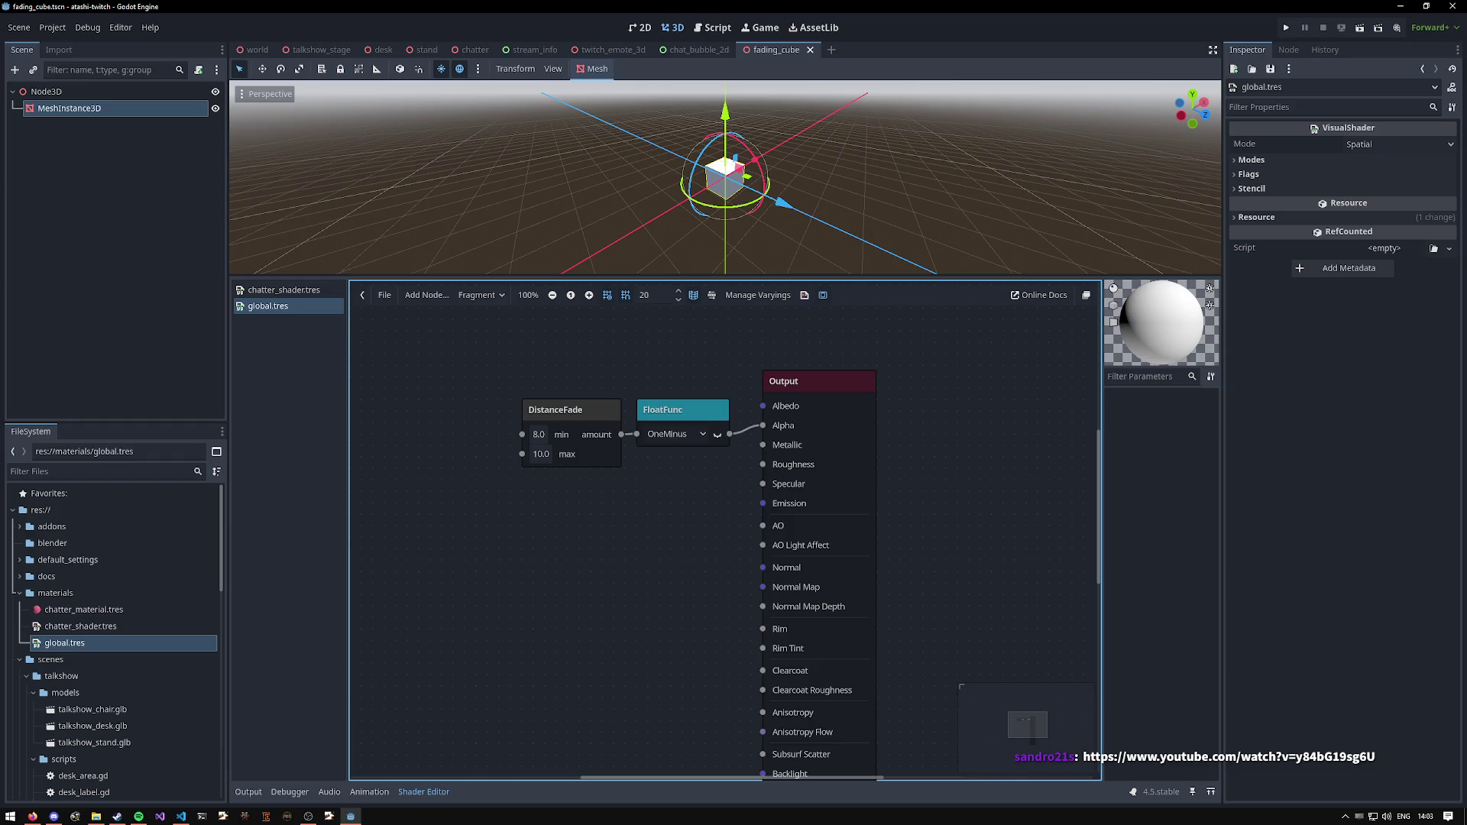
key(alt+Tab)
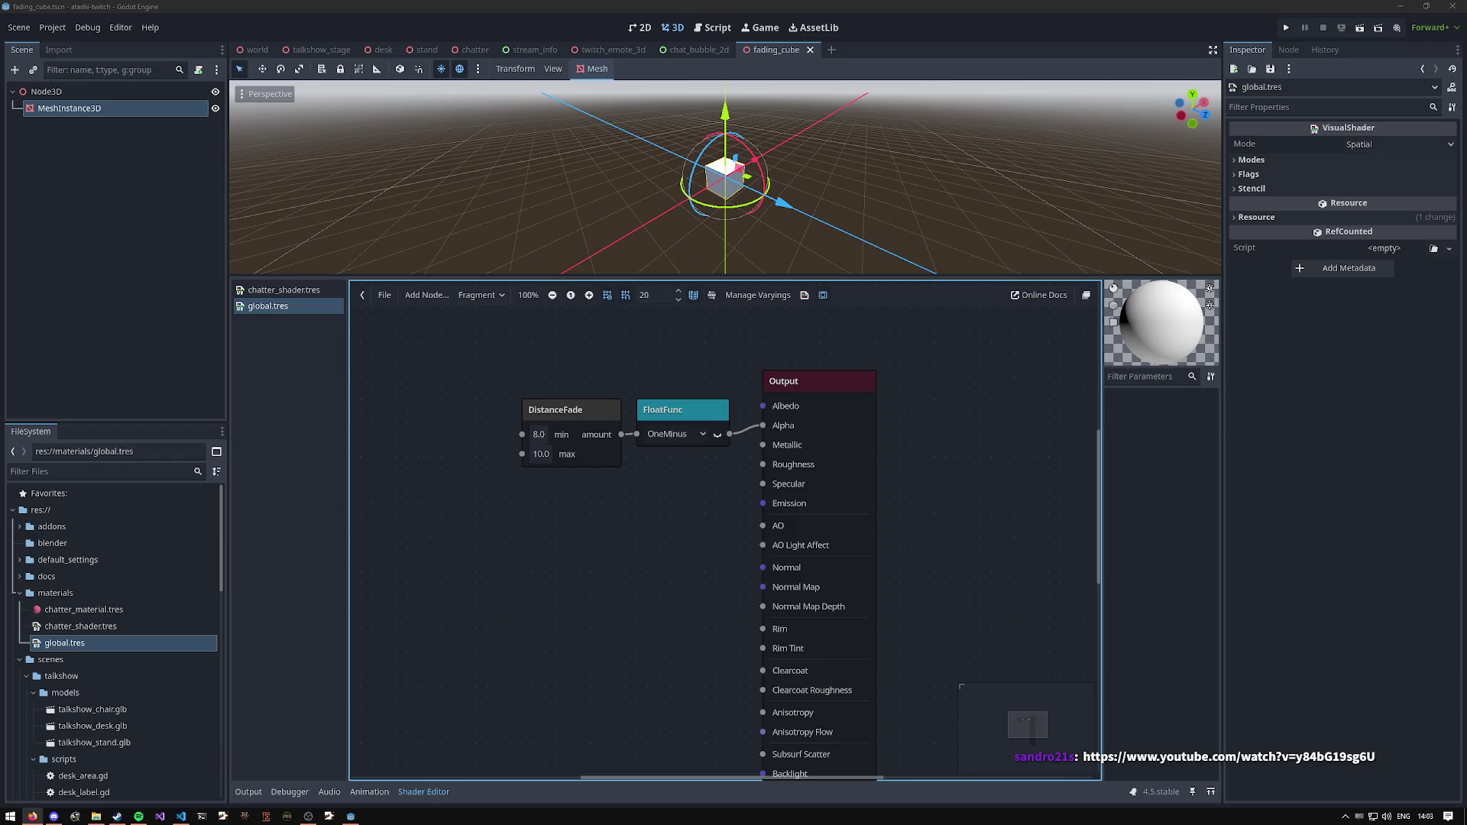
key(alt+Tab)
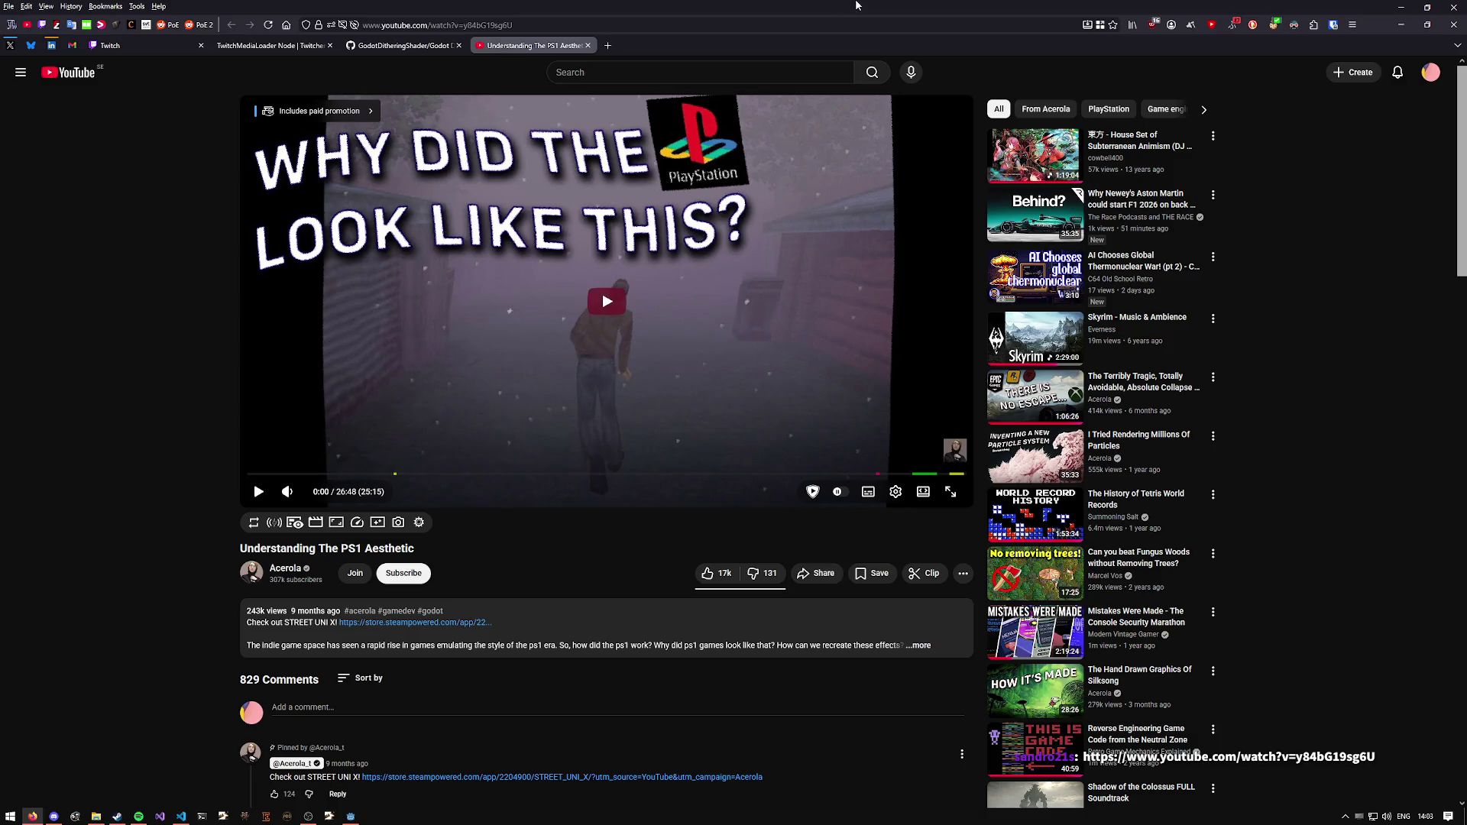
Minimize the Firefox window to return to Godot's shader editor
click(1401, 7)
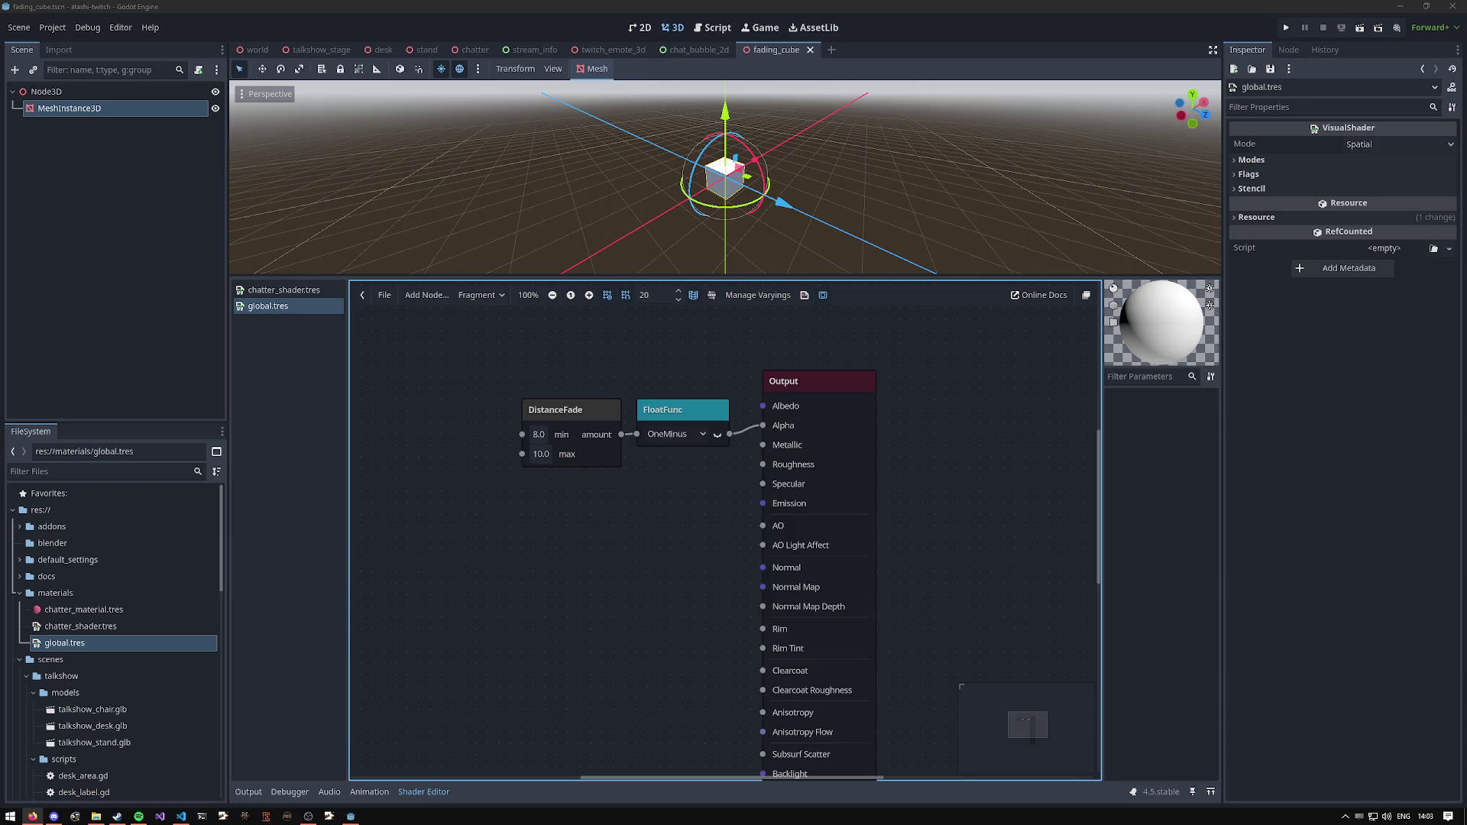
Pan the graph to the Output node, enlarge the cube's 3D view, and switch to talkshow_stage
scroll(593, 553, down, 2)
mouse_move(593, 547)
mouse_down()
mouse_move(583, 487)
mouse_move(550, 621)
mouse_up()
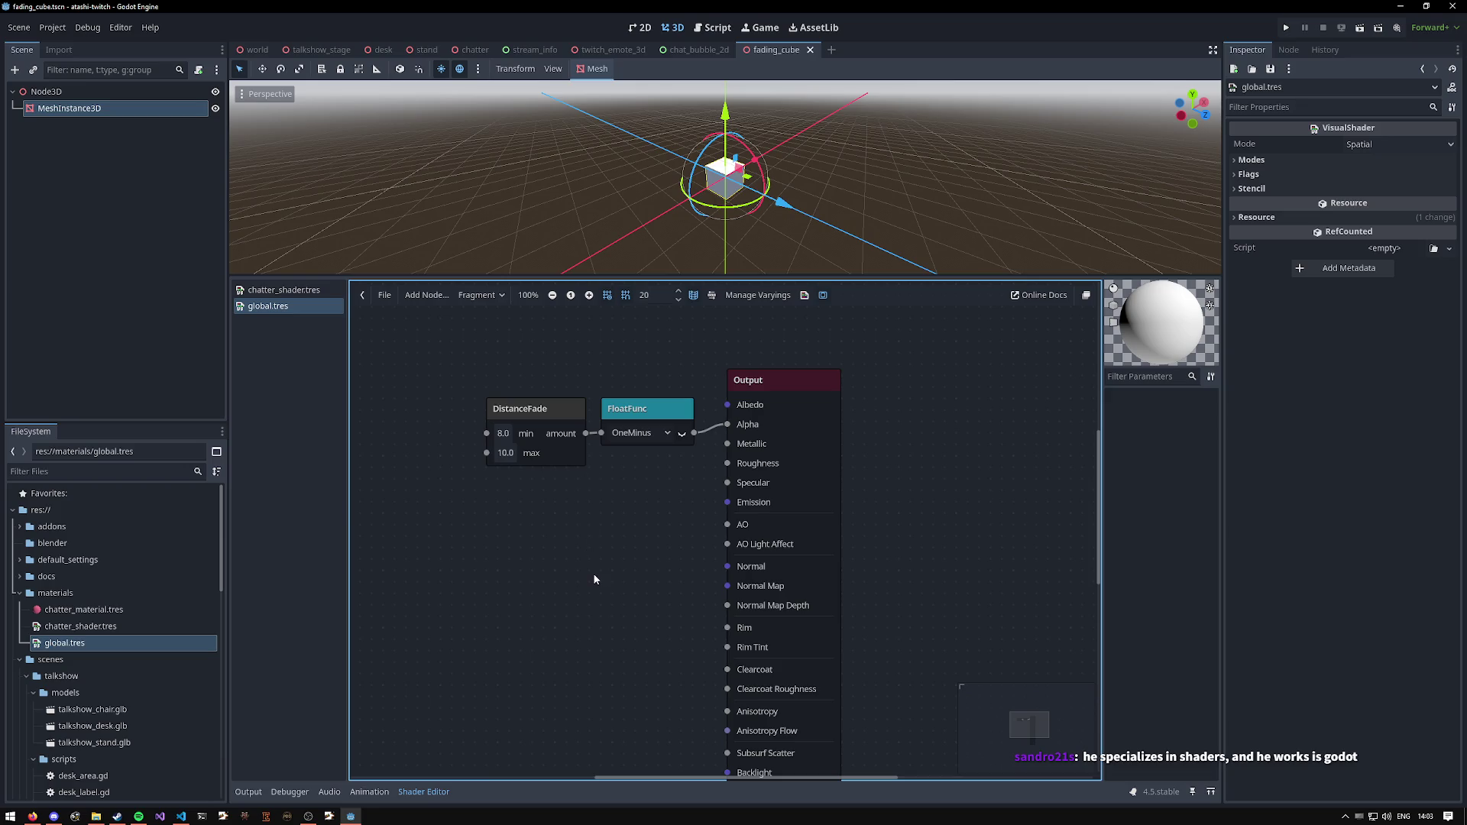
drag(620, 675, 627, 511)
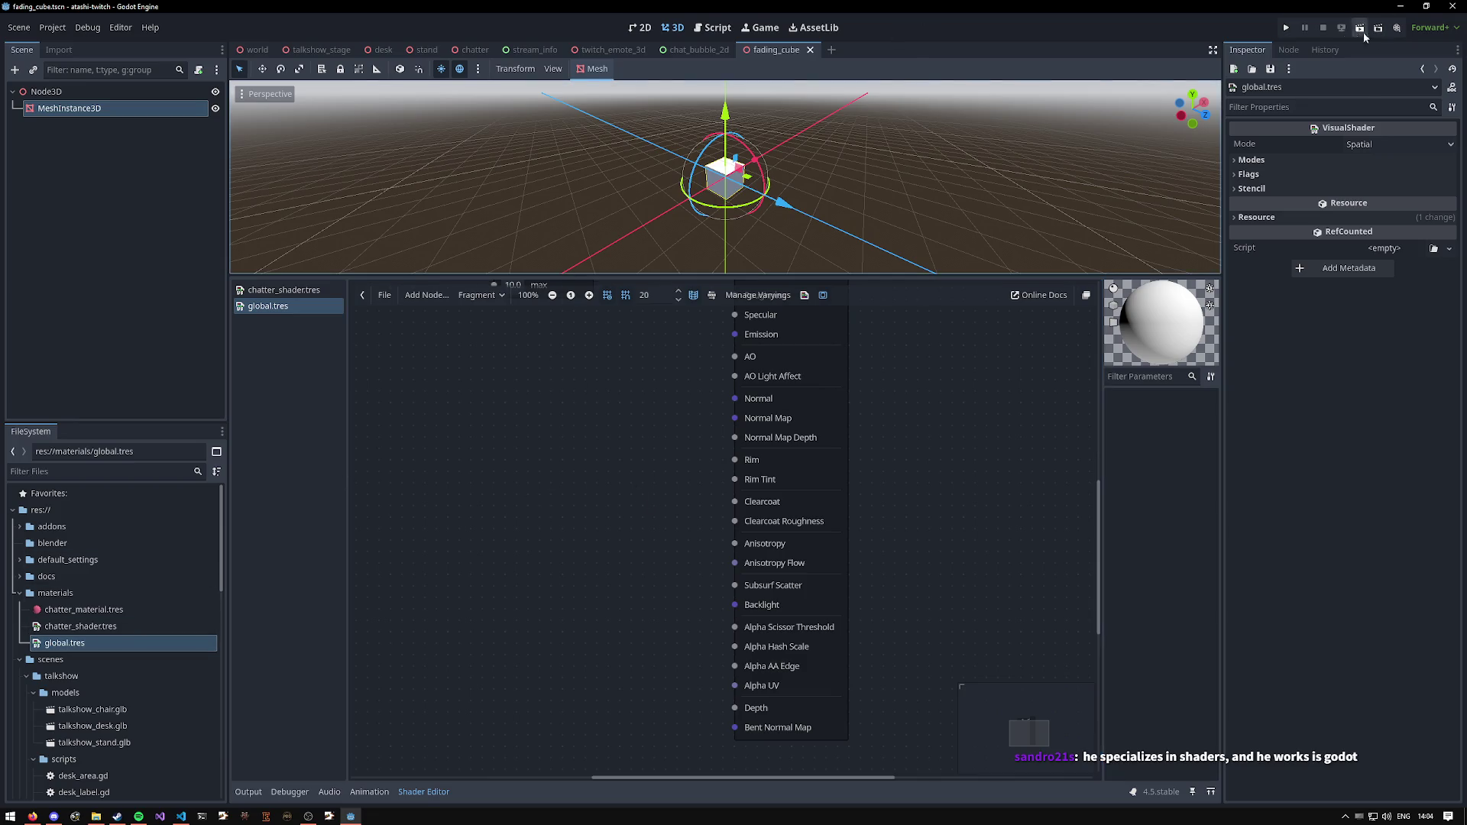
drag(729, 282, 726, 569)
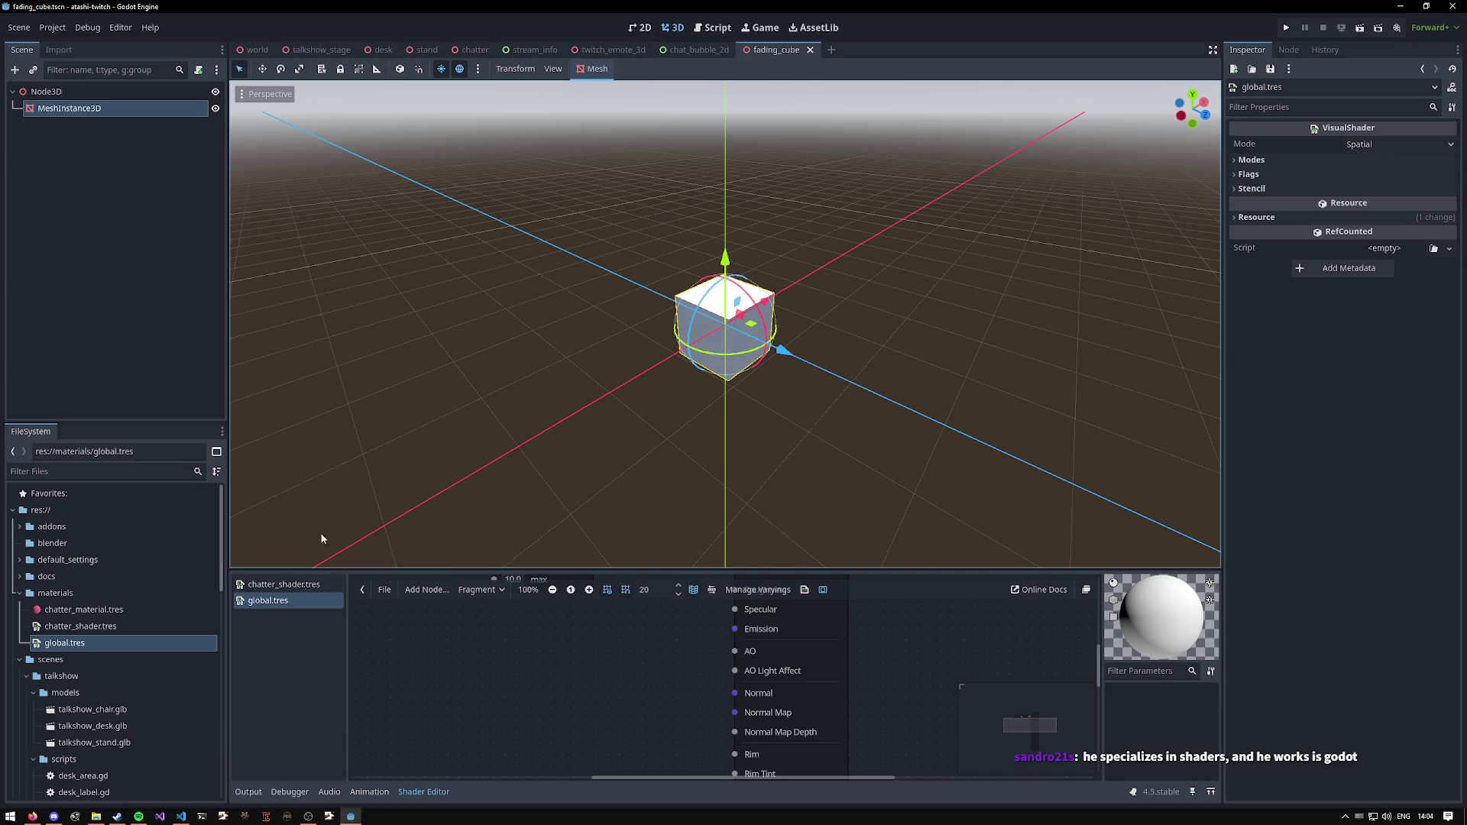
click(73, 644)
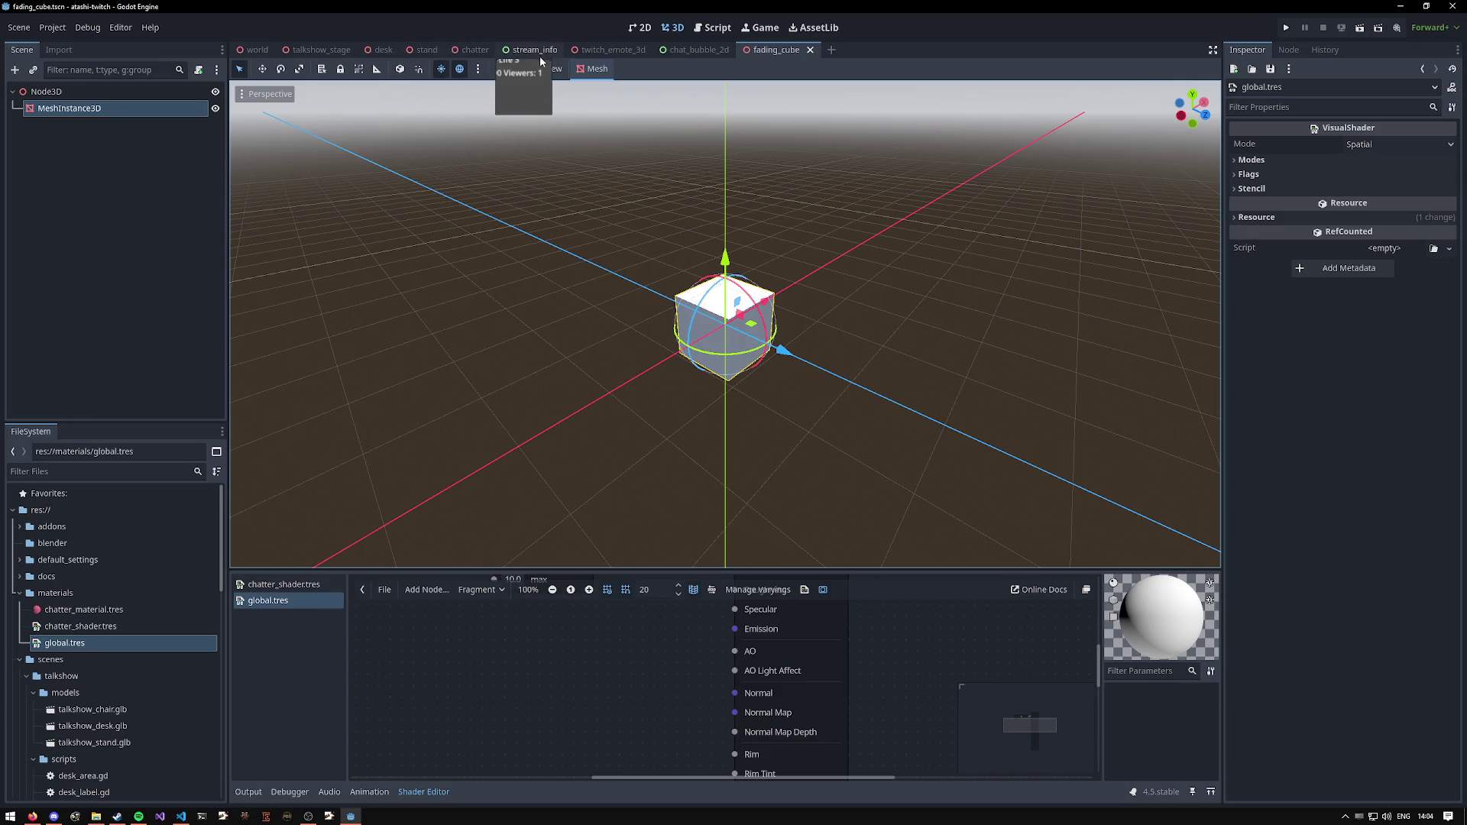
click(313, 50)
Select the fading test cube on the stage and delete its Node3D, confirming the removal
click(848, 440)
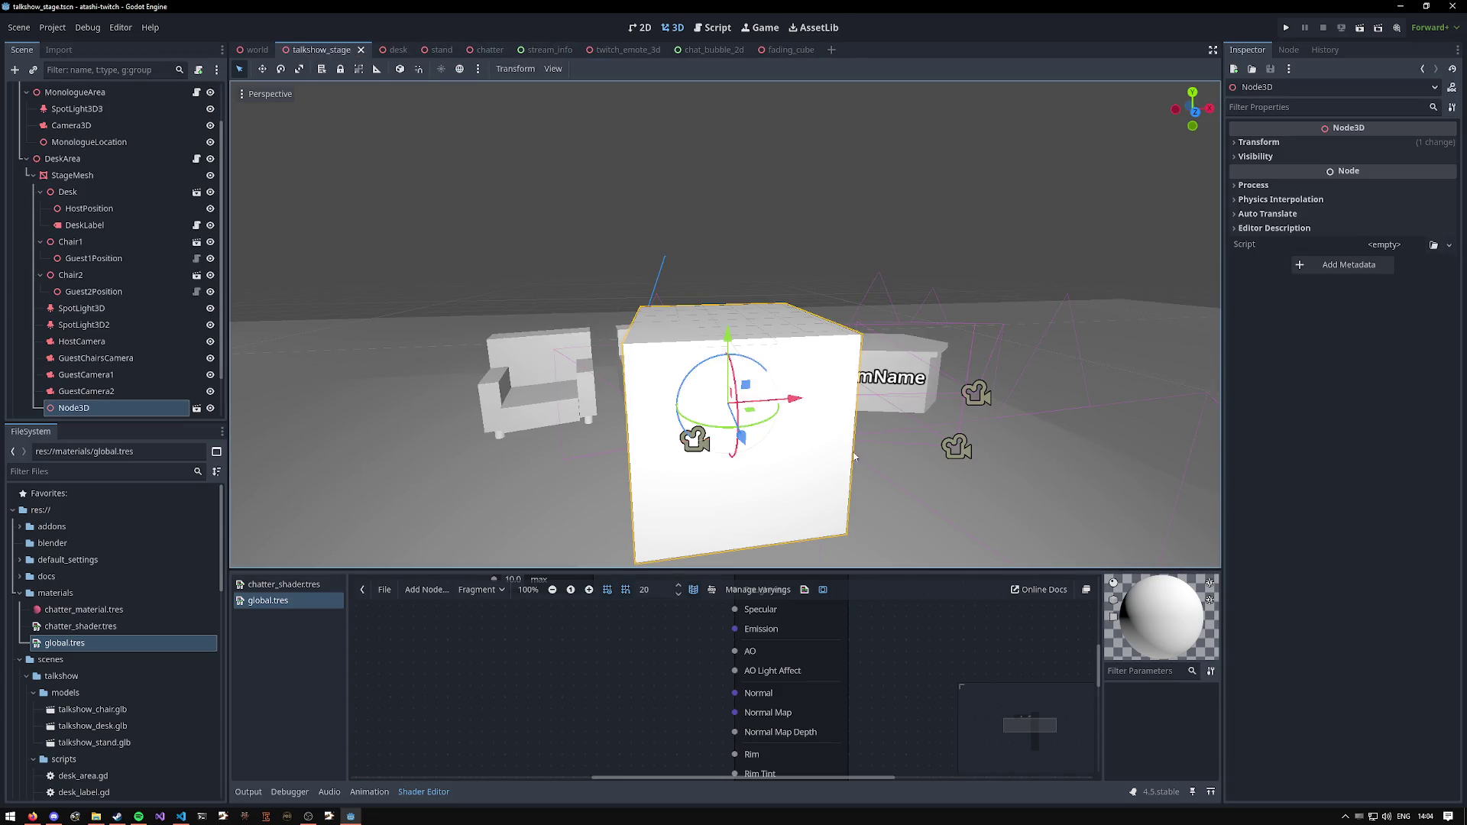
key(Delete)
key(Return)
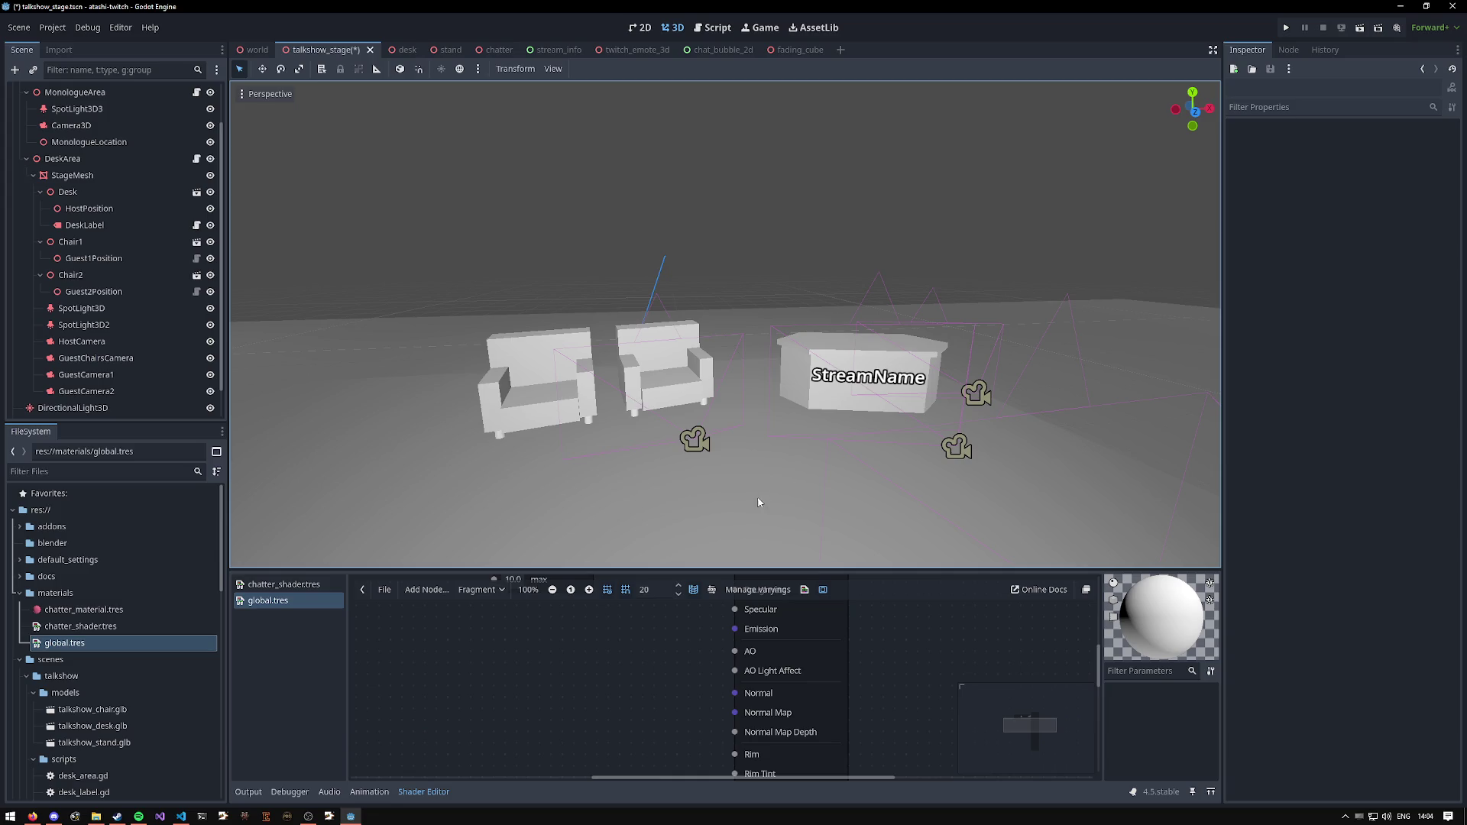
scroll(699, 643, up, 3)
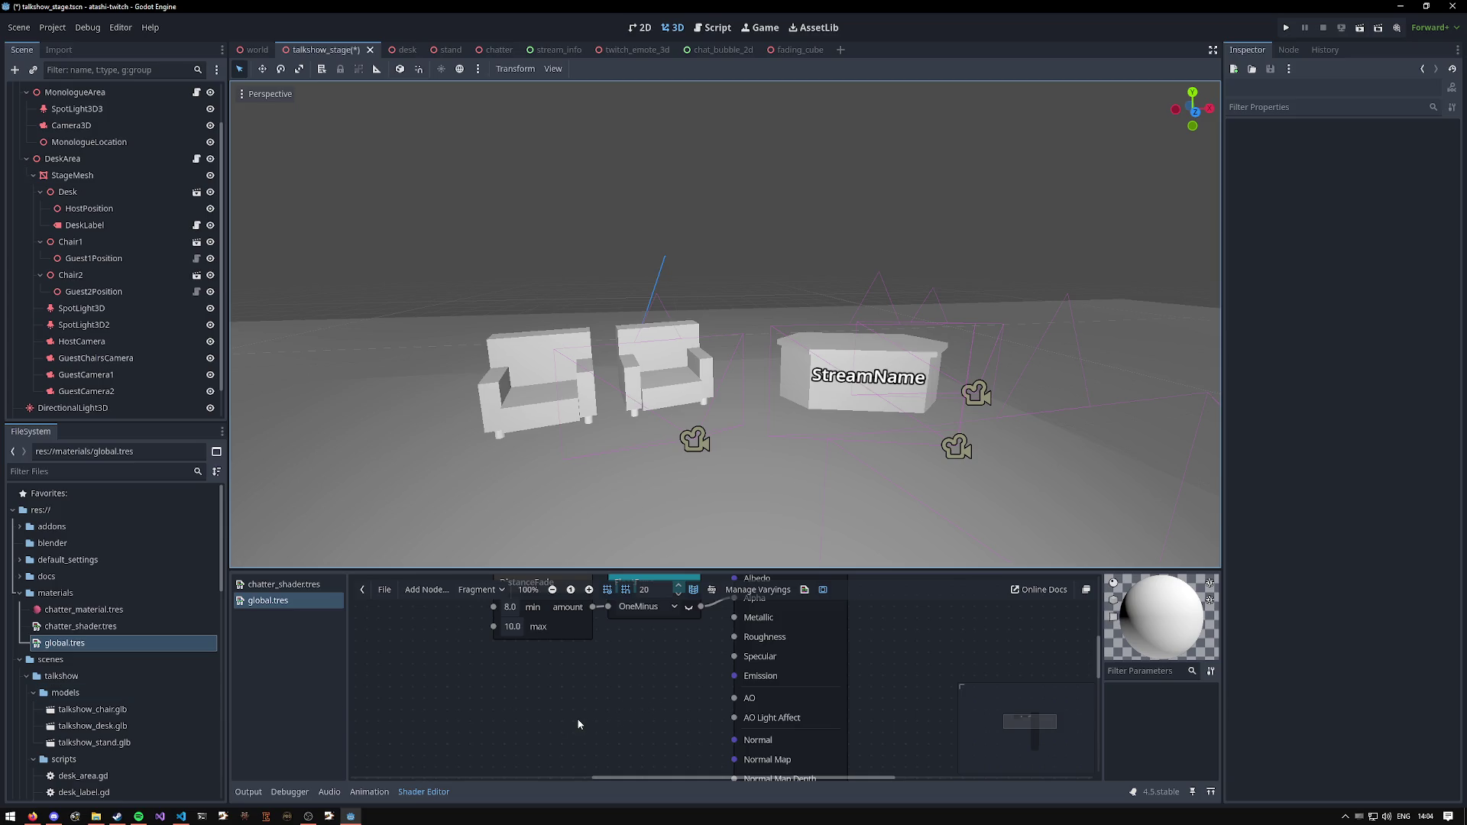
scroll(598, 727, up, 2)
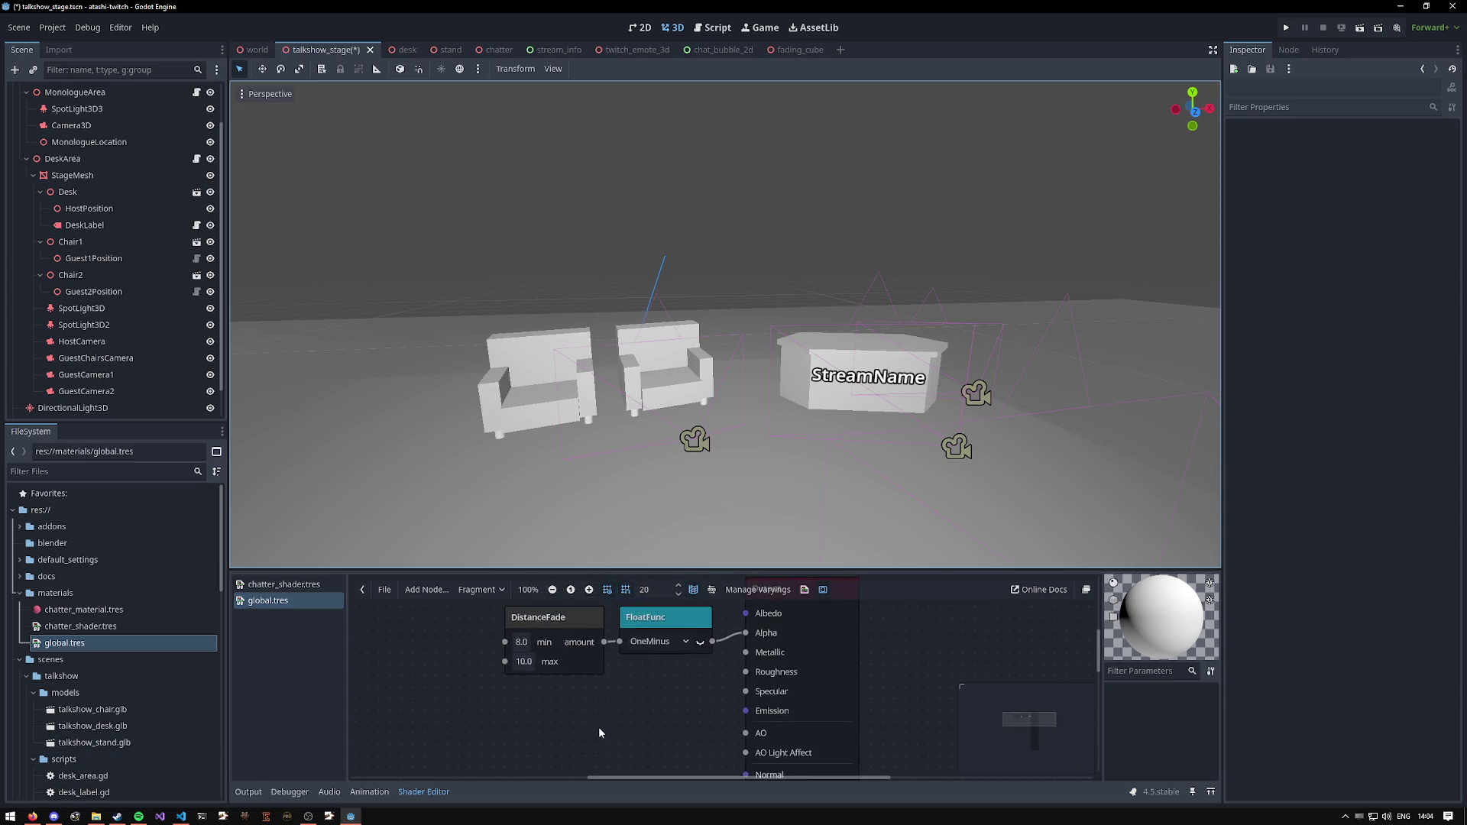
scroll(598, 730, down, 2)
ctrl+scroll(597, 691, down, 2)
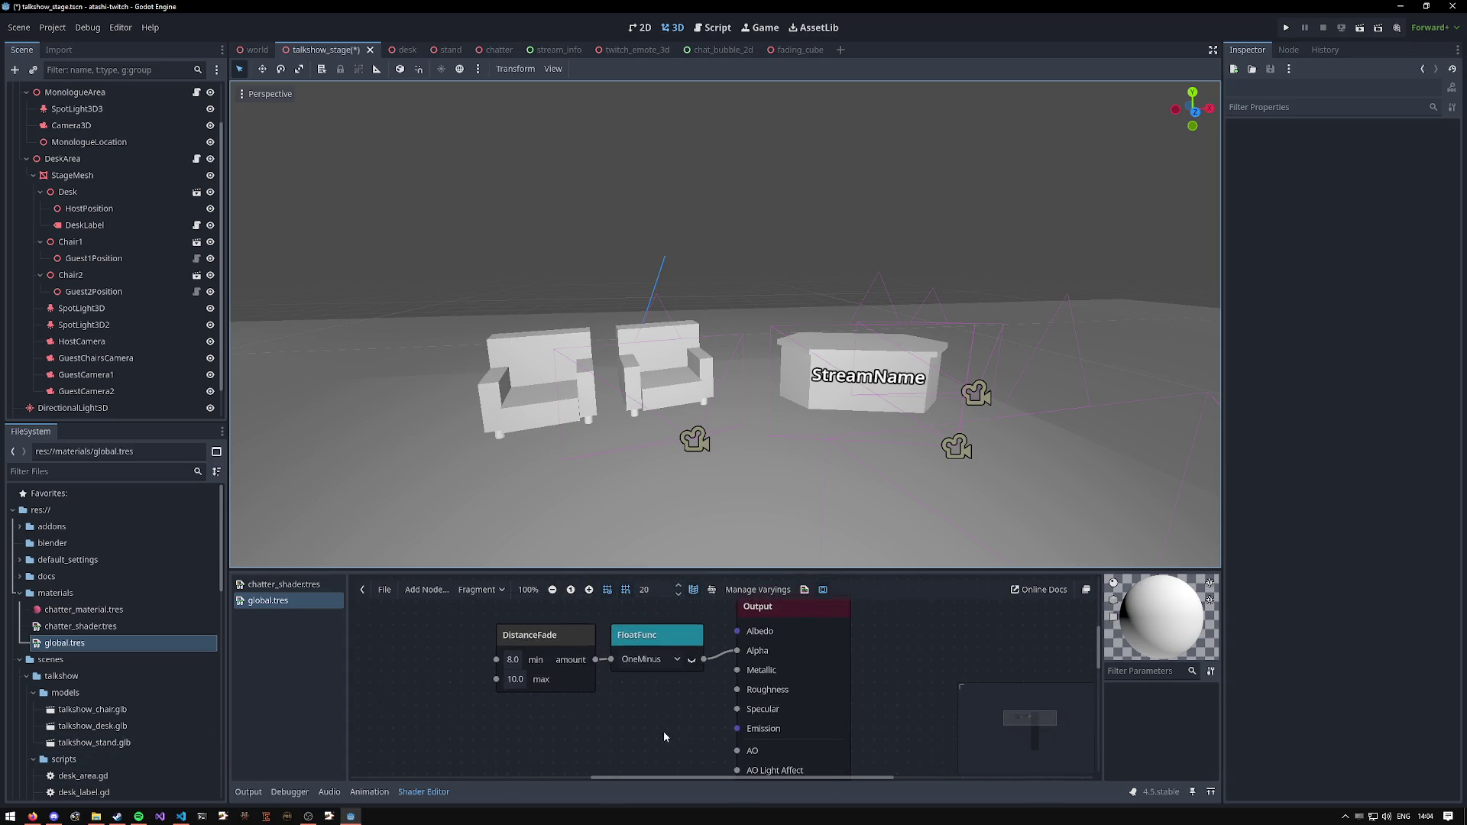
ctrl+scroll(653, 694, down, 1)
scroll(648, 717, down, 5)
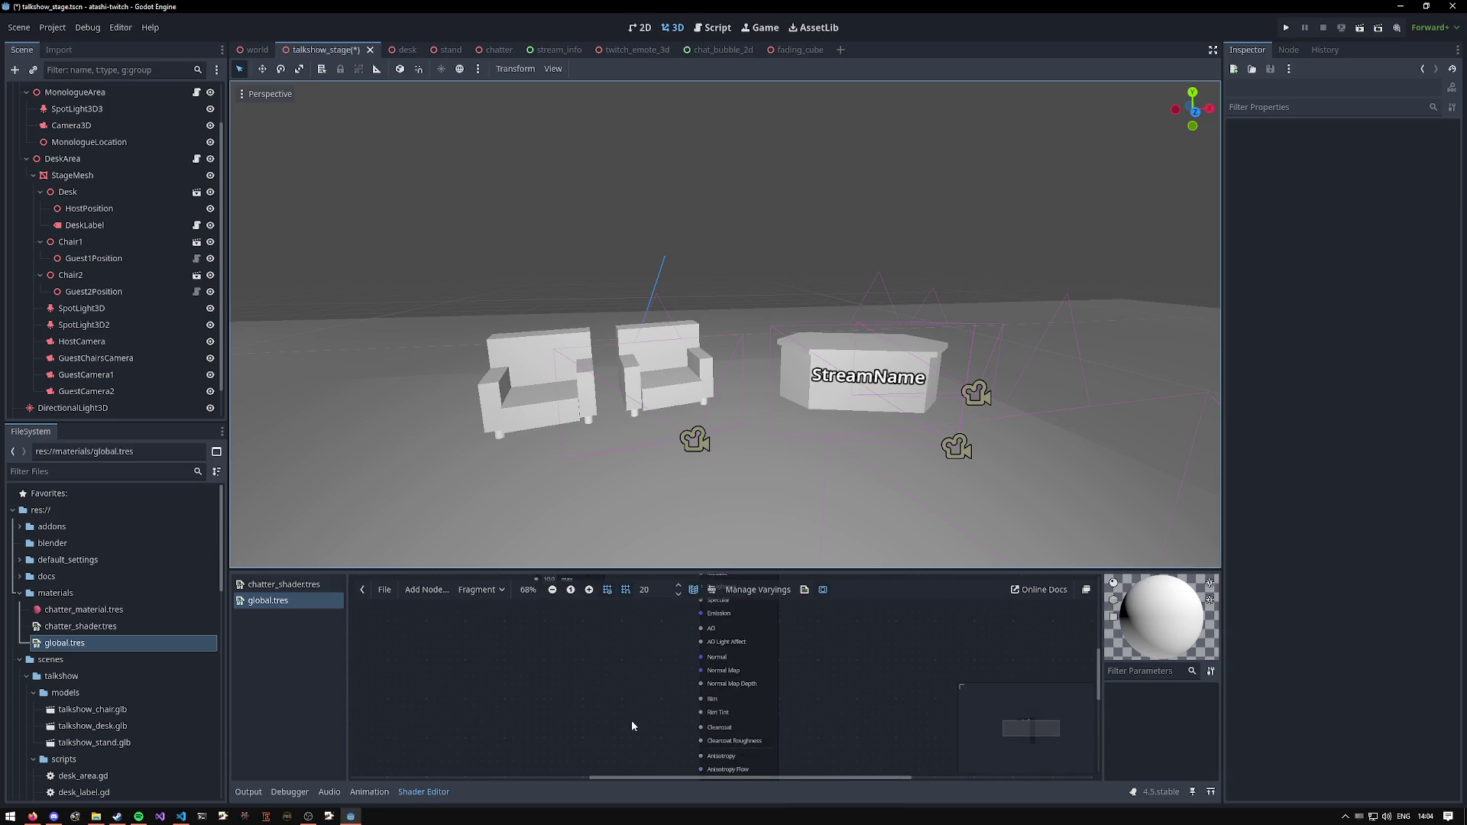
scroll(643, 718, up, 2)
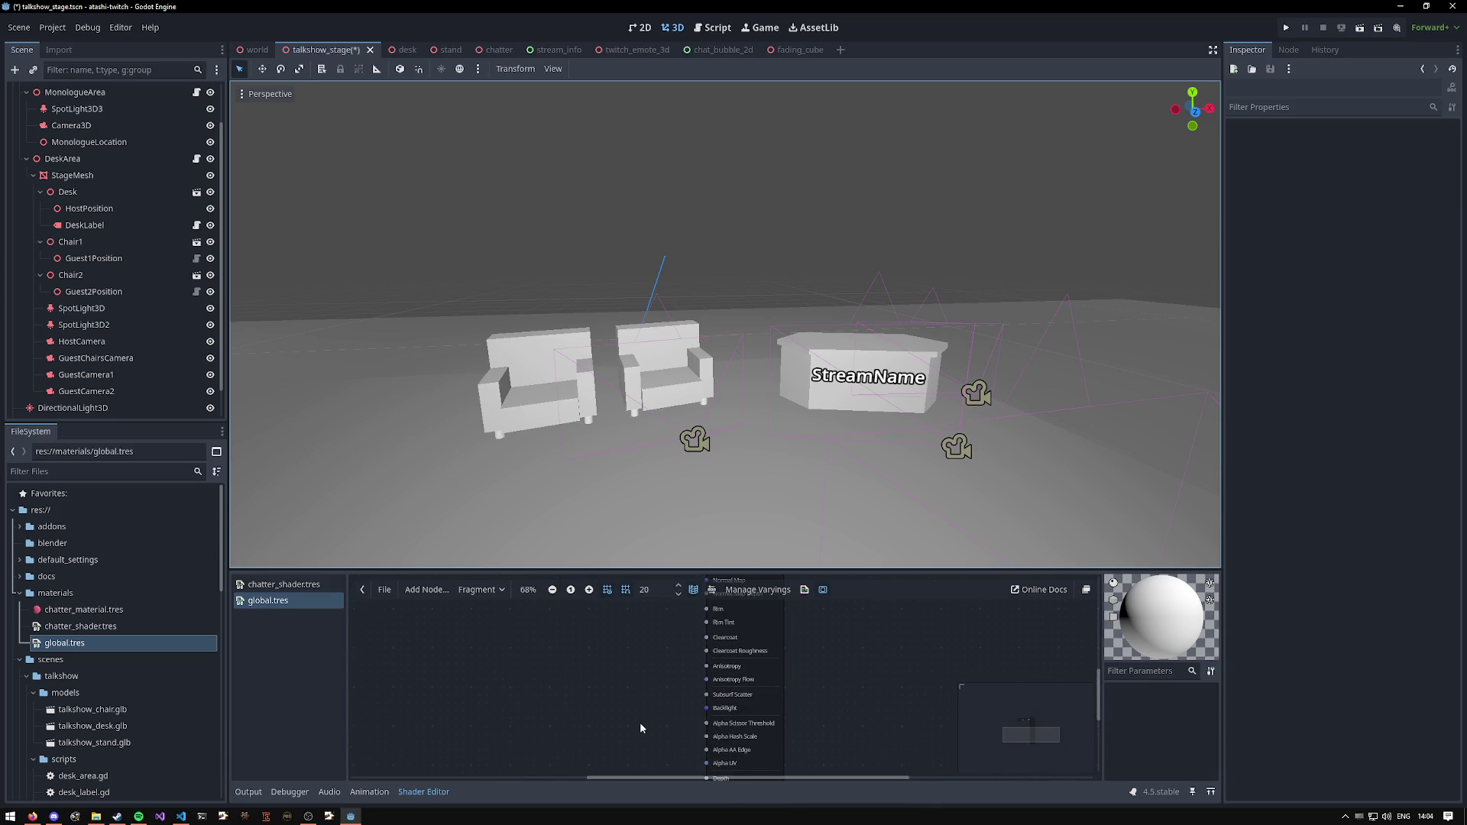
drag(615, 572, 615, 407)
ctrl+scroll(681, 602, up, 4)
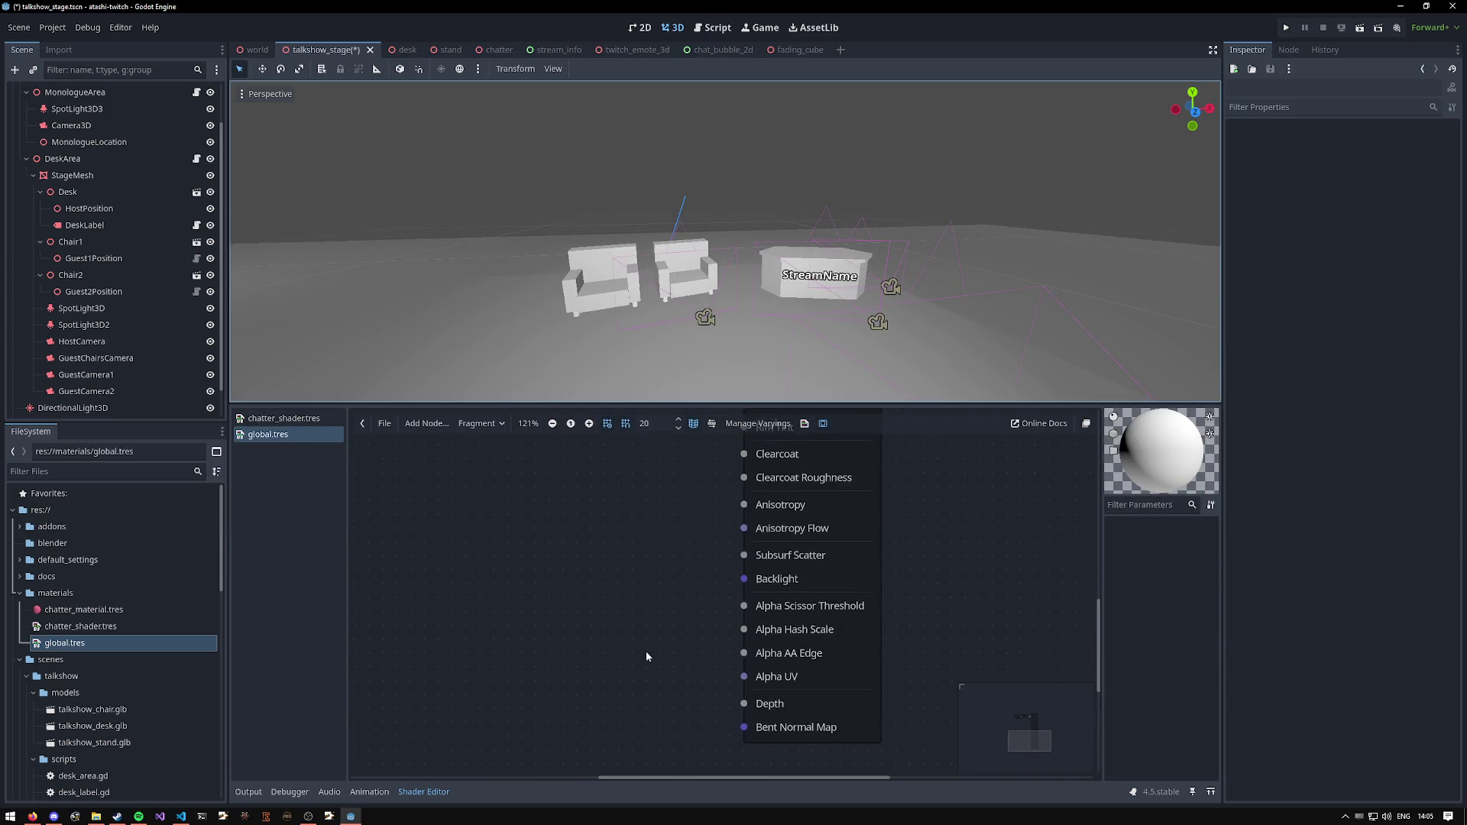
click(426, 423)
click(559, 438)
click(480, 423)
click(474, 474)
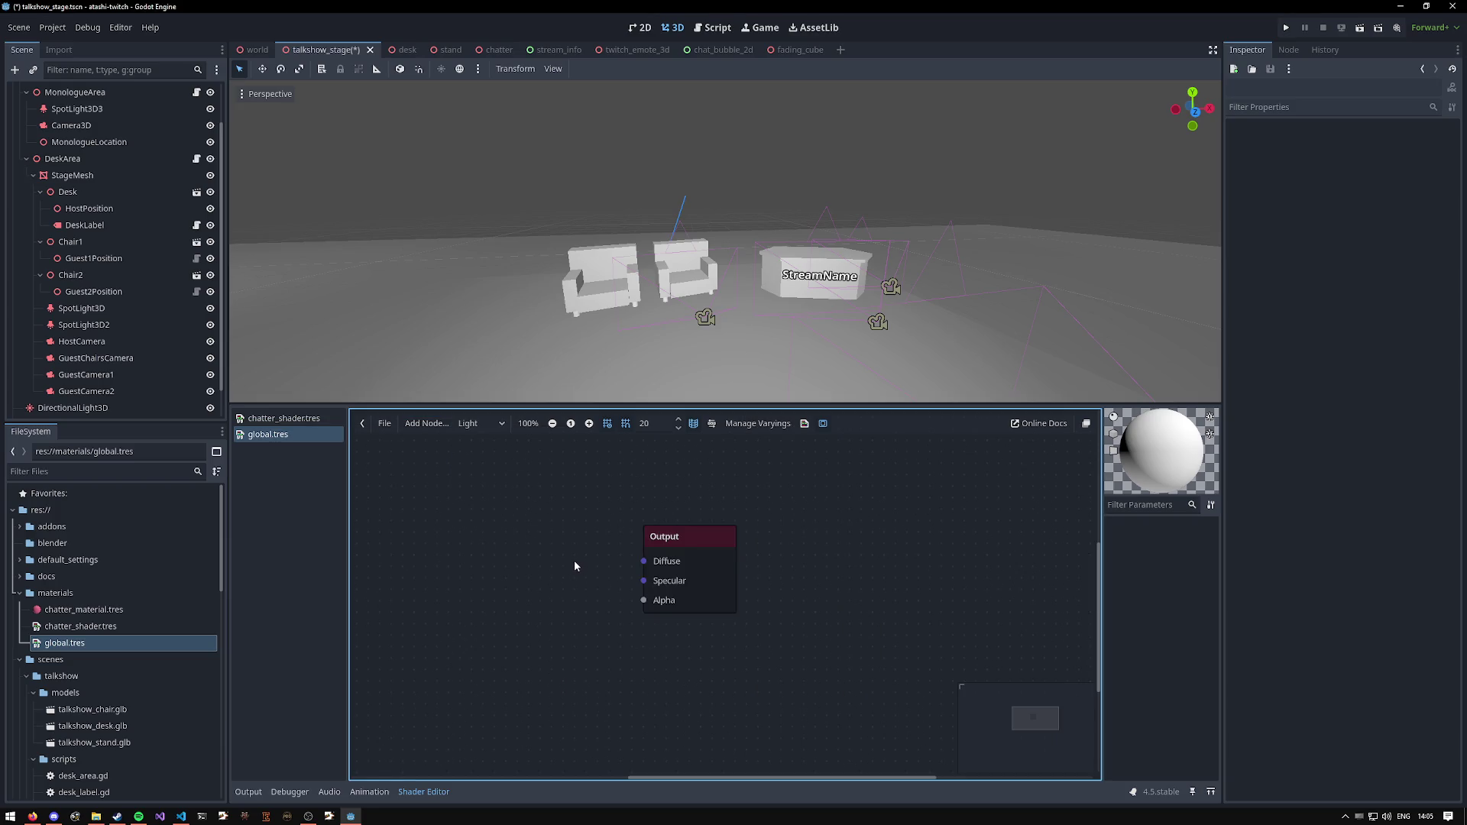
click(479, 423)
click(481, 446)
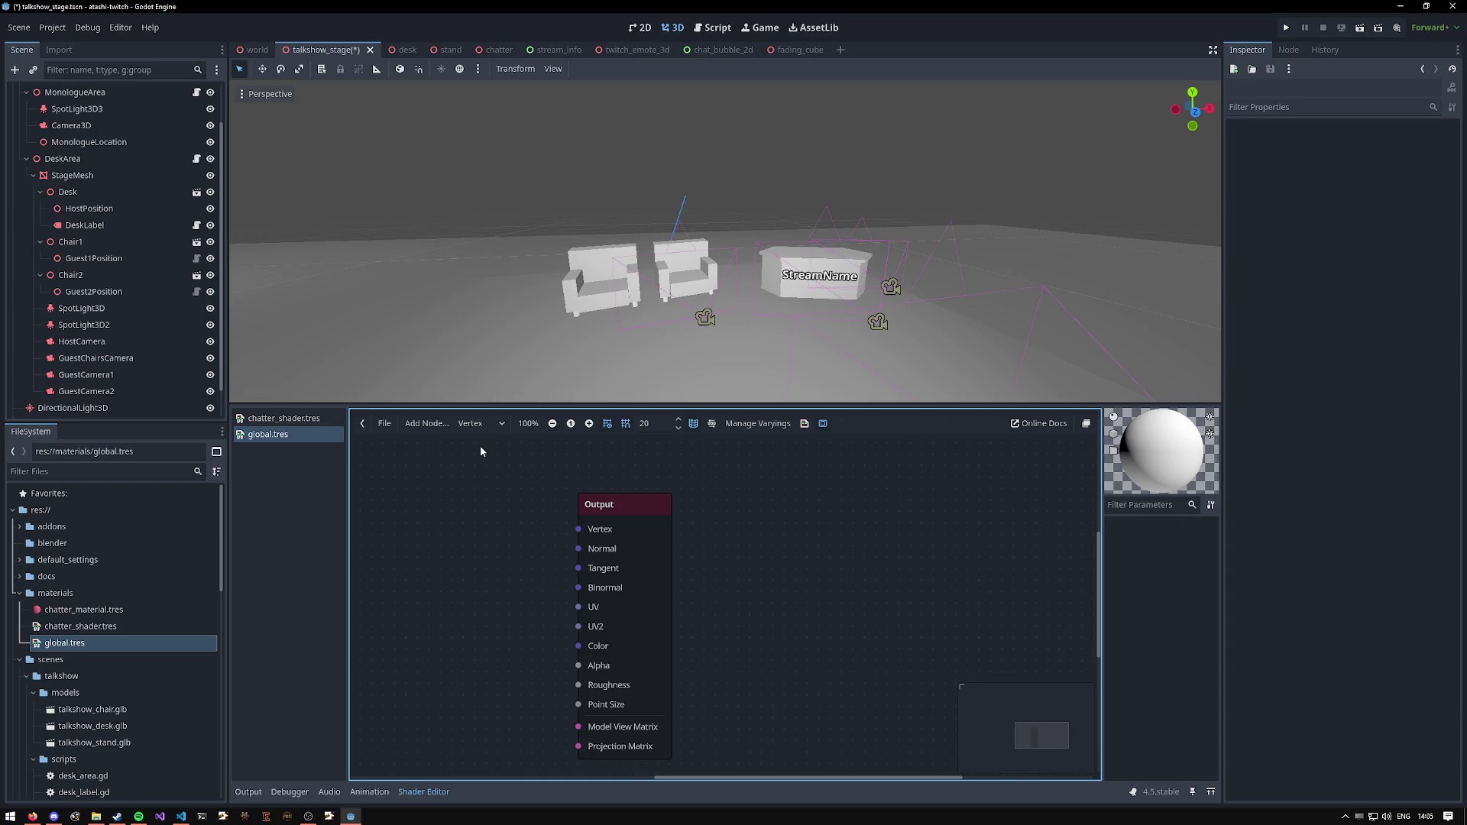
click(479, 422)
click(485, 458)
scroll(605, 611, up, 5)
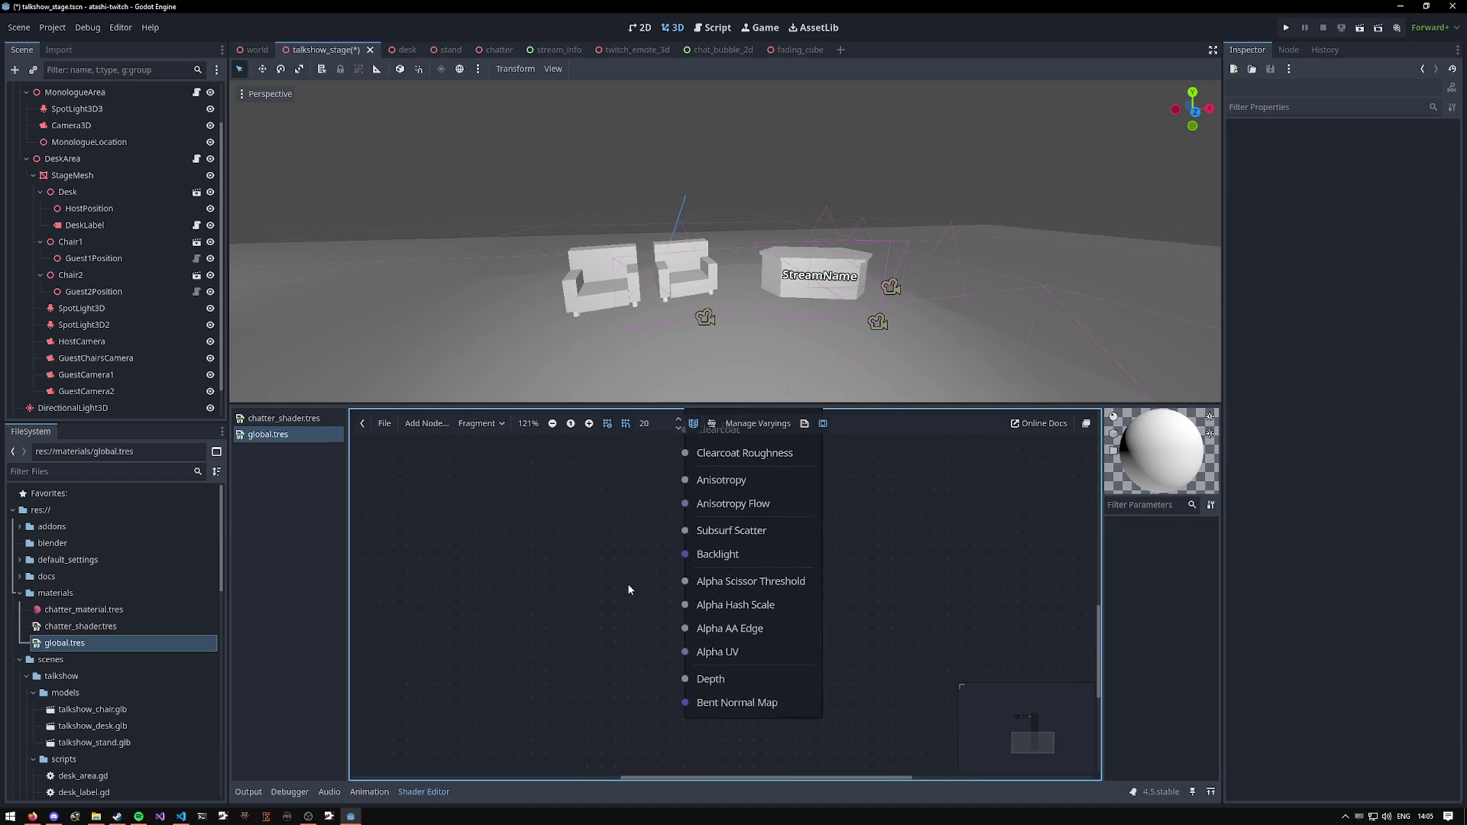
scroll(609, 699, up, 1)
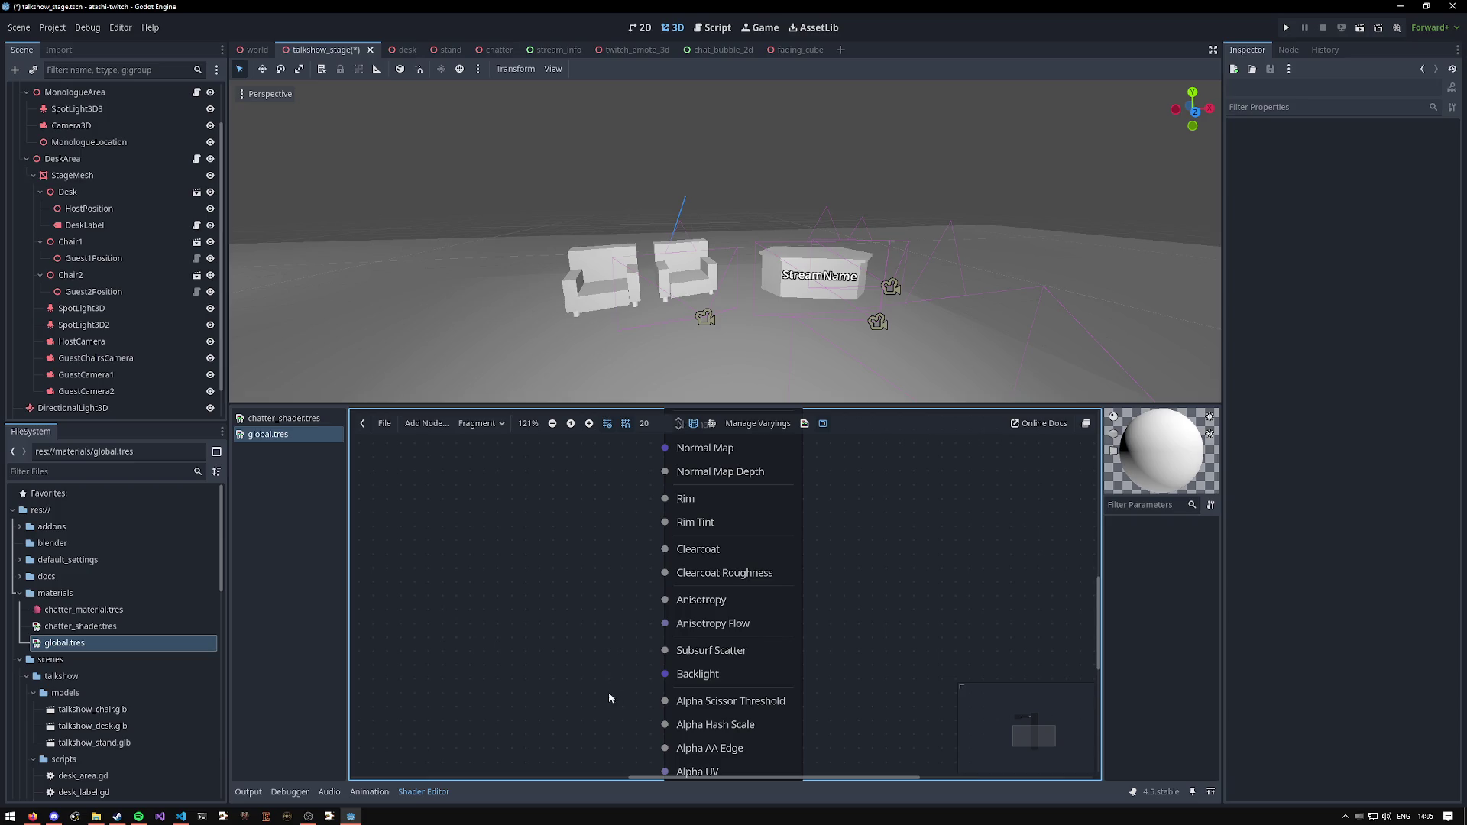
drag(598, 545, 588, 734)
drag(585, 645, 661, 743)
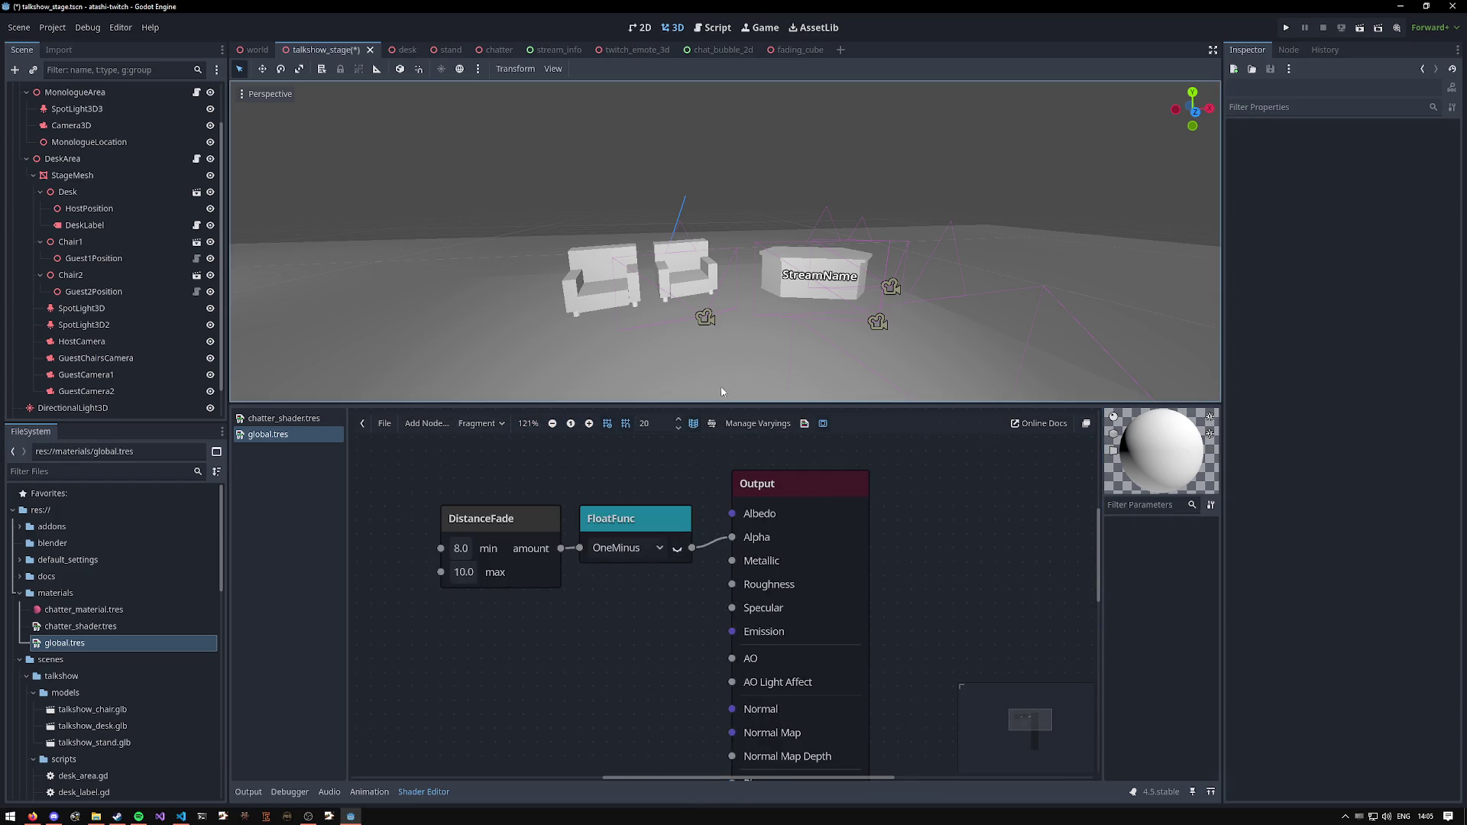
drag(744, 404, 722, 596)
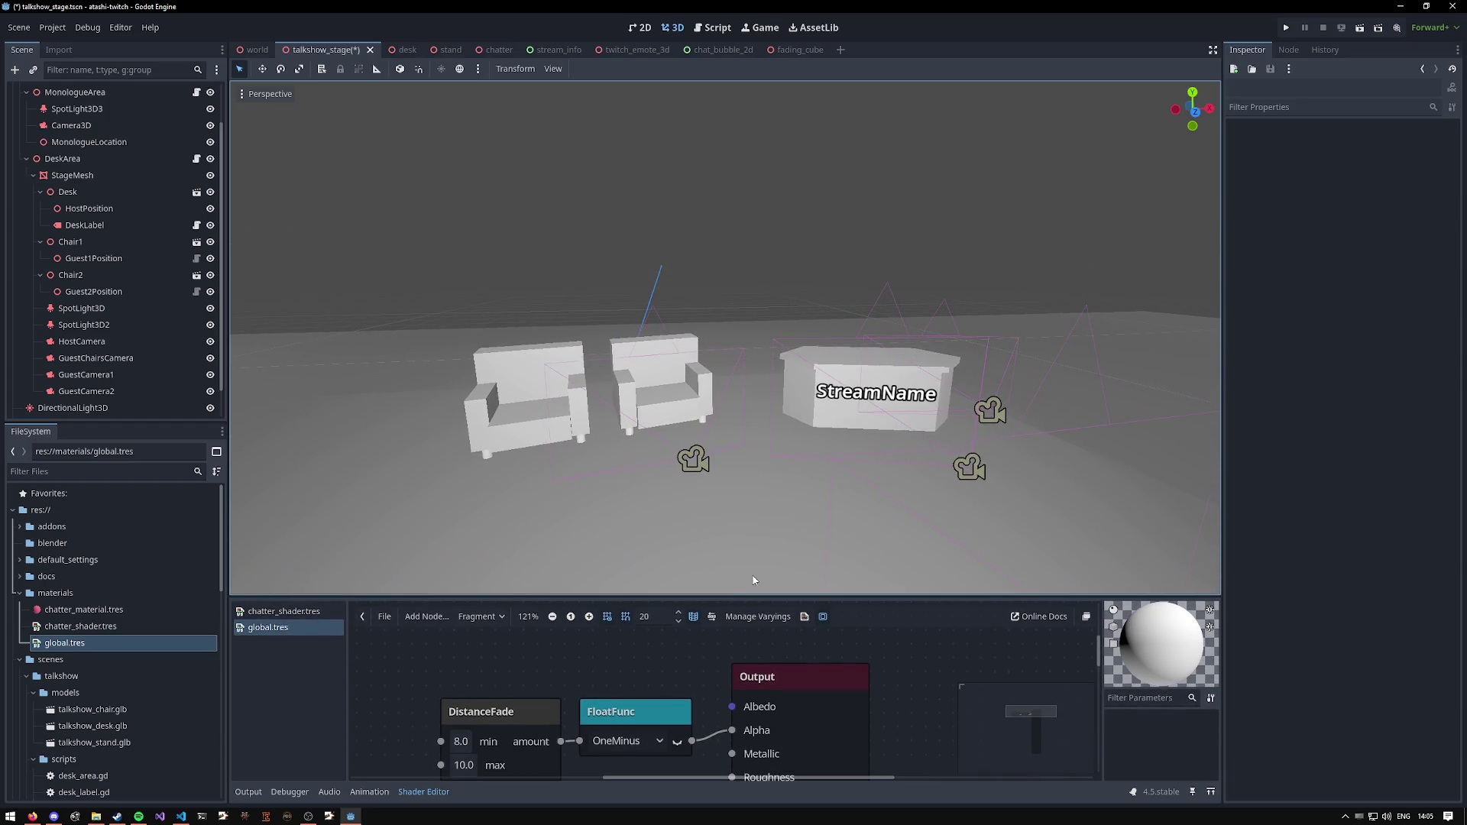